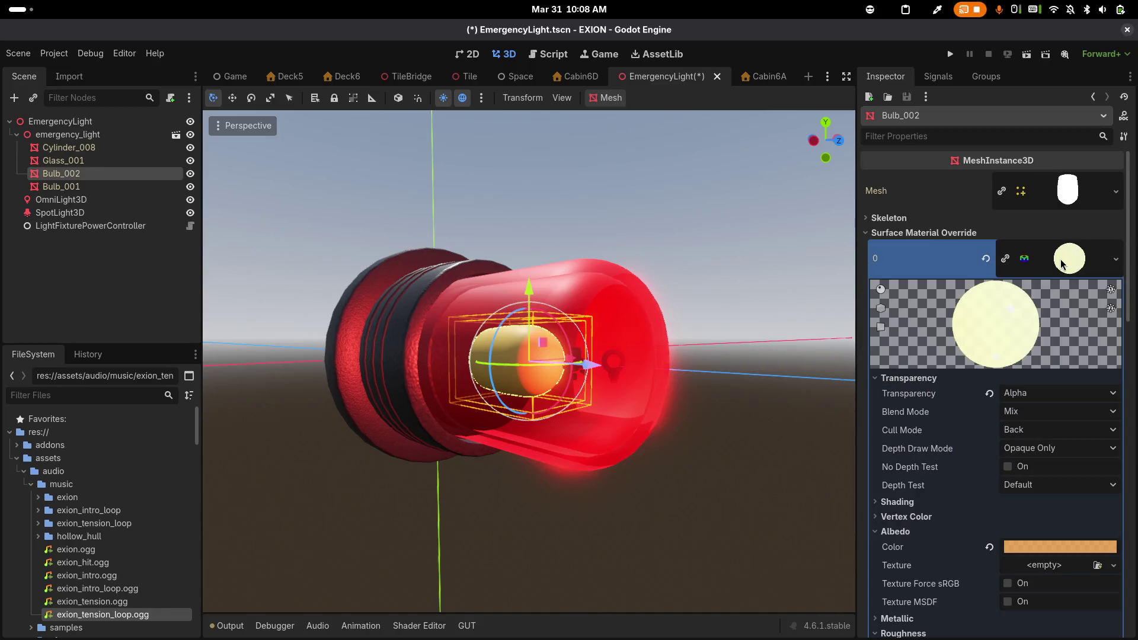
Find the bulb's material and open bulb.tres from the FileSystem for editing
click(1114, 261)
click(1069, 271)
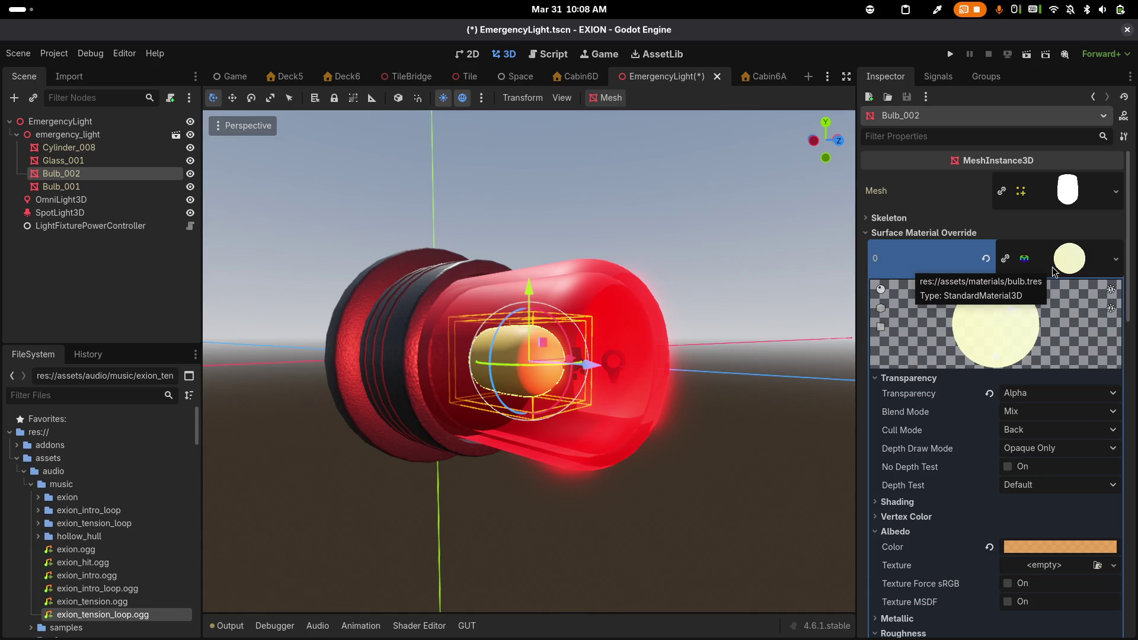
click(120, 396)
text(bulb)
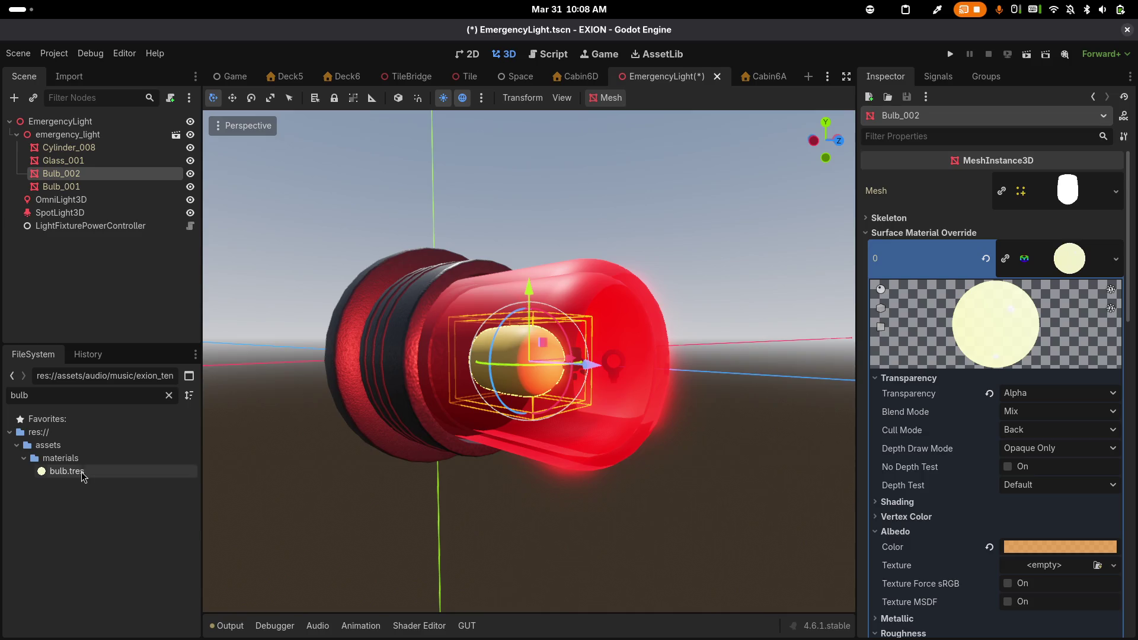
click(82, 475)
Reset the bulb material's albedo colour to white and toggle its transparency setting
scroll(1056, 410, down, 5)
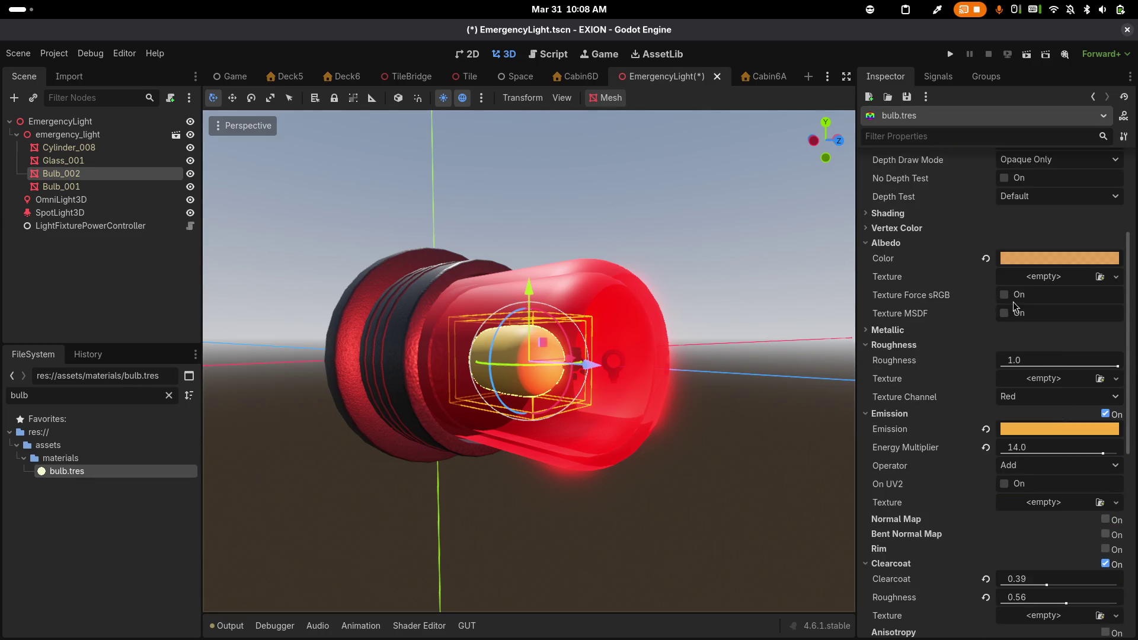
click(985, 258)
scroll(983, 263, up, 5)
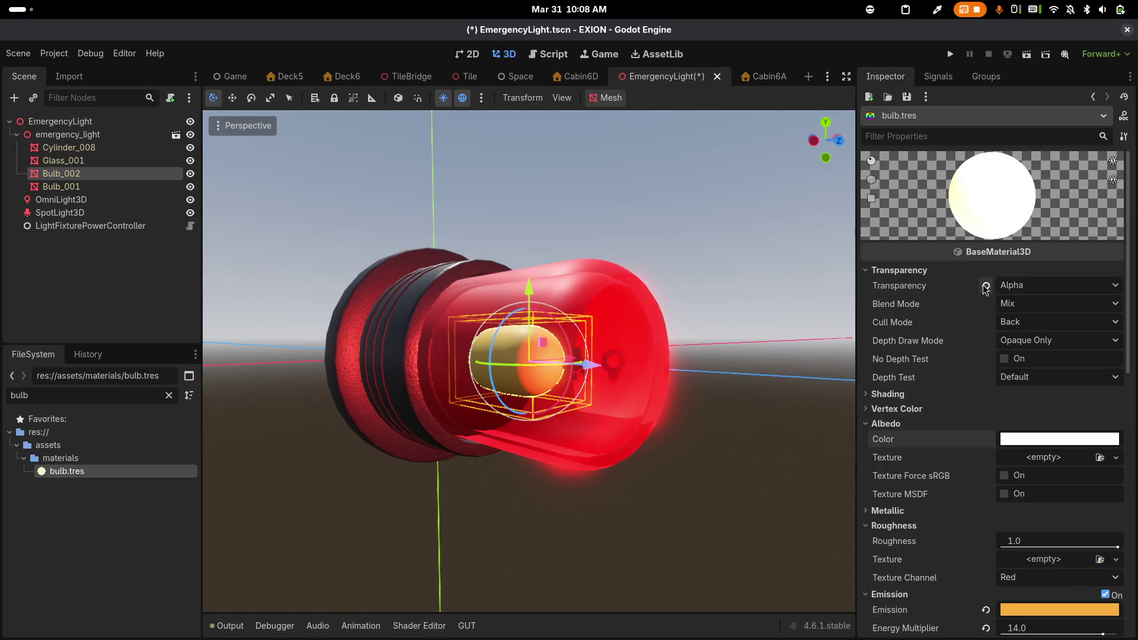
click(985, 286)
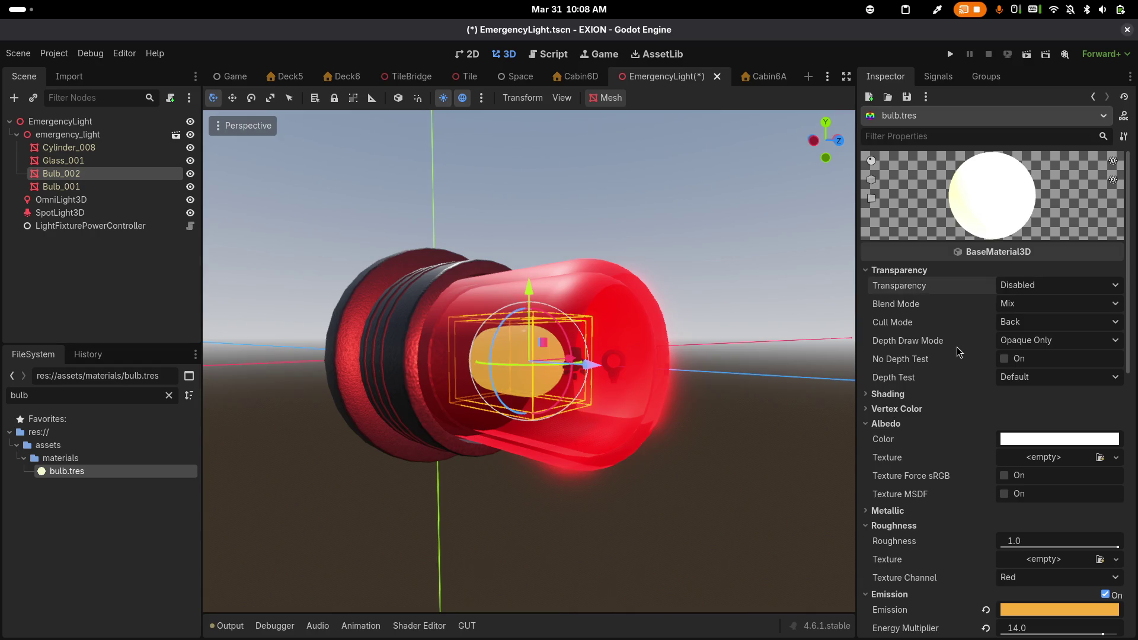
Hide the Bulb_002 mesh and show it again
scroll(965, 374, down, 2)
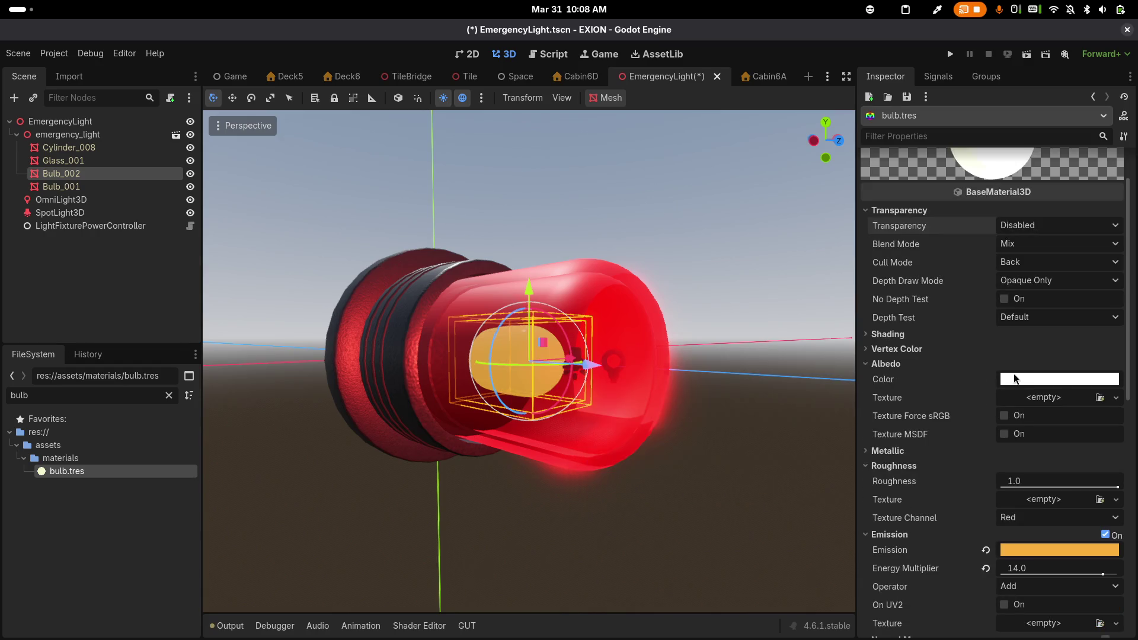
mouse_move(1029, 376)
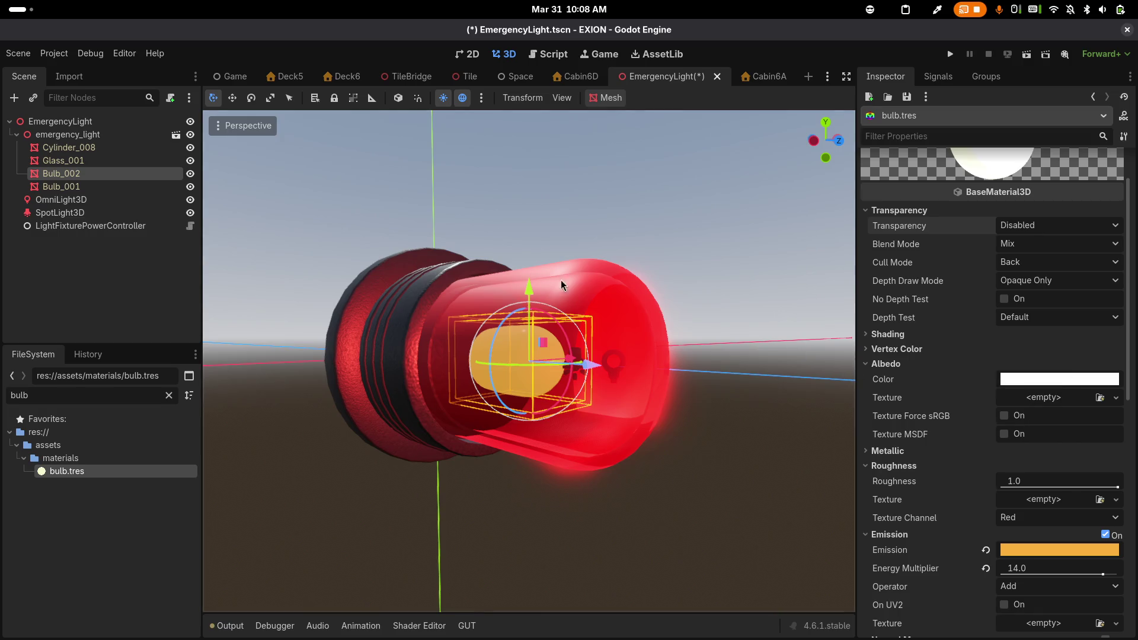
click(189, 175)
click(189, 176)
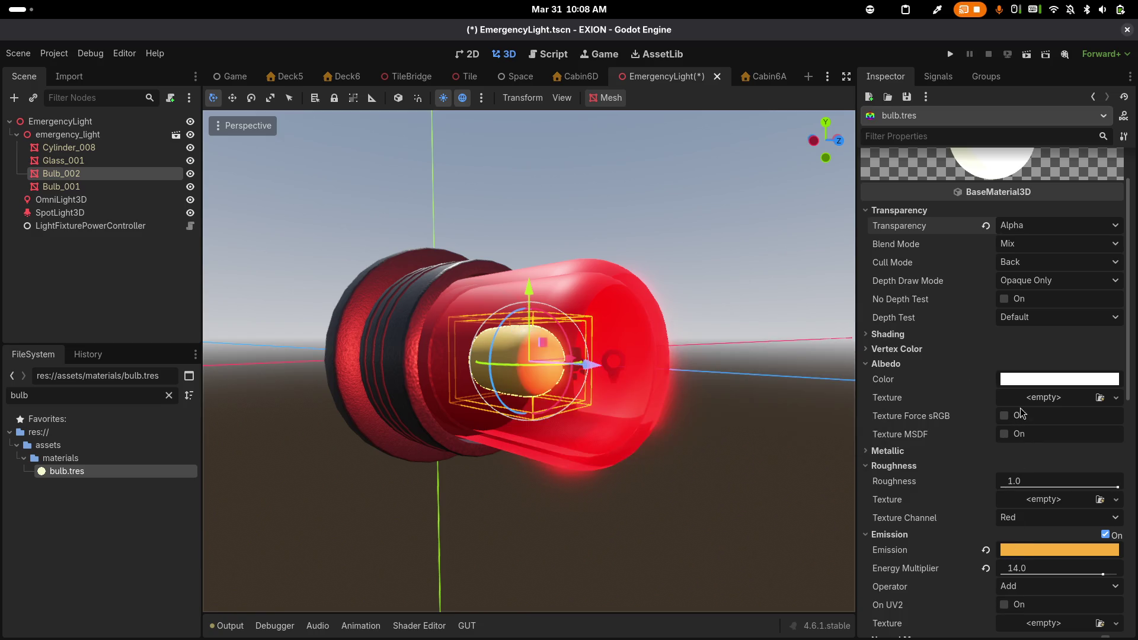
Keep the albedo white in the colour picker and save the EmergencyLight scene
click(1022, 382)
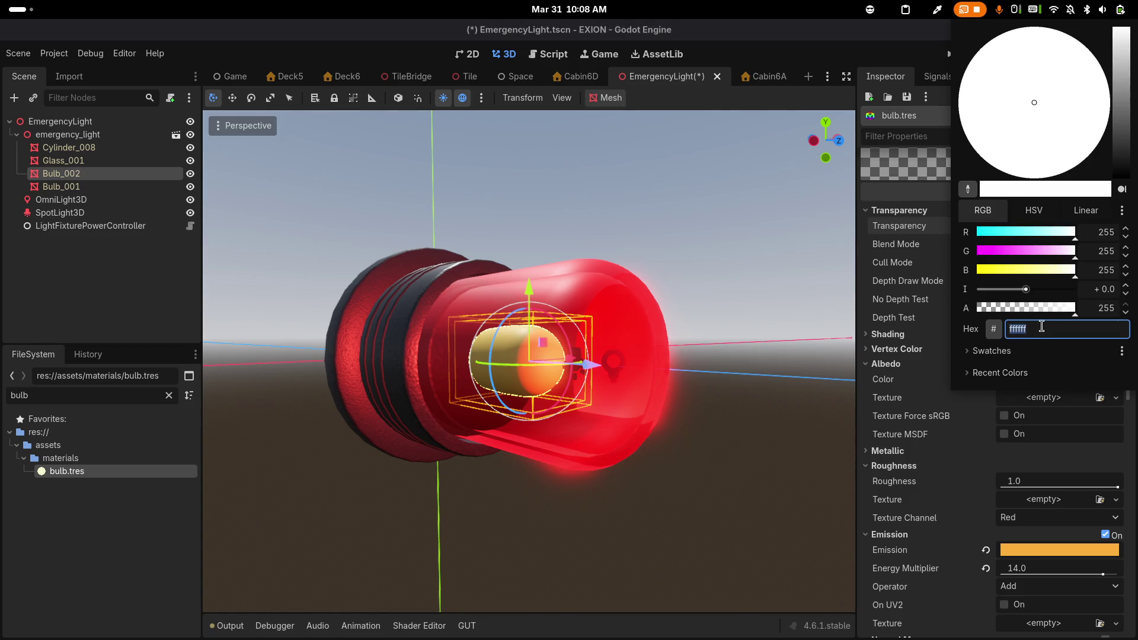
click(946, 371)
key(ctrl+s)
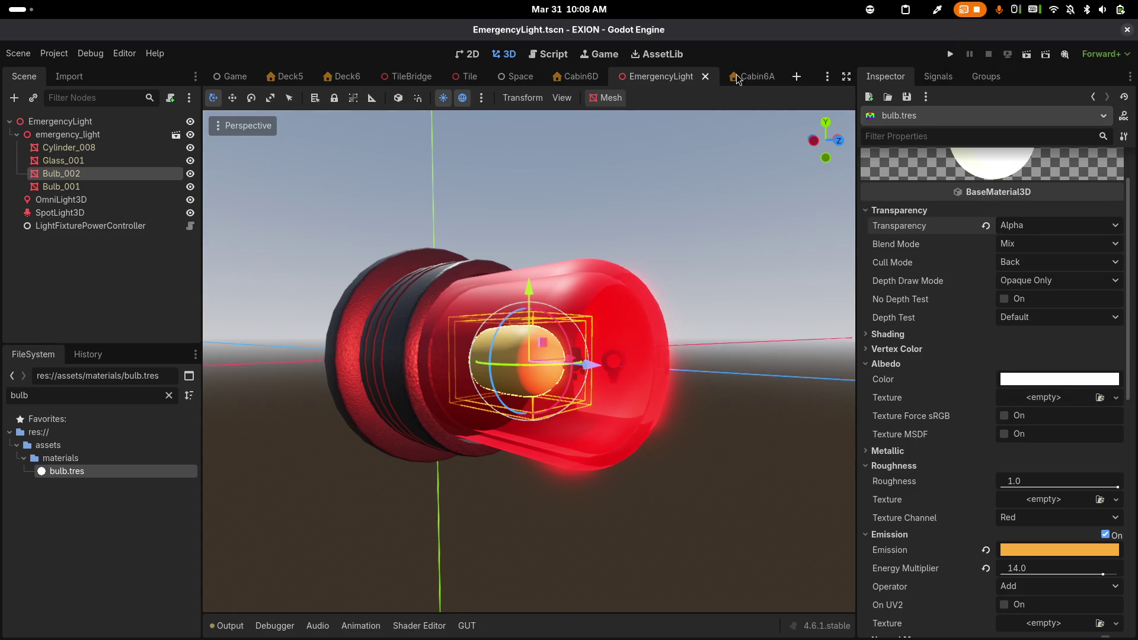
click(18, 54)
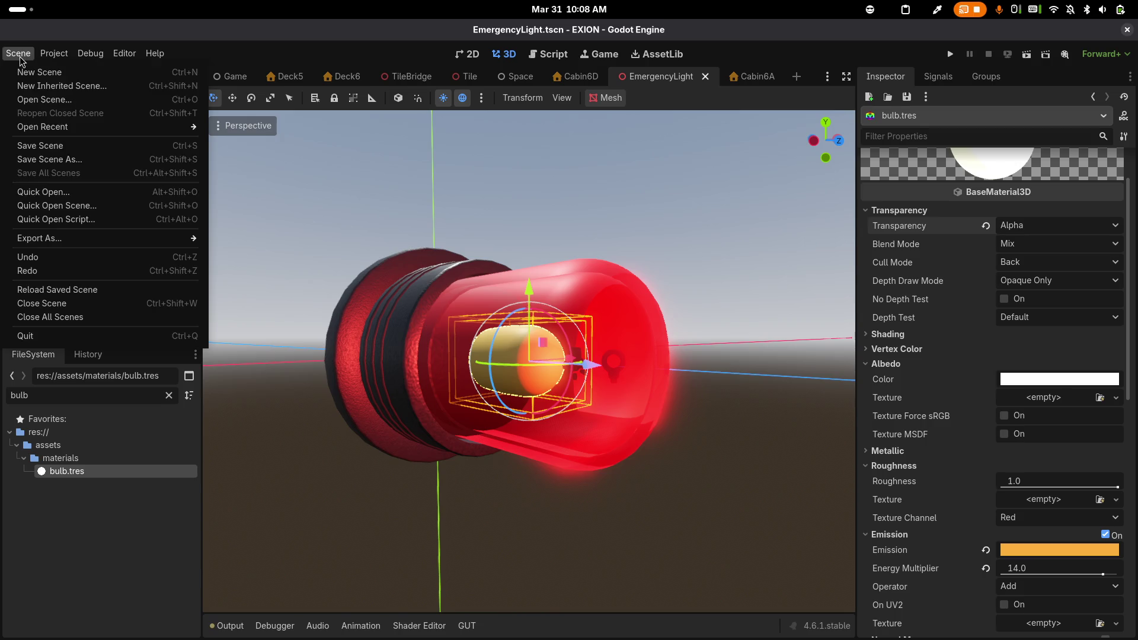
Reload the saved EmergencyLight scene and run a first test of a new game
click(57, 293)
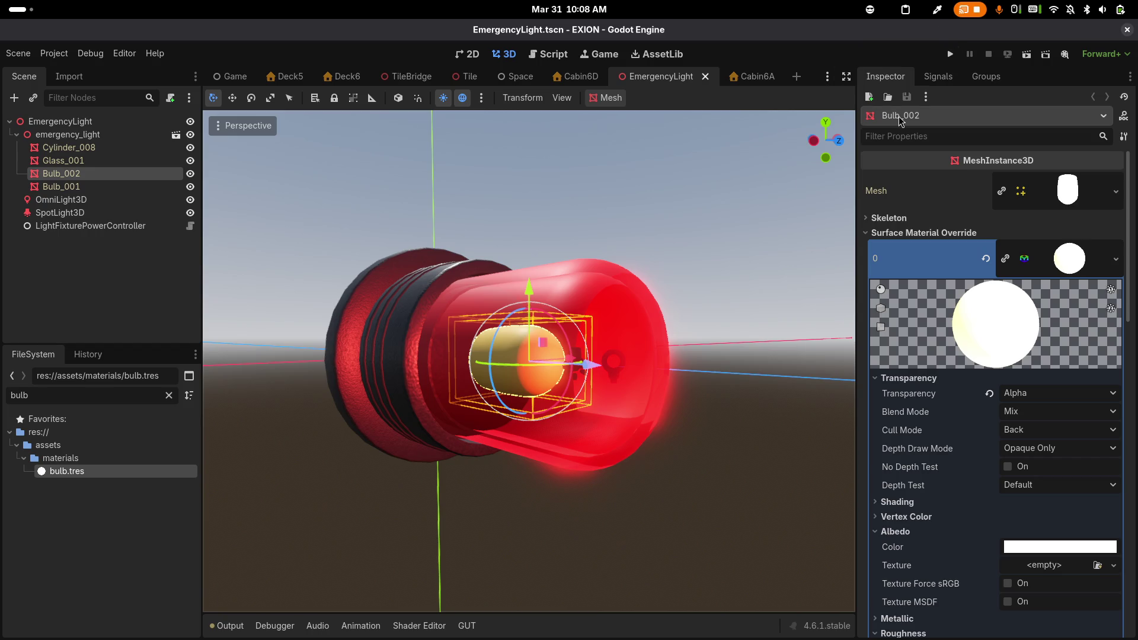
click(953, 55)
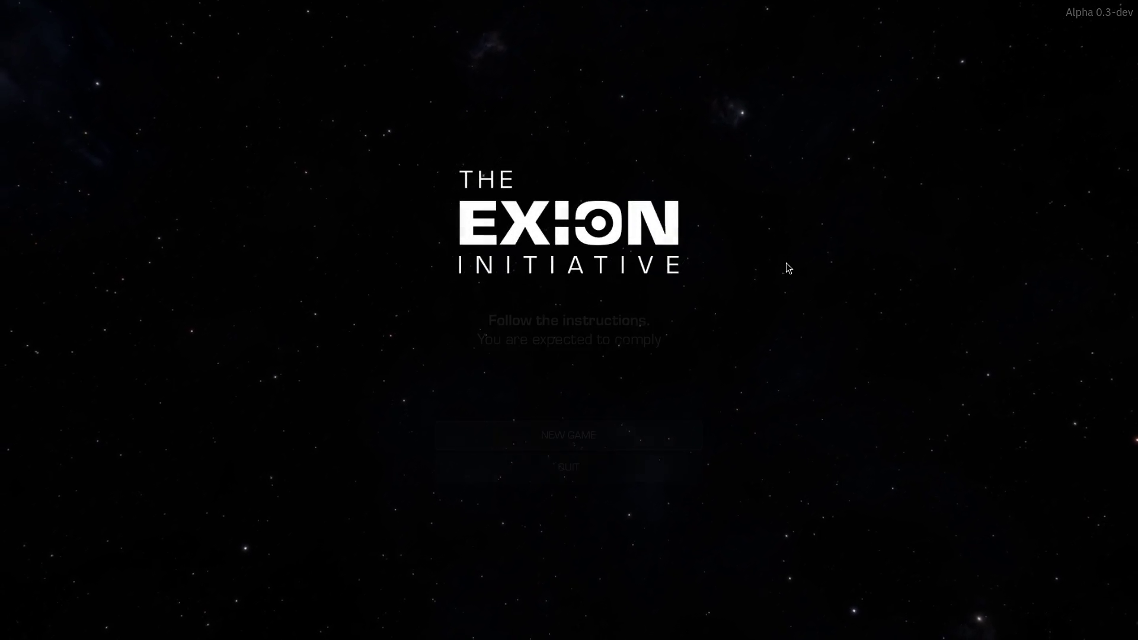
click(564, 436)
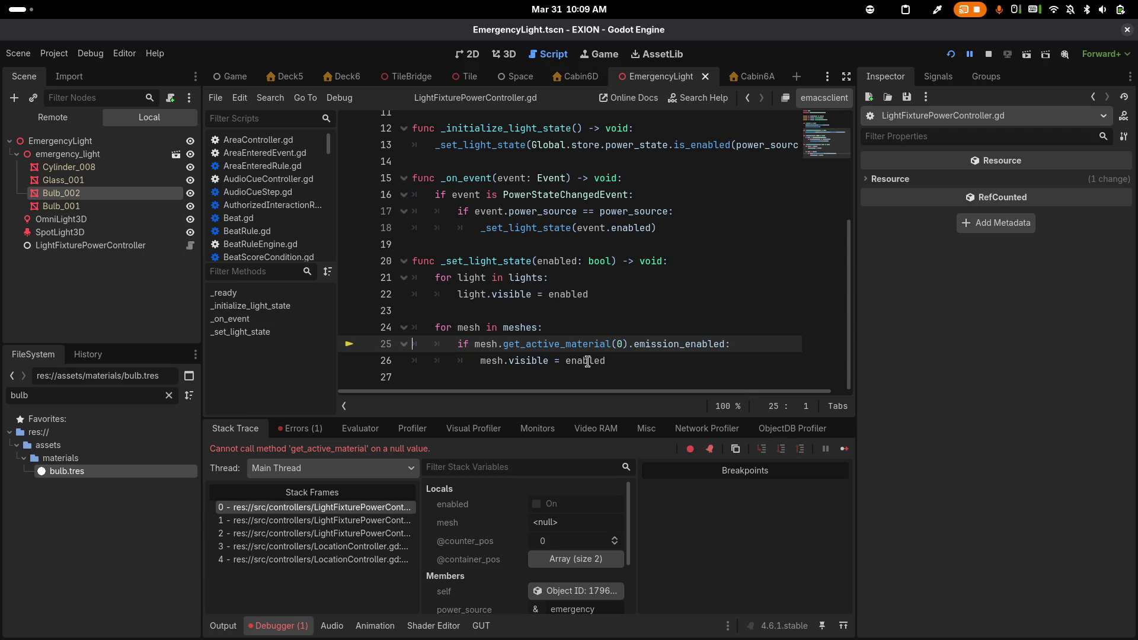
key(F8)
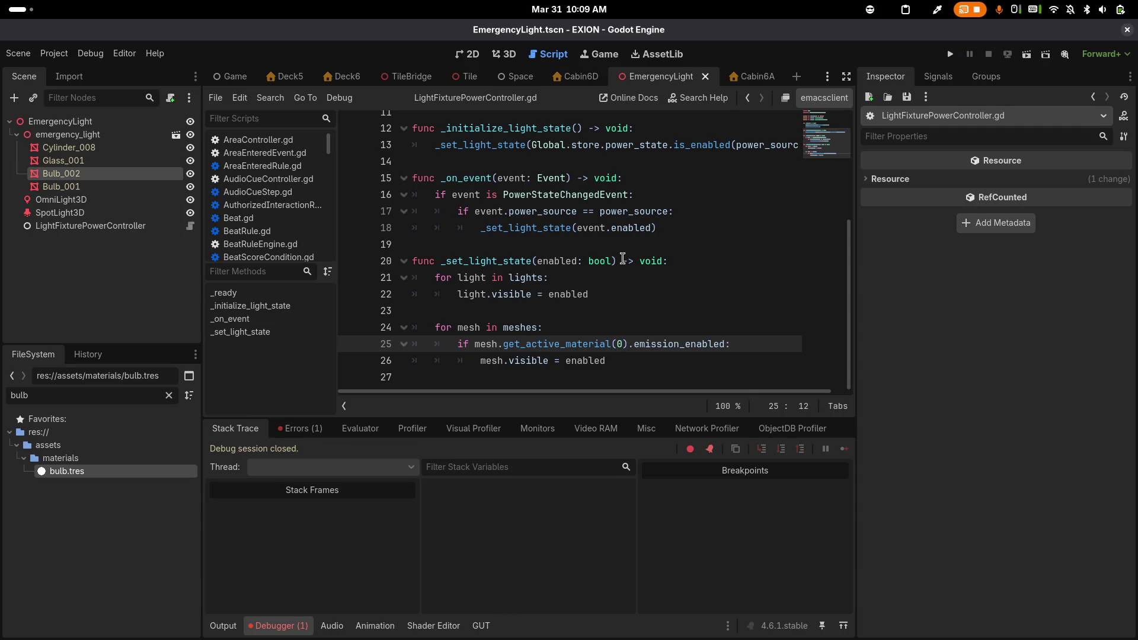
Rerun the game and stop debugging after the null get_active_material error
key(F5)
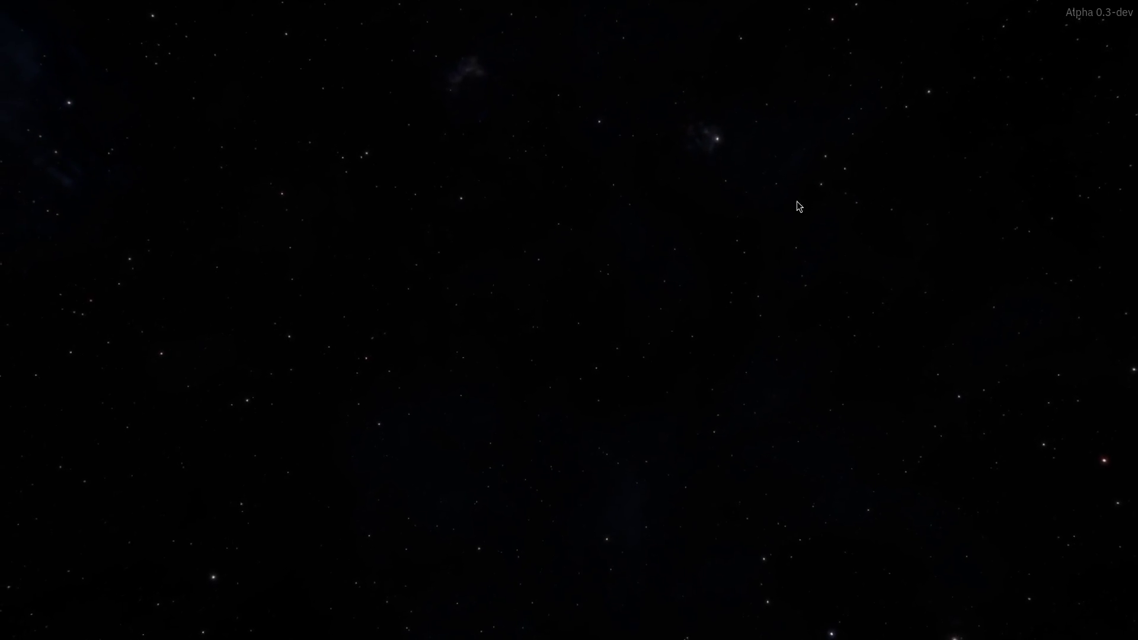
click(610, 437)
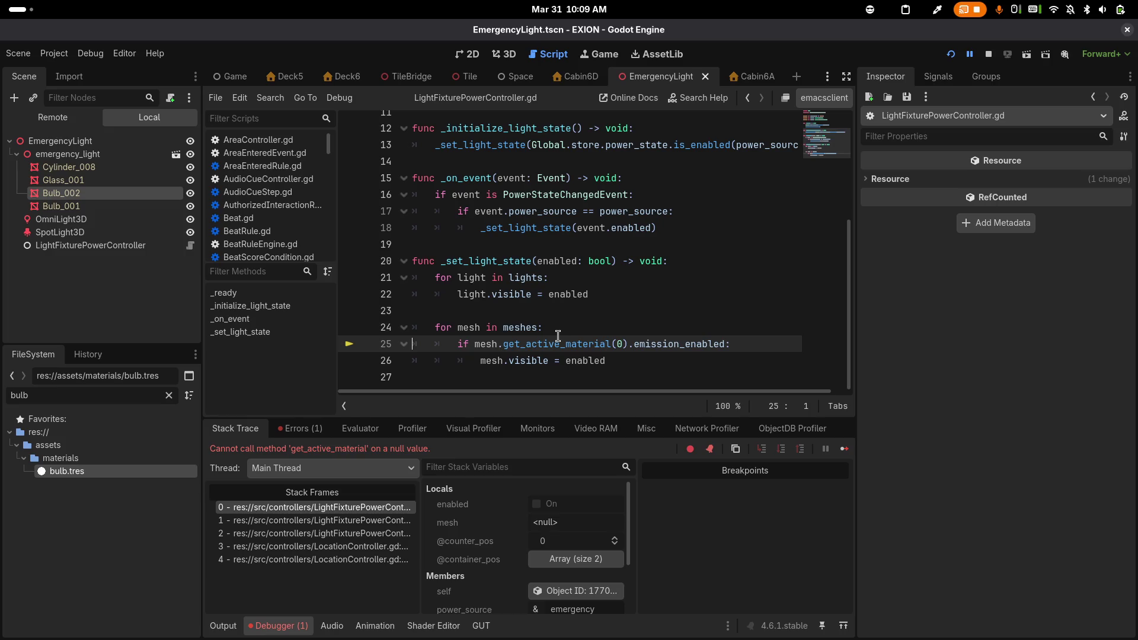
key(F8)
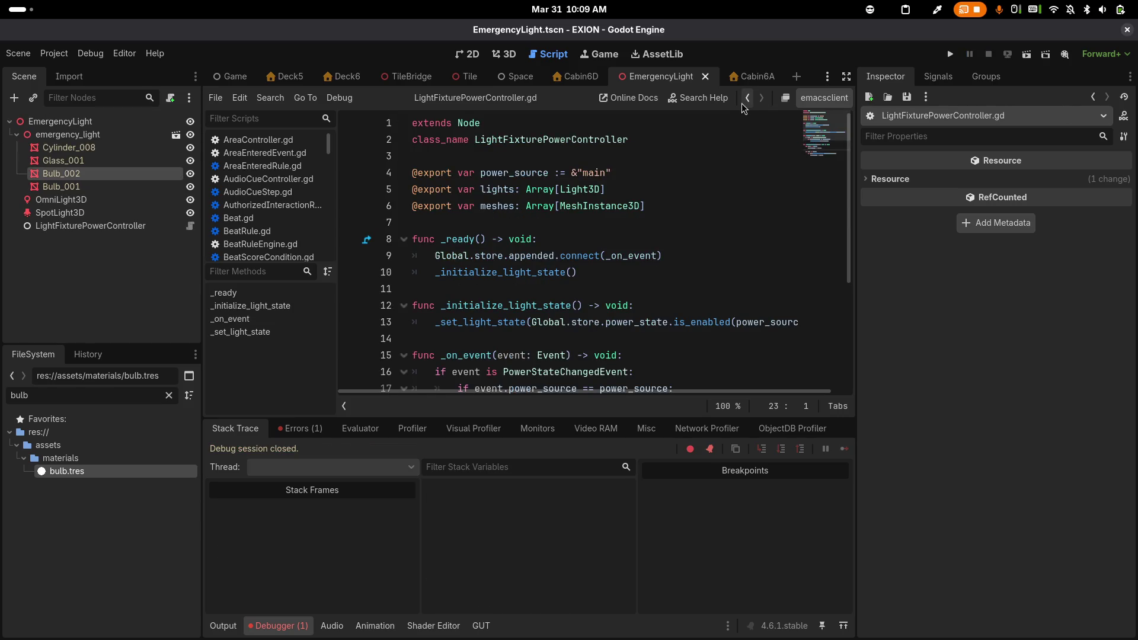
Add Bulb_001 to the LightFixturePowerController's Meshes array
click(138, 229)
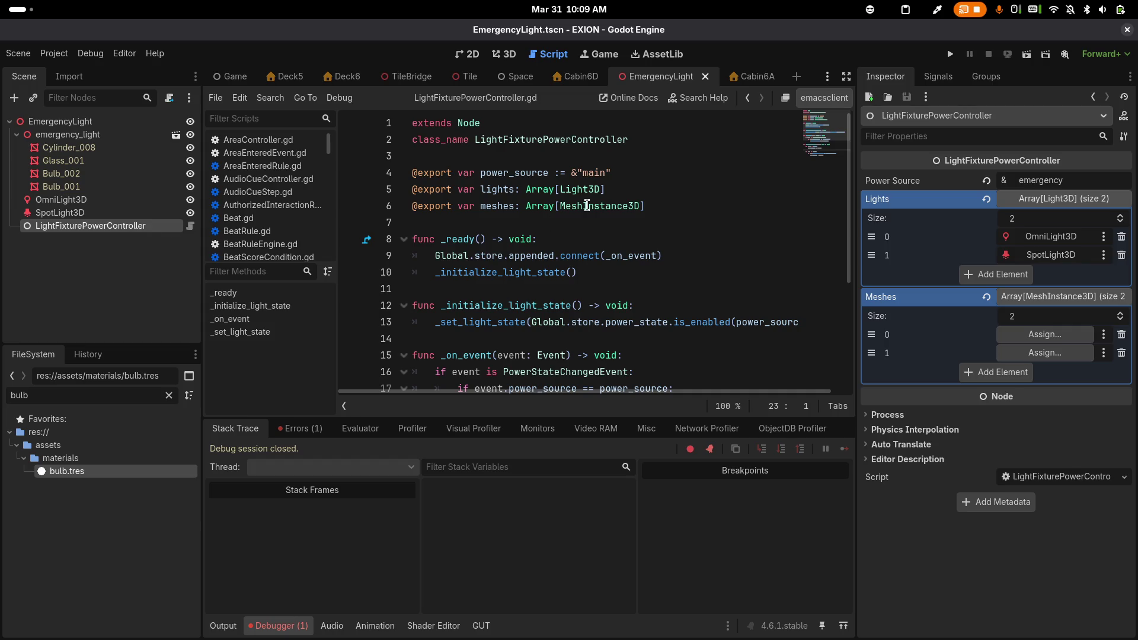
click(1036, 199)
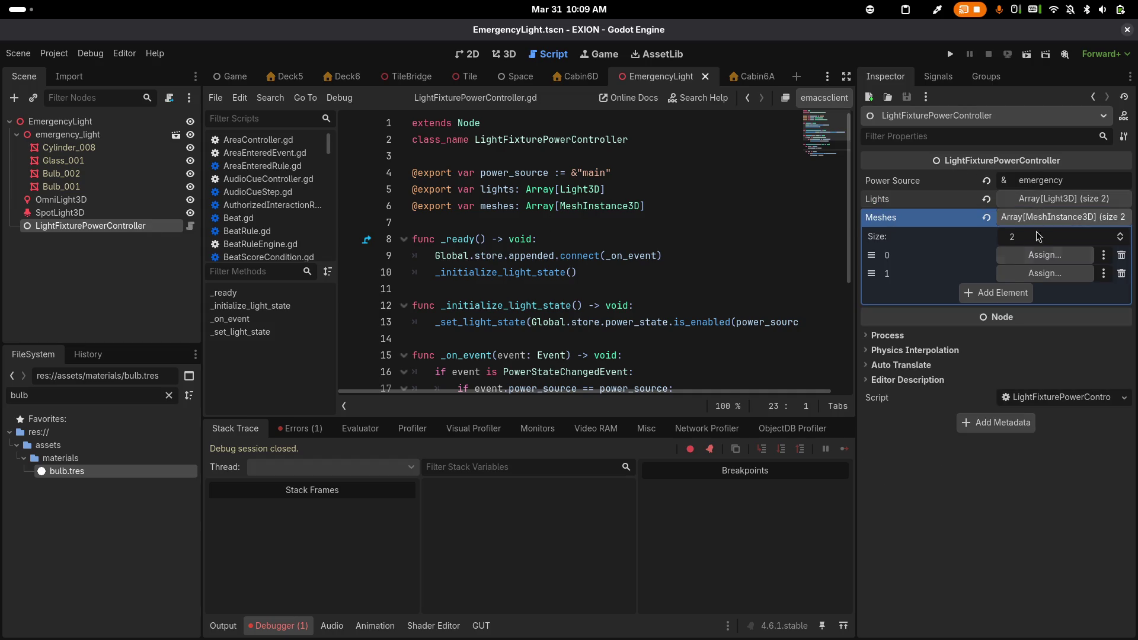
mouse_move(130, 174)
mouse_down()
mouse_move(815, 256)
mouse_move(1026, 257)
mouse_up()
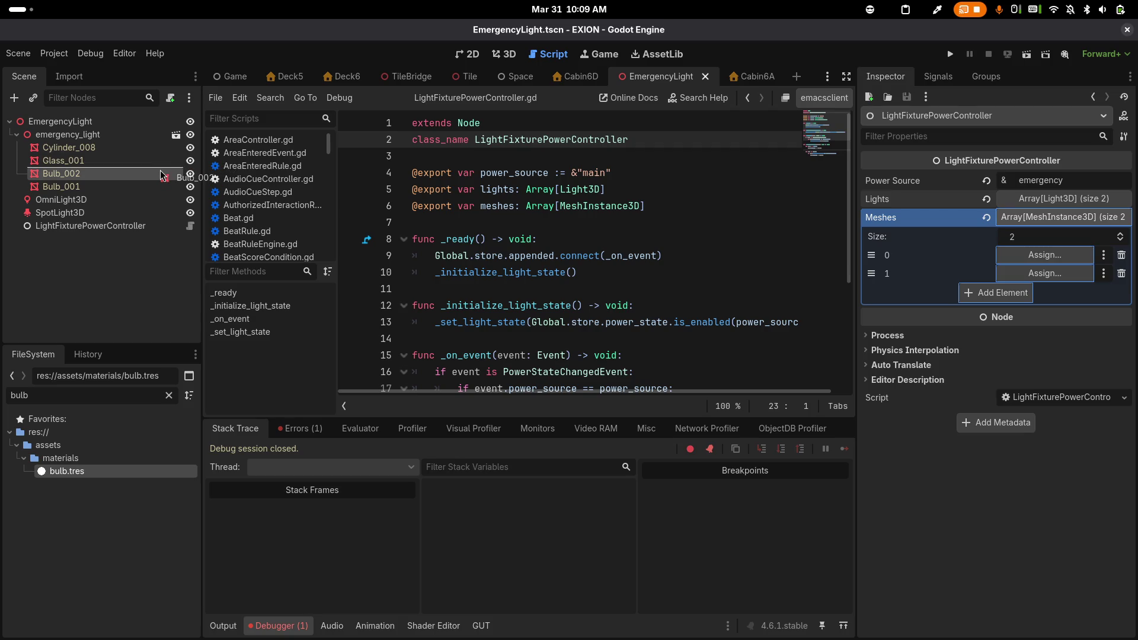
click(125, 187)
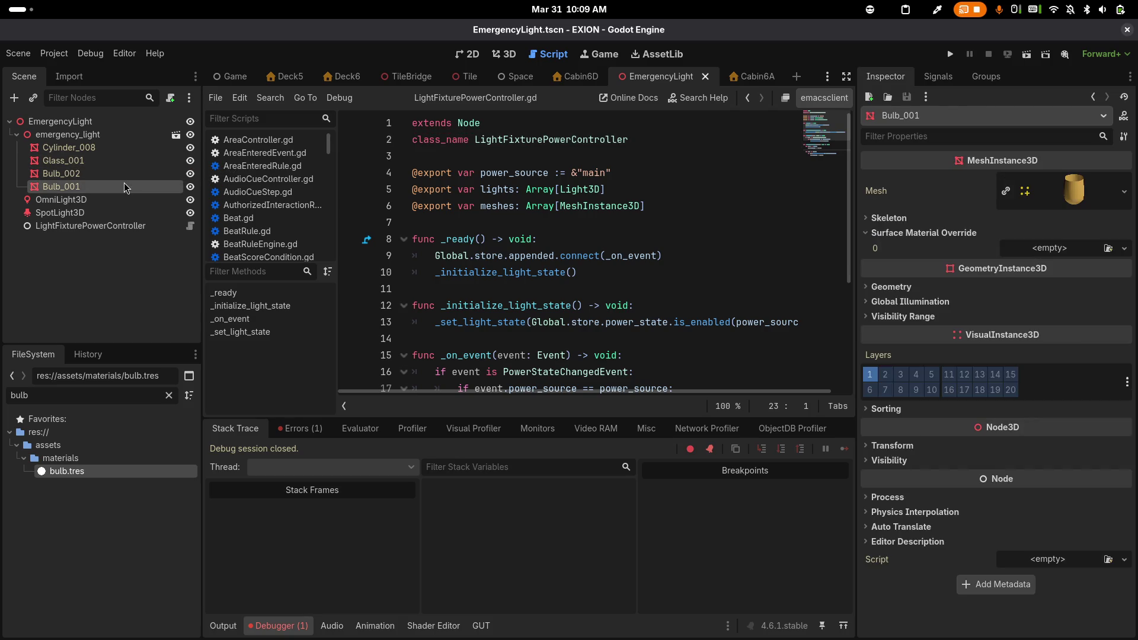
mouse_move(126, 187)
mouse_down()
mouse_move(89, 225)
mouse_move(533, 193)
mouse_move(1067, 221)
mouse_up()
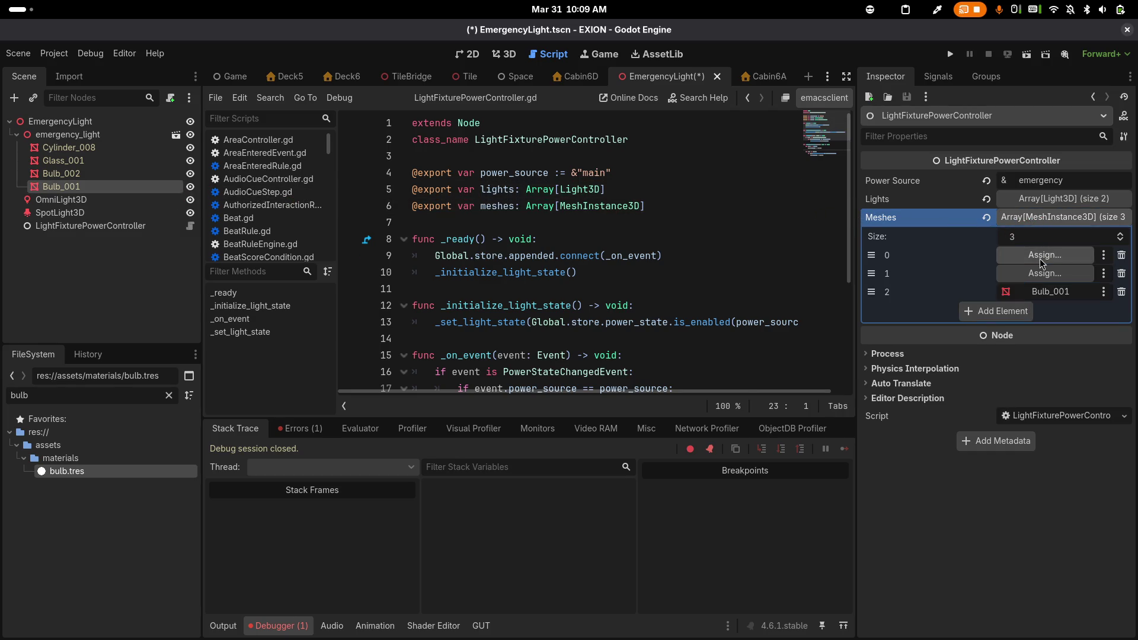
Remove the two empty Meshes elements and save the EmergencyLight scene
click(1122, 256)
click(1121, 256)
key(ctrl+s)
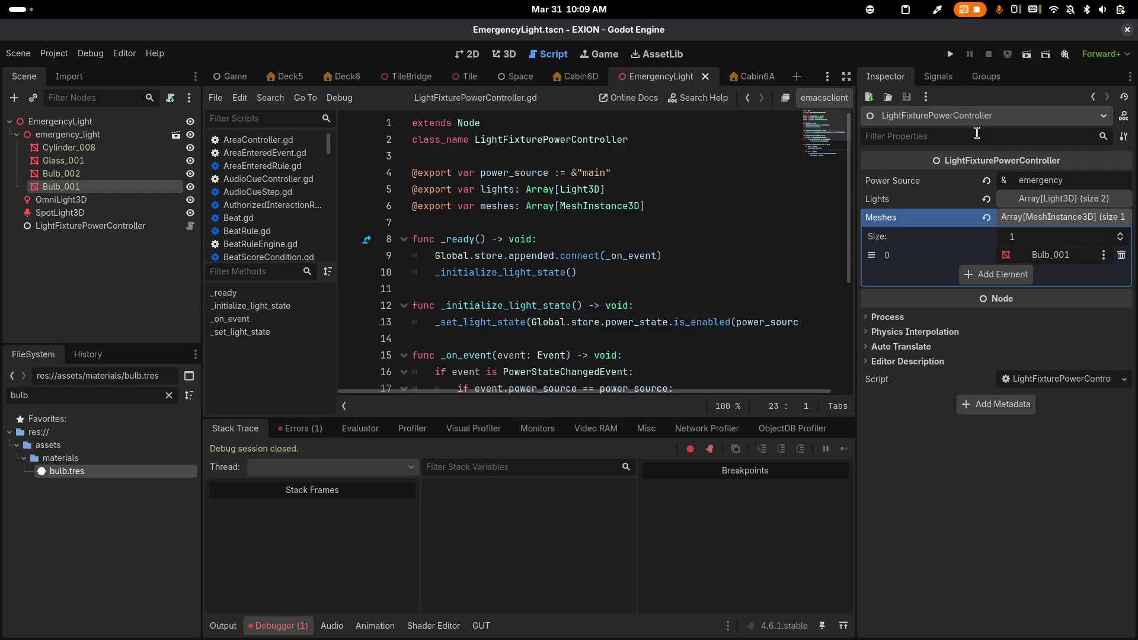
click(952, 55)
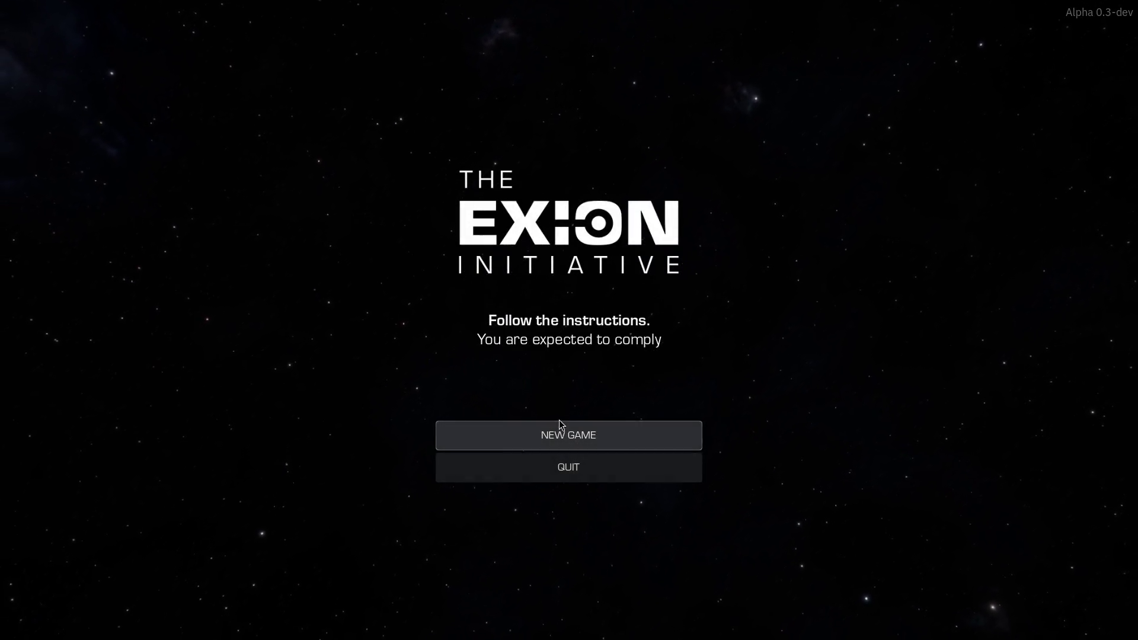
Start a new game, confirm the cabin's emergency lamp glows red, then quit to the editor
click(552, 443)
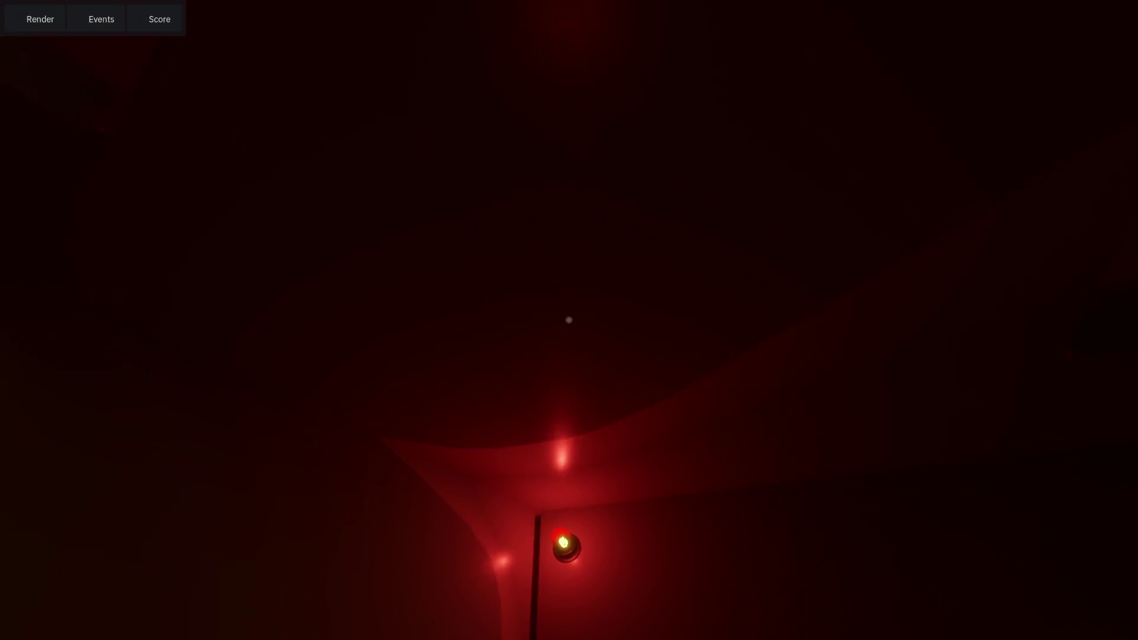
key(F8)
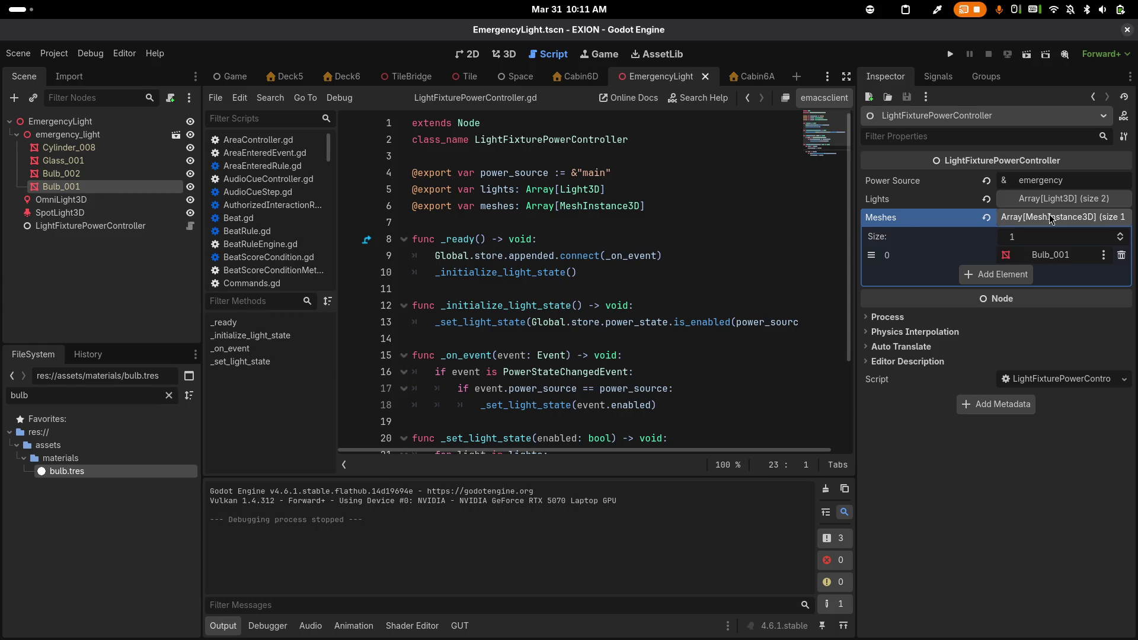
In Blender, compare Bulb.001 and Bulb.002 in the Export collection by toggling their visibility
key(alt+Tab)
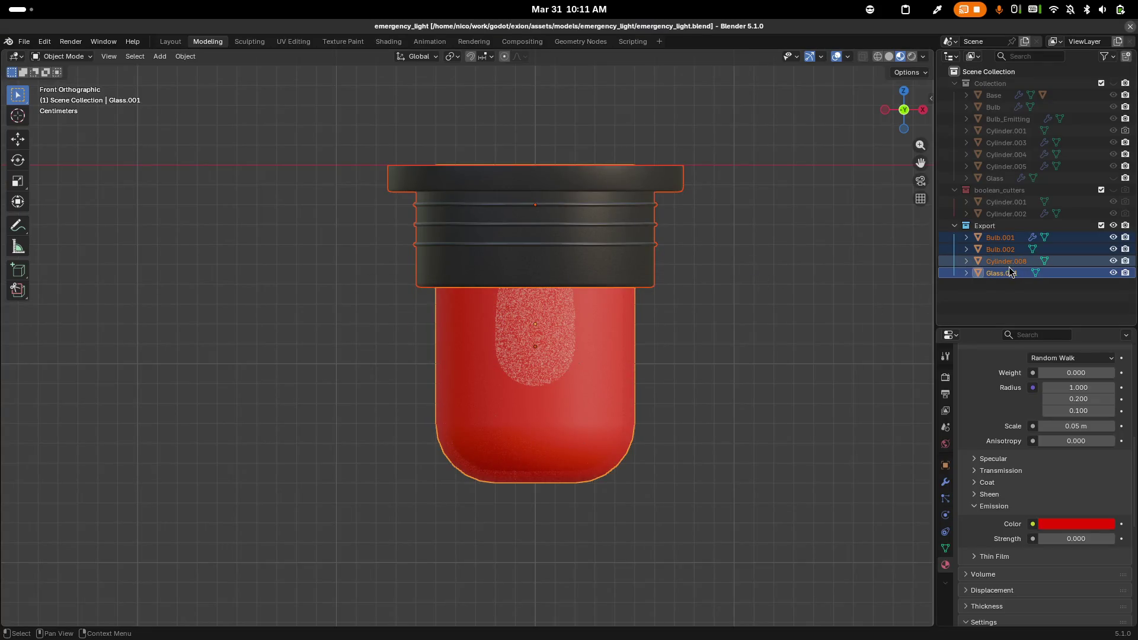
click(1009, 261)
click(1008, 238)
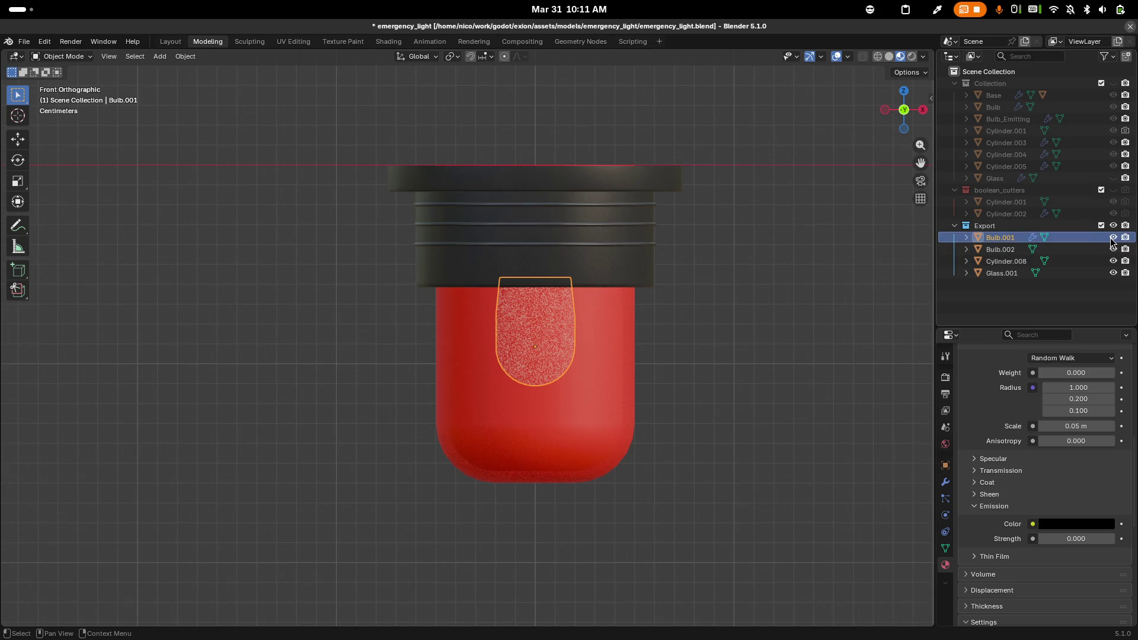
click(1113, 273)
click(1113, 238)
click(1113, 249)
click(1113, 248)
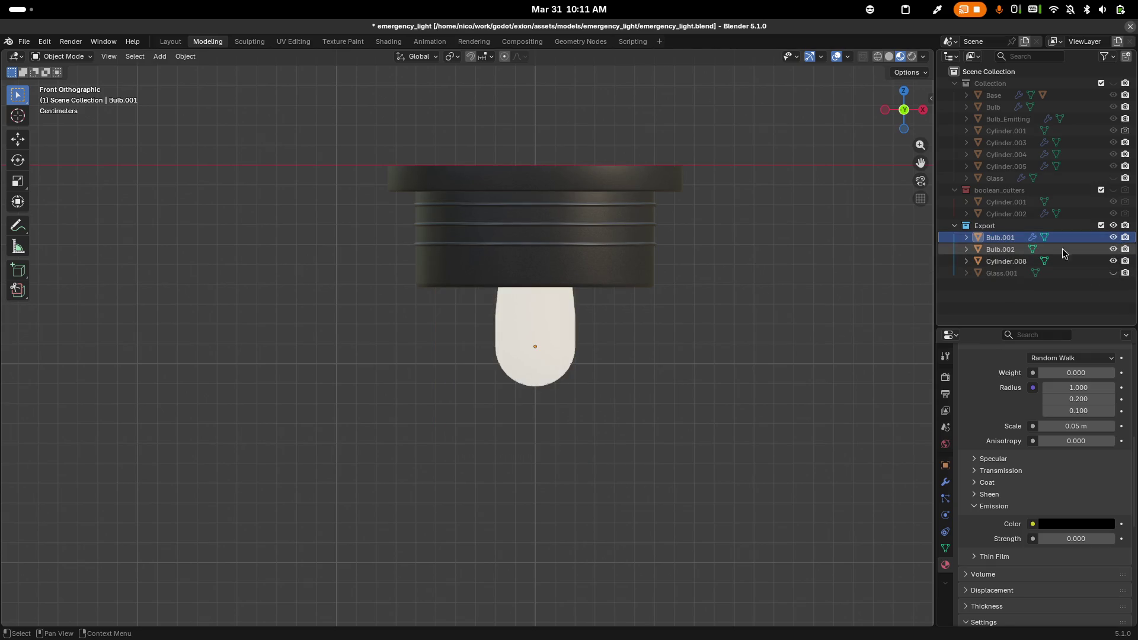
click(1007, 250)
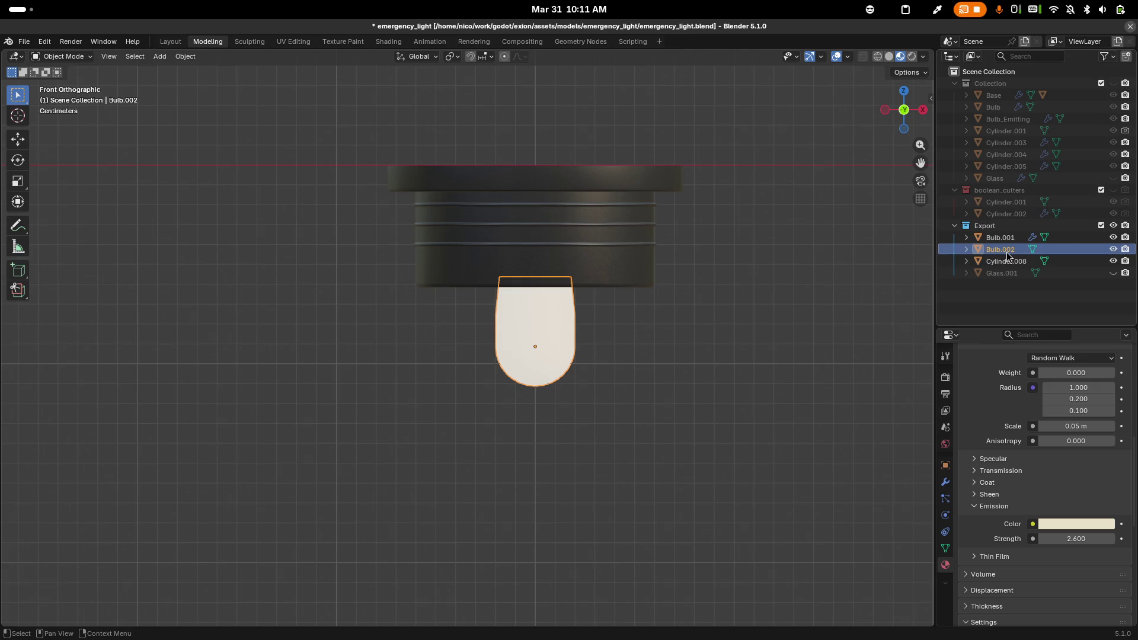
Delete Bulb.001 and show the main Collection while hiding the Export objects
click(1061, 237)
key(Delete)
drag(1113, 262, 1114, 86)
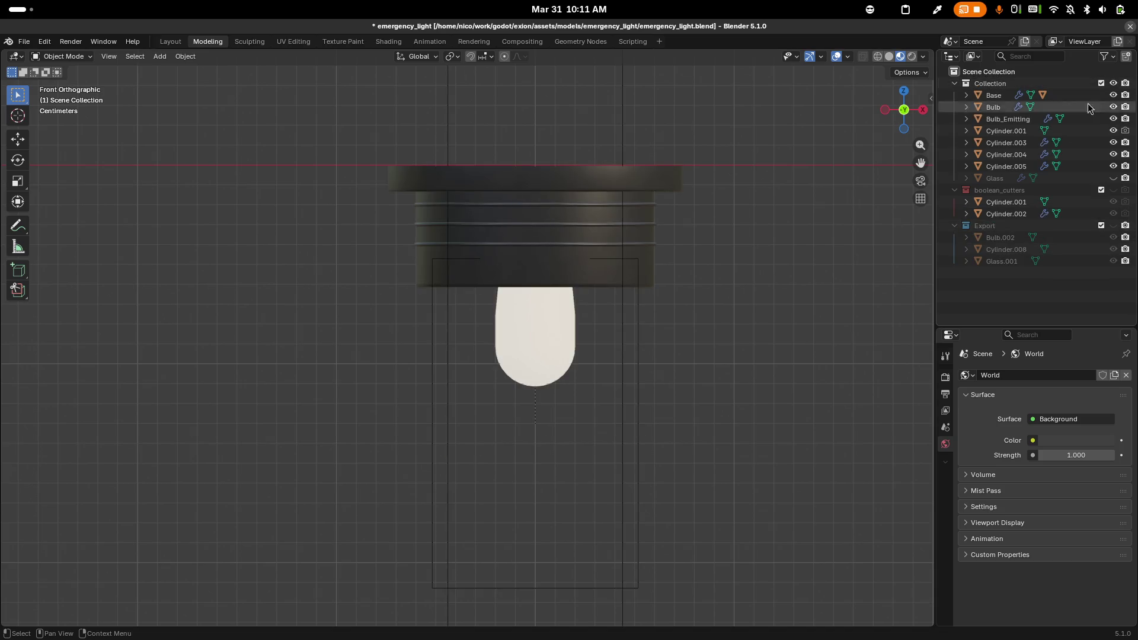
Show the Glass shell again and inspect its material
click(1113, 178)
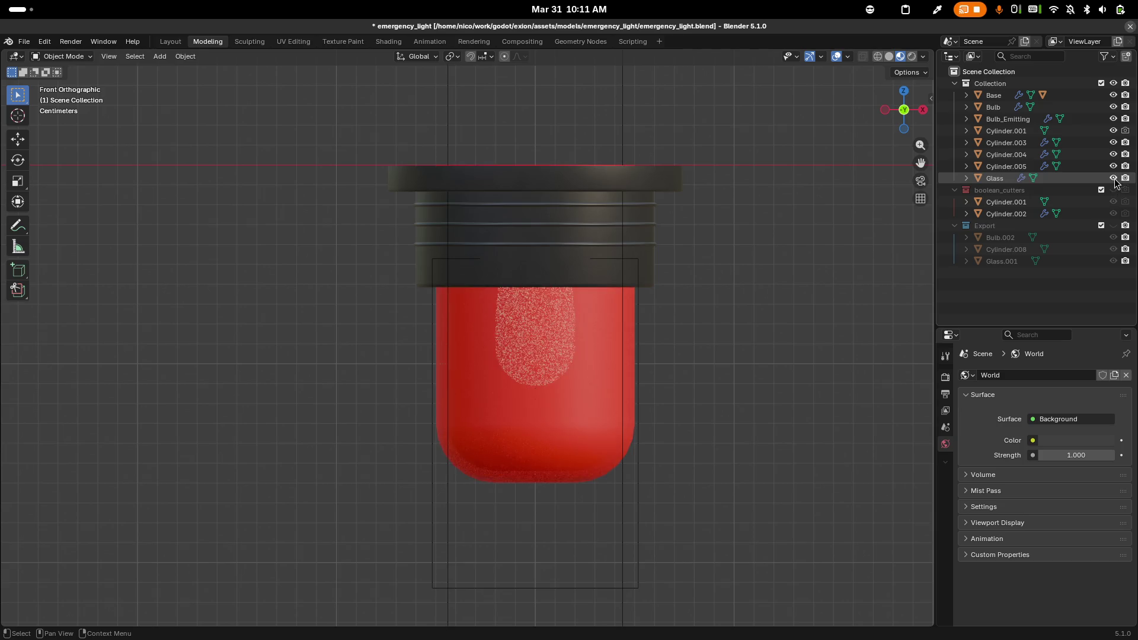
click(1002, 179)
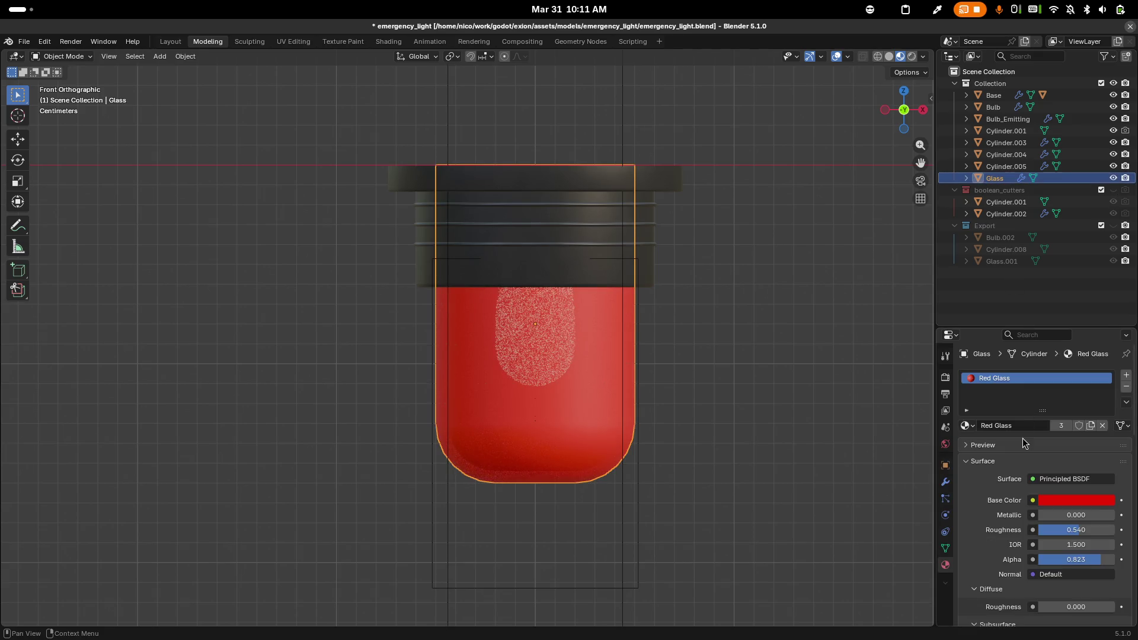
scroll(1024, 442, down, 8)
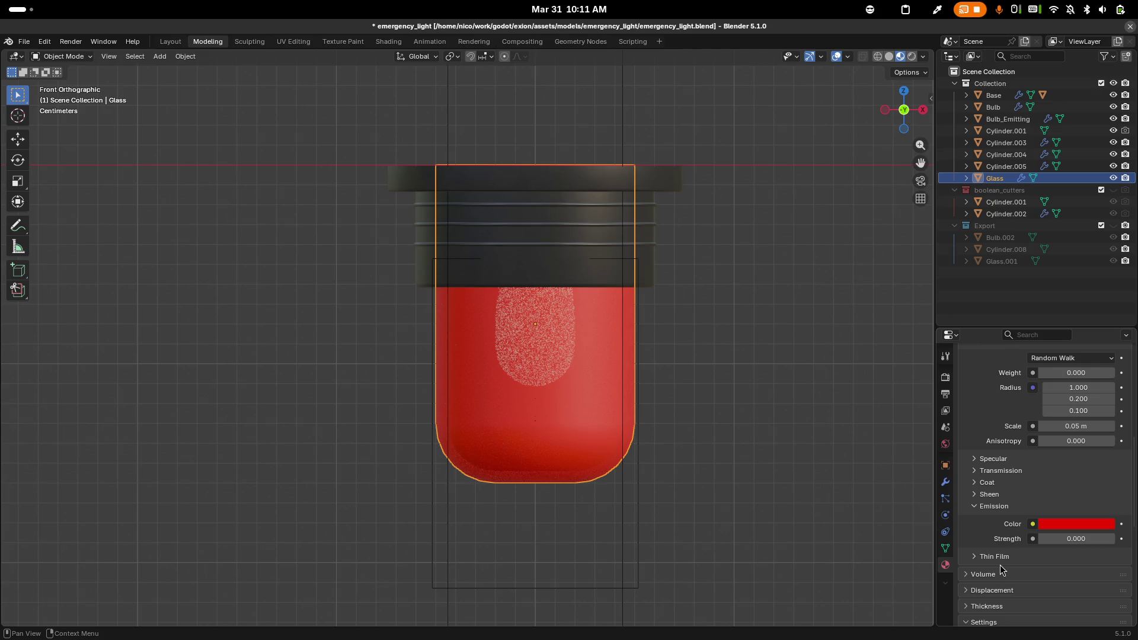
scroll(1058, 548, up, 10)
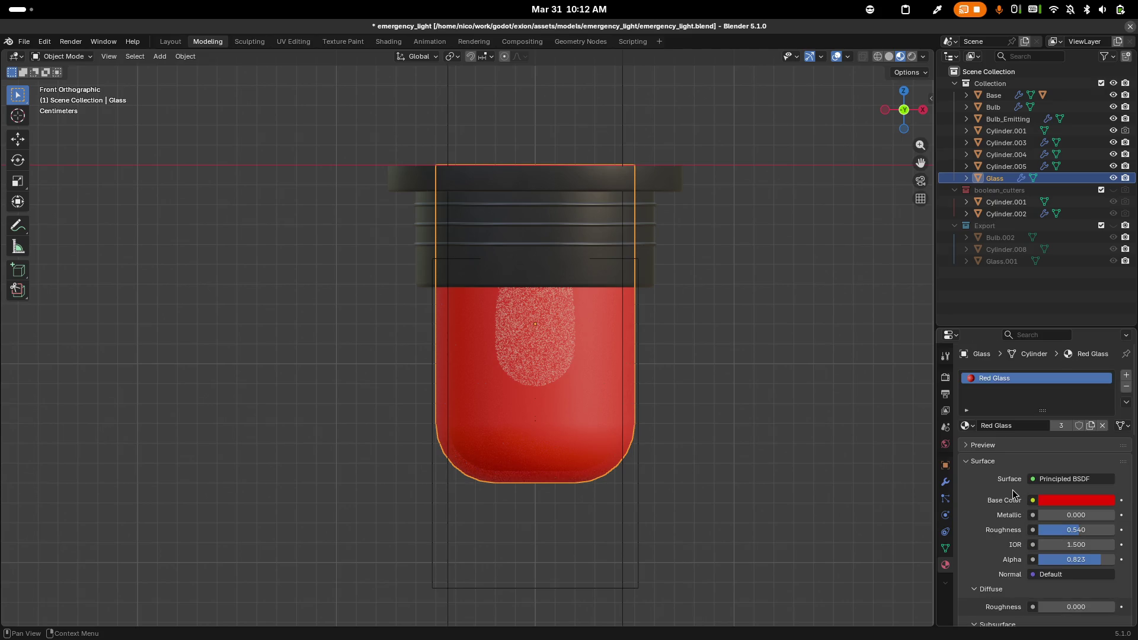
Delete Bulb and duplicate Bulb_Emitting in place as a new object named Bulb
click(1001, 107)
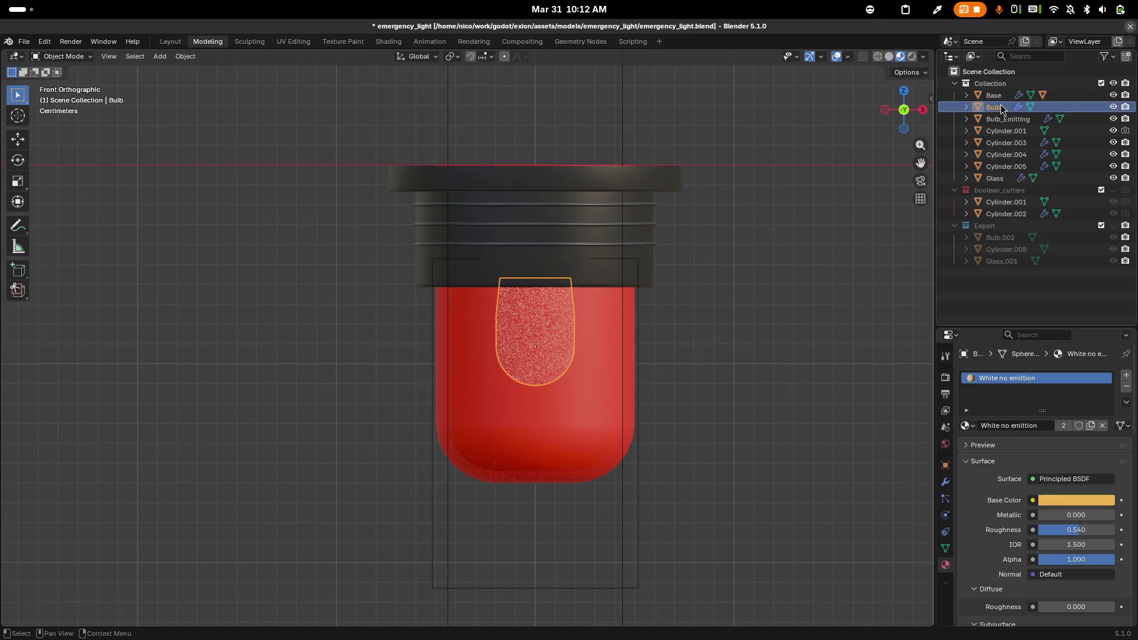
key(Delete)
click(1001, 108)
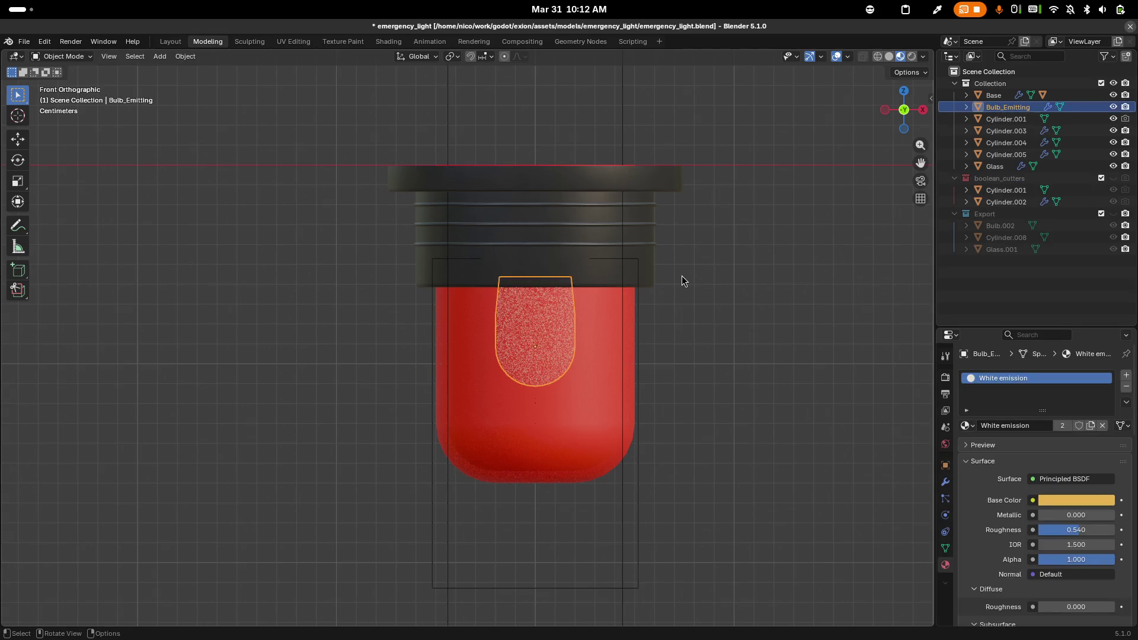
key(shift+d)
click(681, 275)
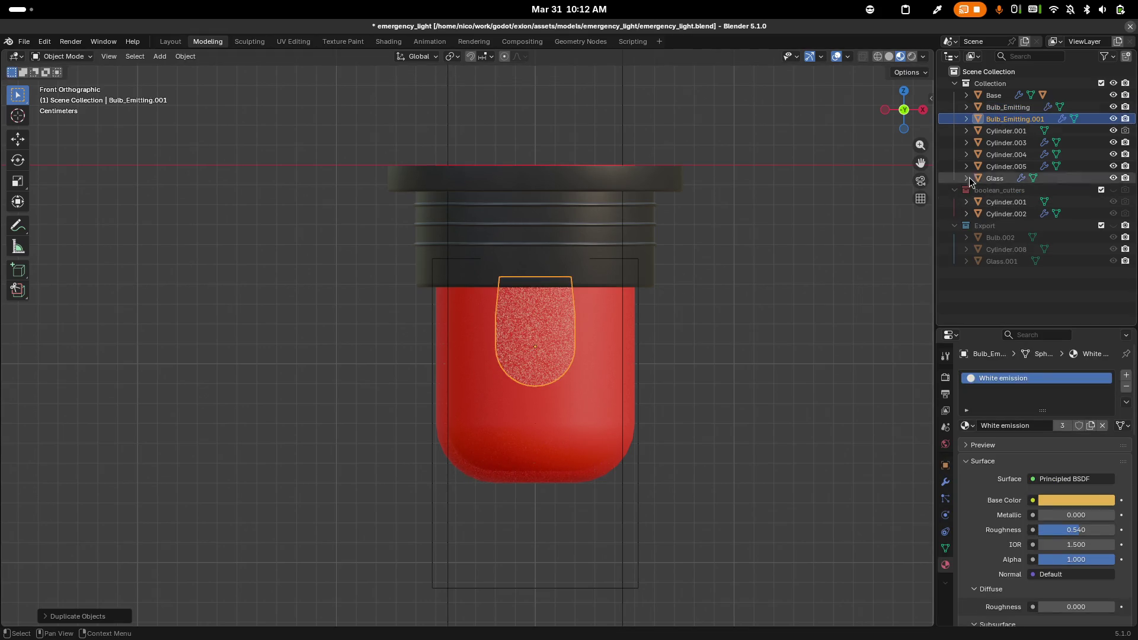
double_click(999, 118)
text(Bulb)
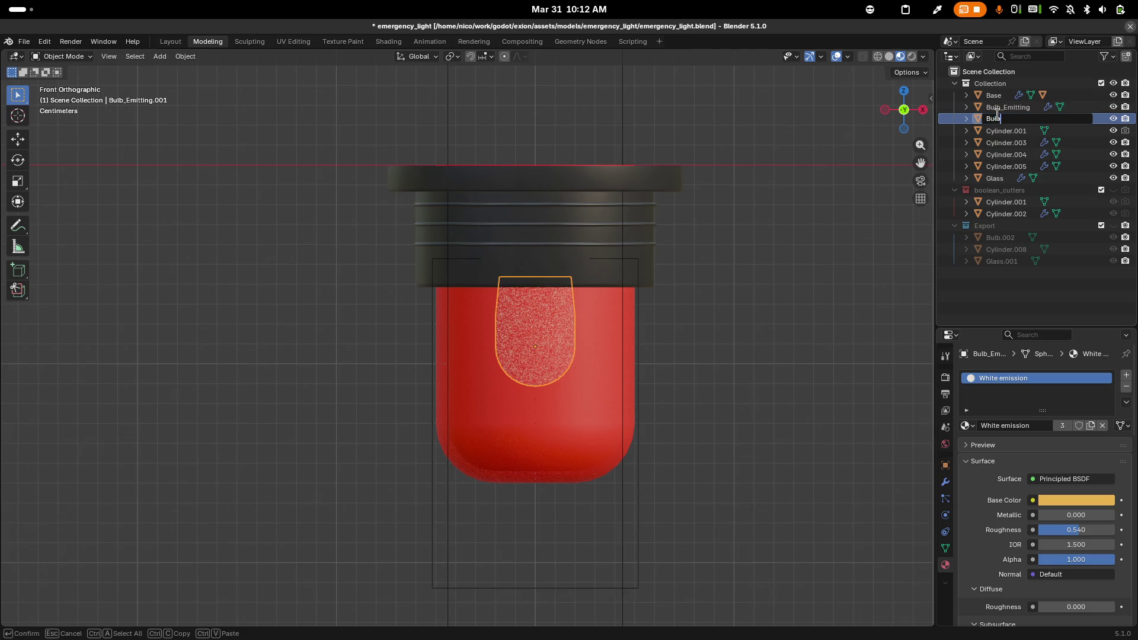
key(Return)
Give Bulb the 'White no emittion' material and check it against Bulb_Emitting
click(970, 424)
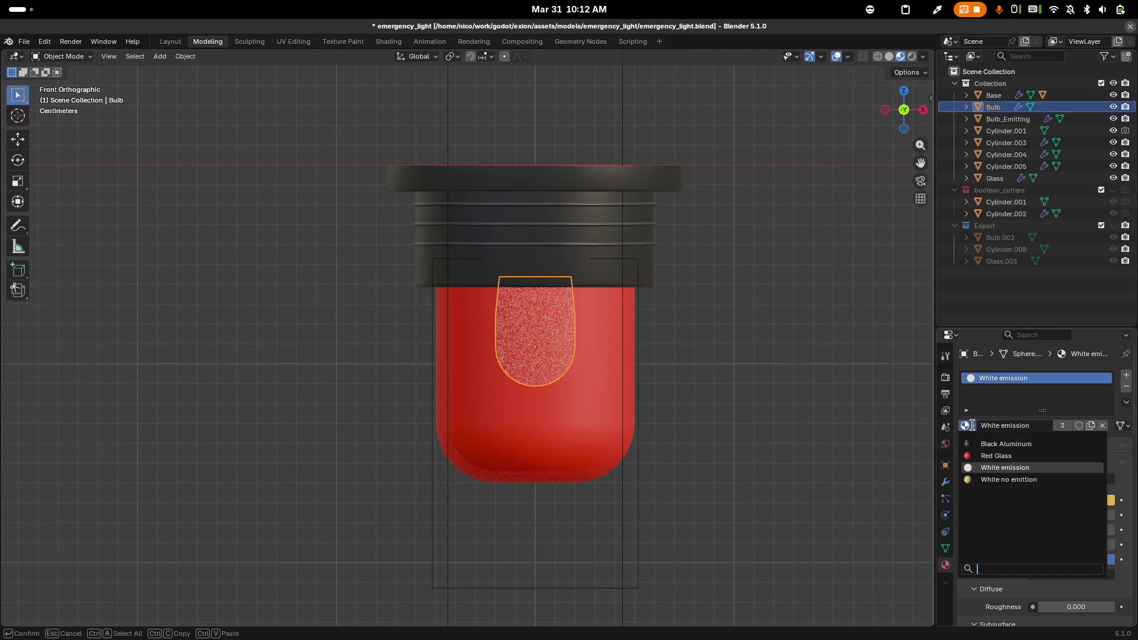
click(989, 479)
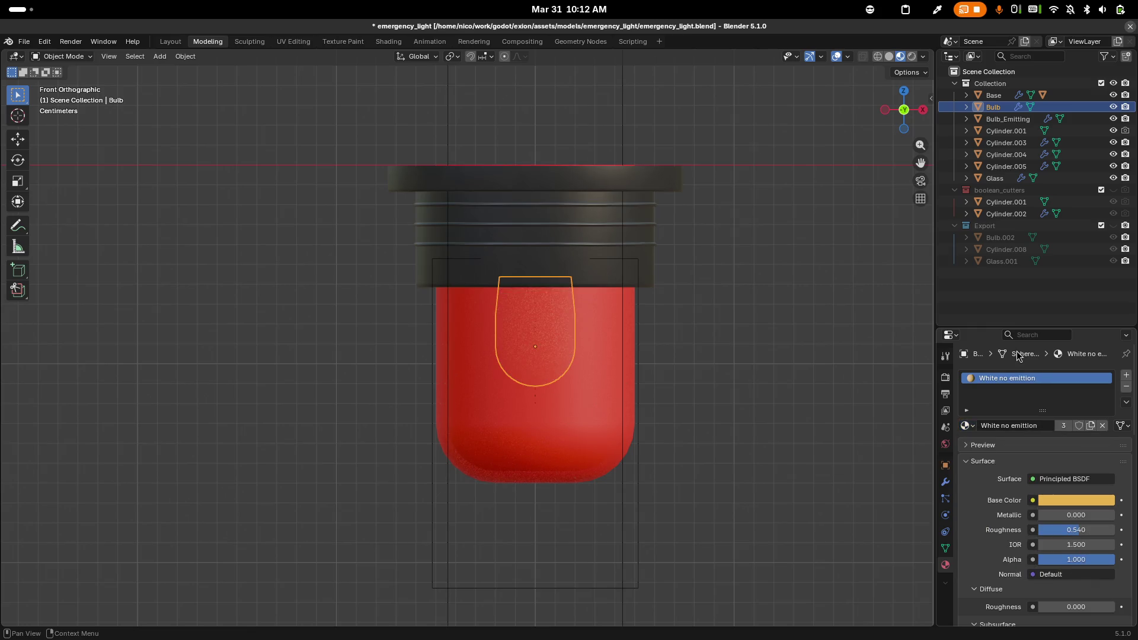
drag(694, 300, 802, 254)
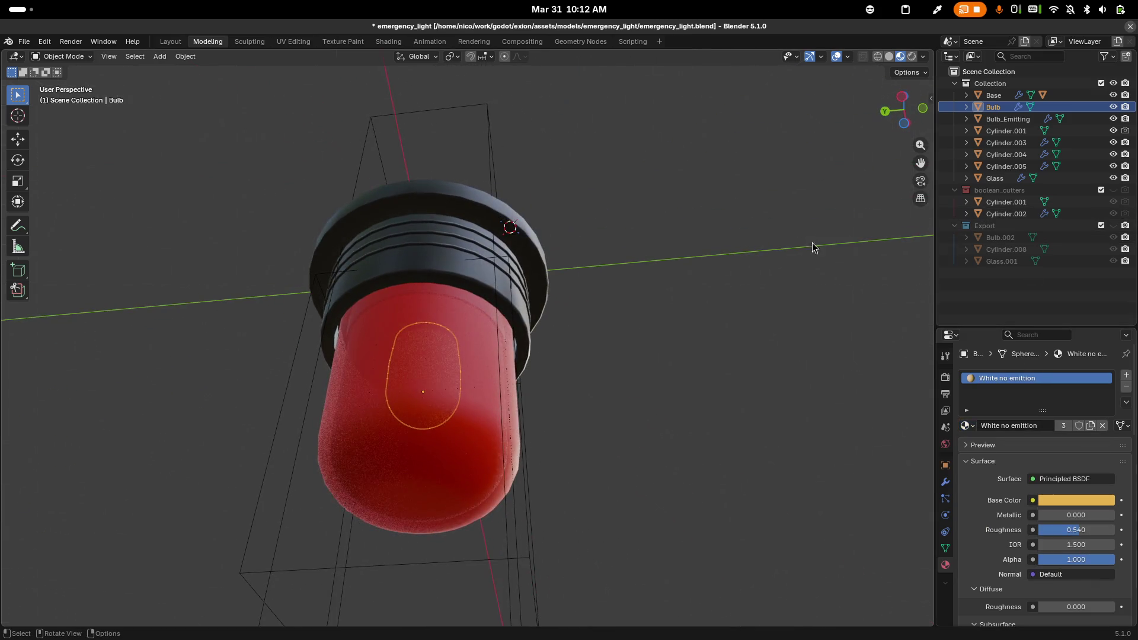
click(1114, 179)
click(1115, 179)
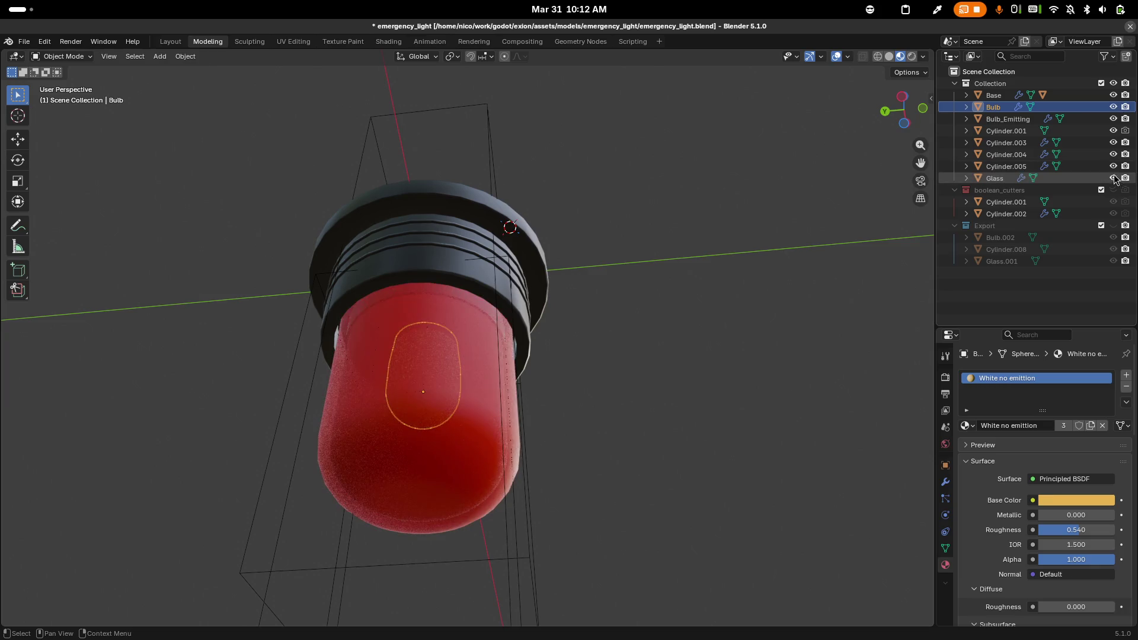
click(995, 117)
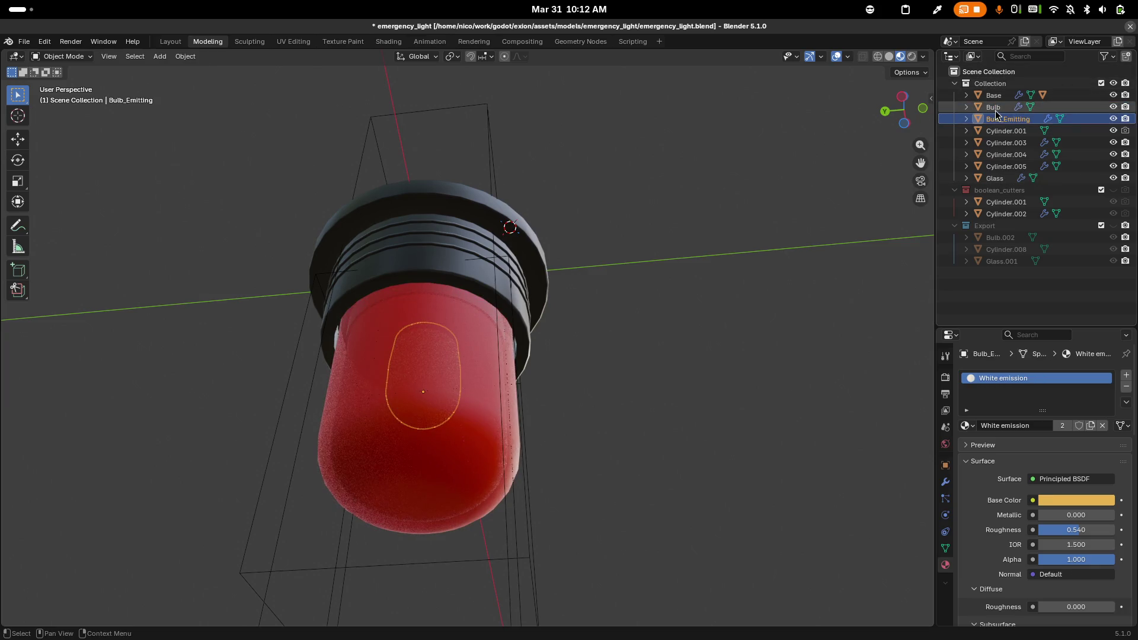
click(996, 109)
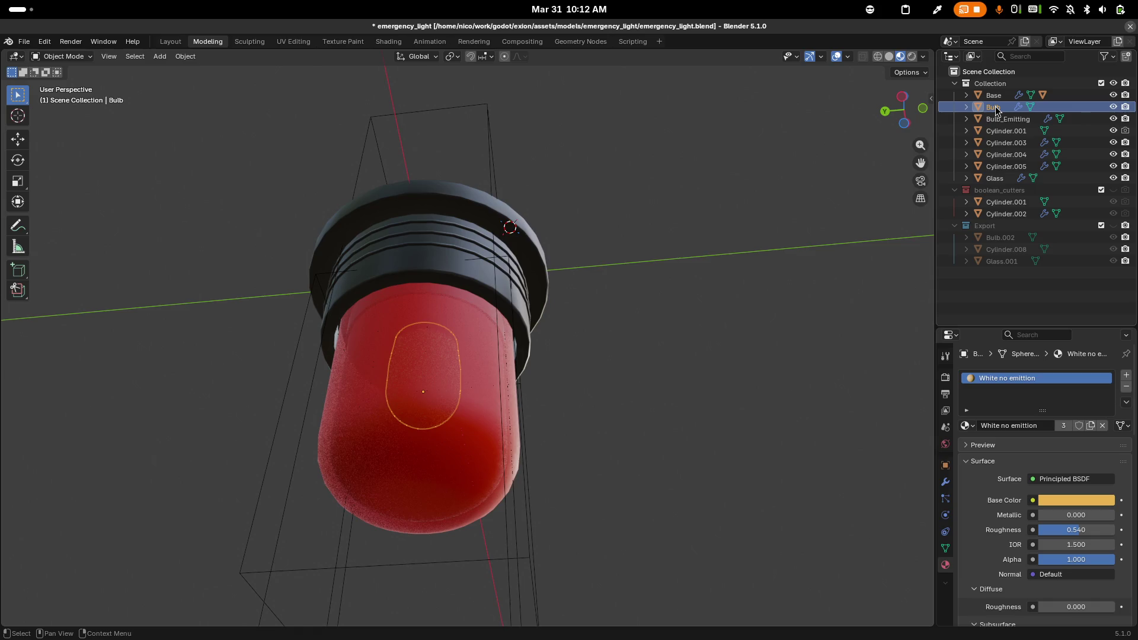
Duplicate Bulb in place and move the copy into the Export collection
key(shift+d)
key(Escape)
key(KP_1)
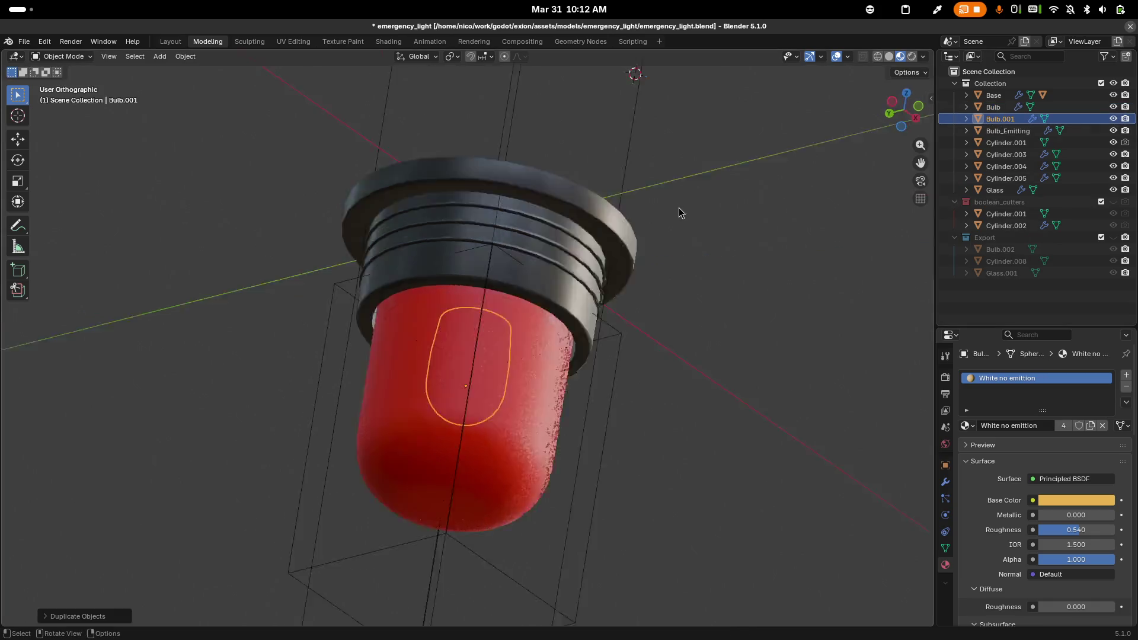
drag(1001, 120, 987, 237)
Show only the Export collection and compare Bulb.001 with Bulb.002 by toggling visibility
click(1113, 83)
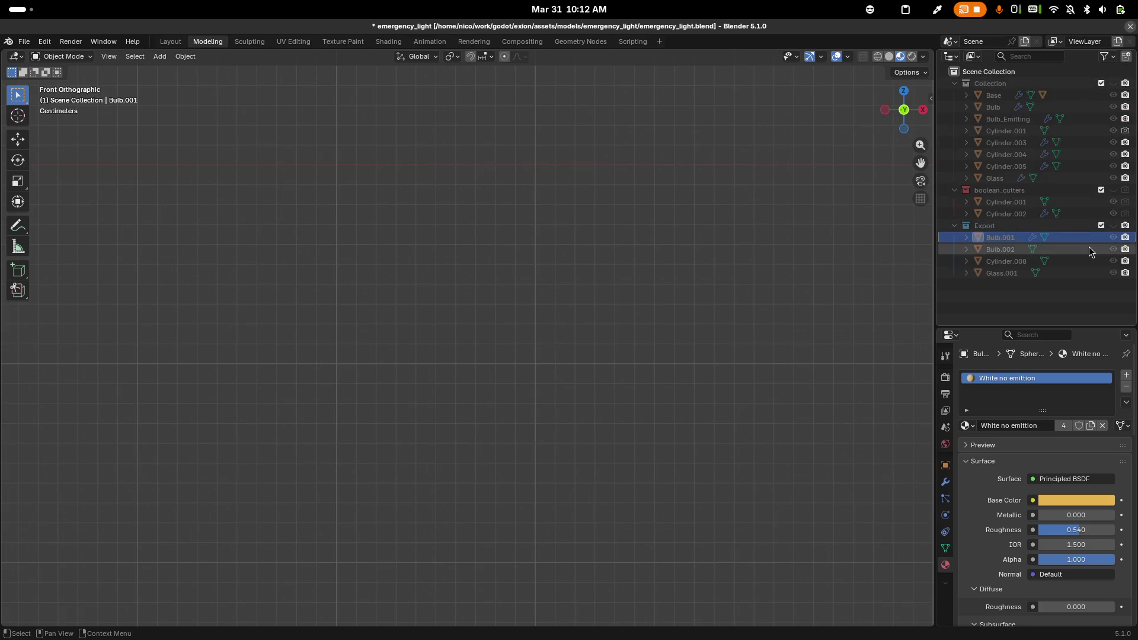
click(1113, 226)
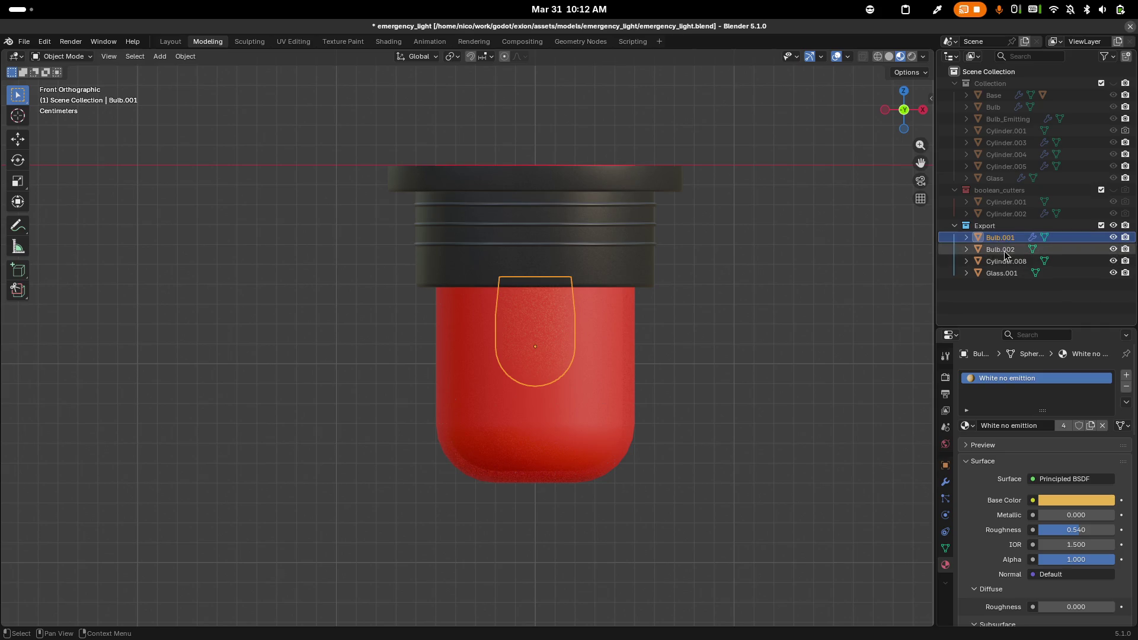
click(1113, 273)
click(1113, 249)
click(1113, 237)
click(1113, 249)
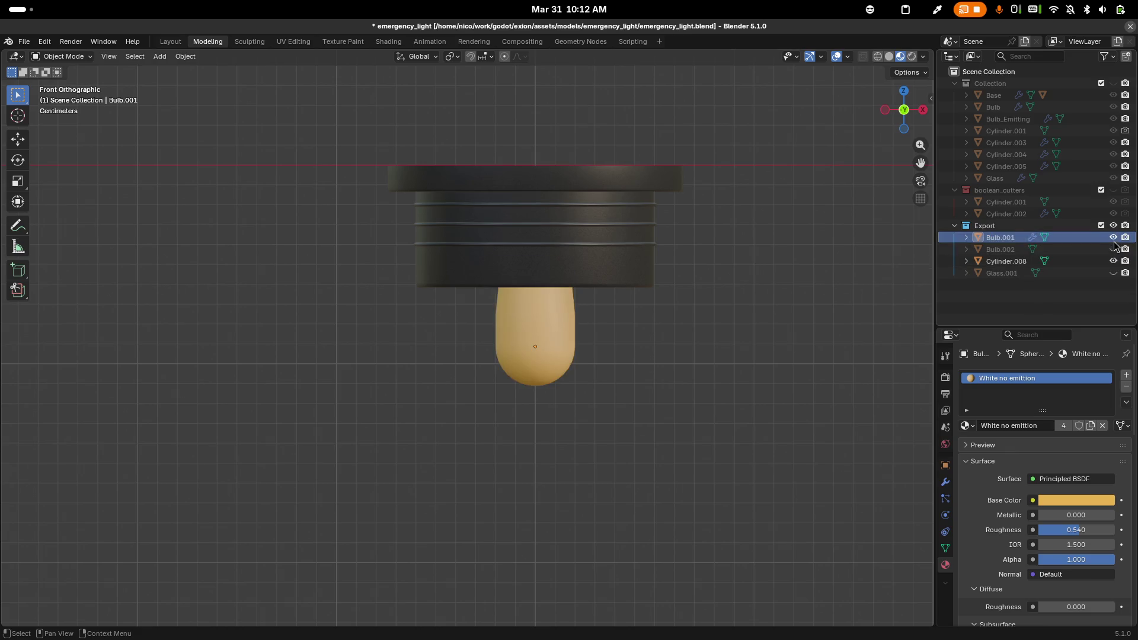
click(1113, 237)
Rename Bulb.002 to Bulb_Emitting.001
click(1113, 237)
double_click(998, 249)
text(Bul)
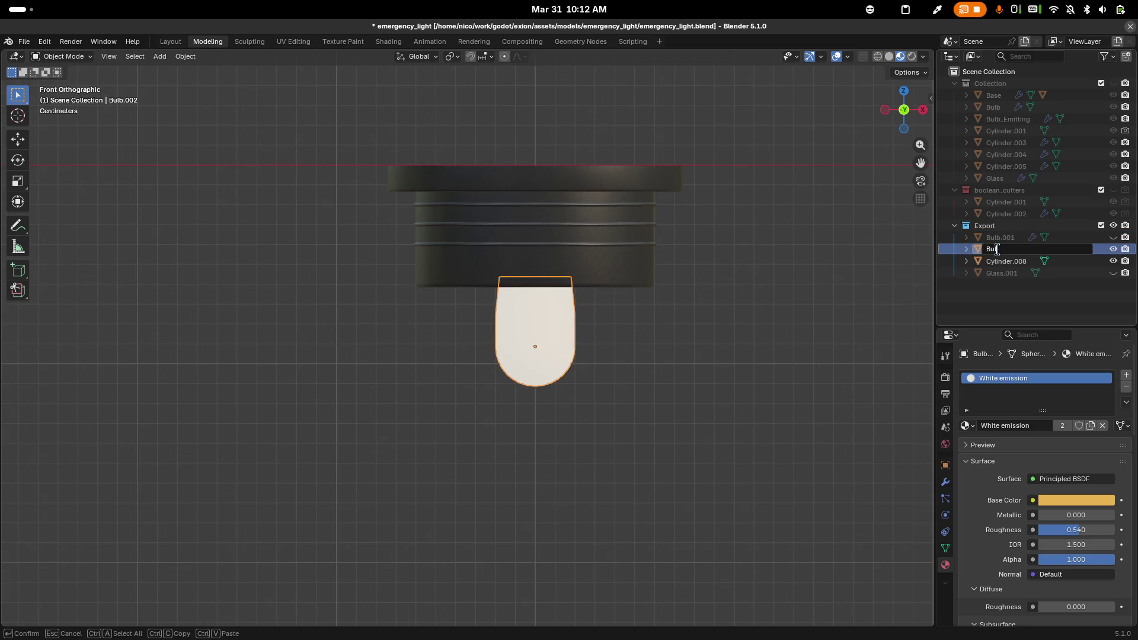
text(b_Emitting)
key(Return)
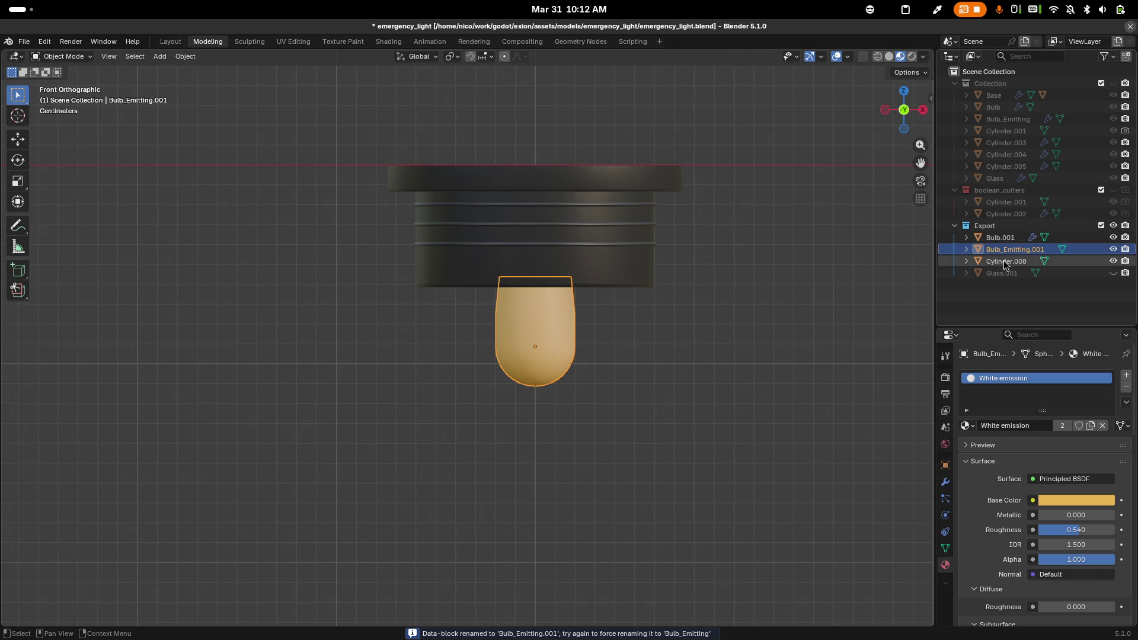
Show Glass.001 again and duplicate it
click(1114, 274)
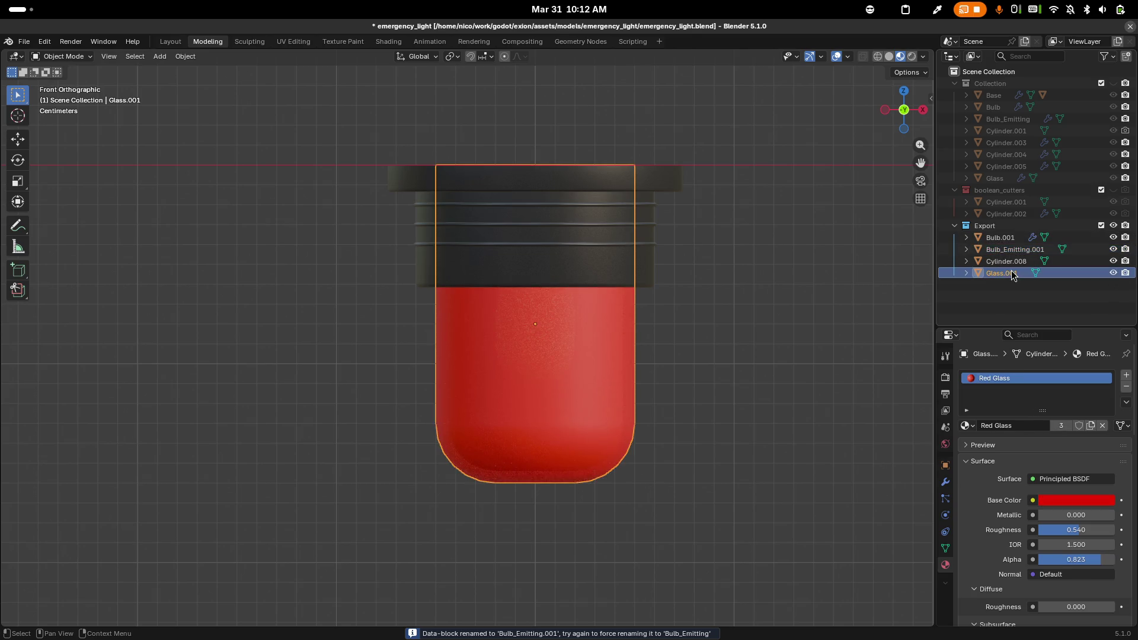
click(1012, 274)
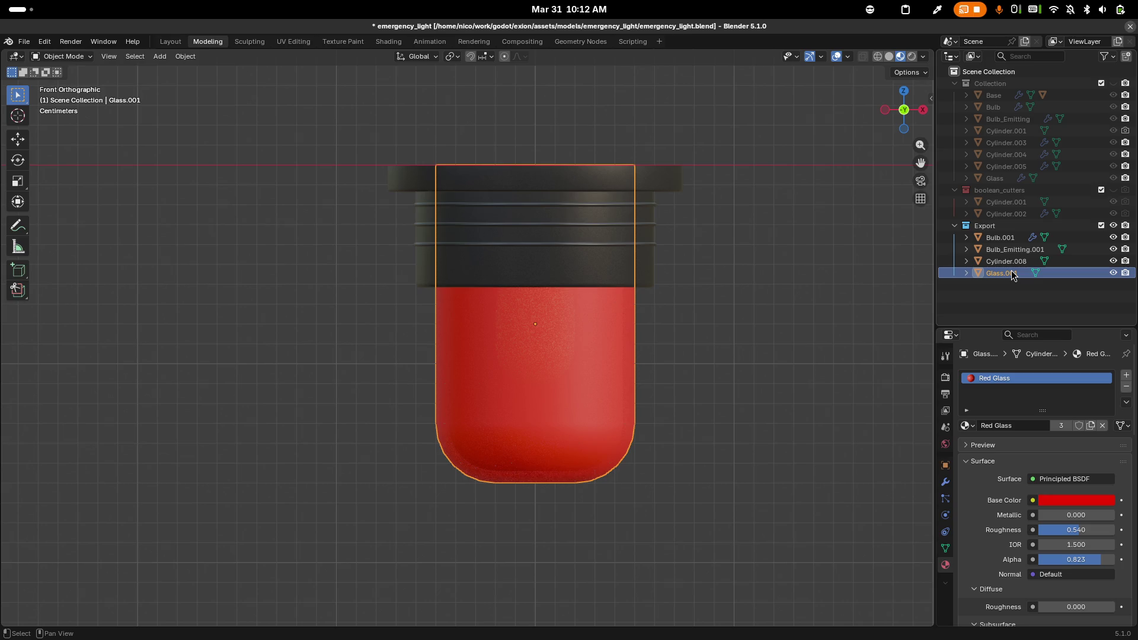
key(shift+d)
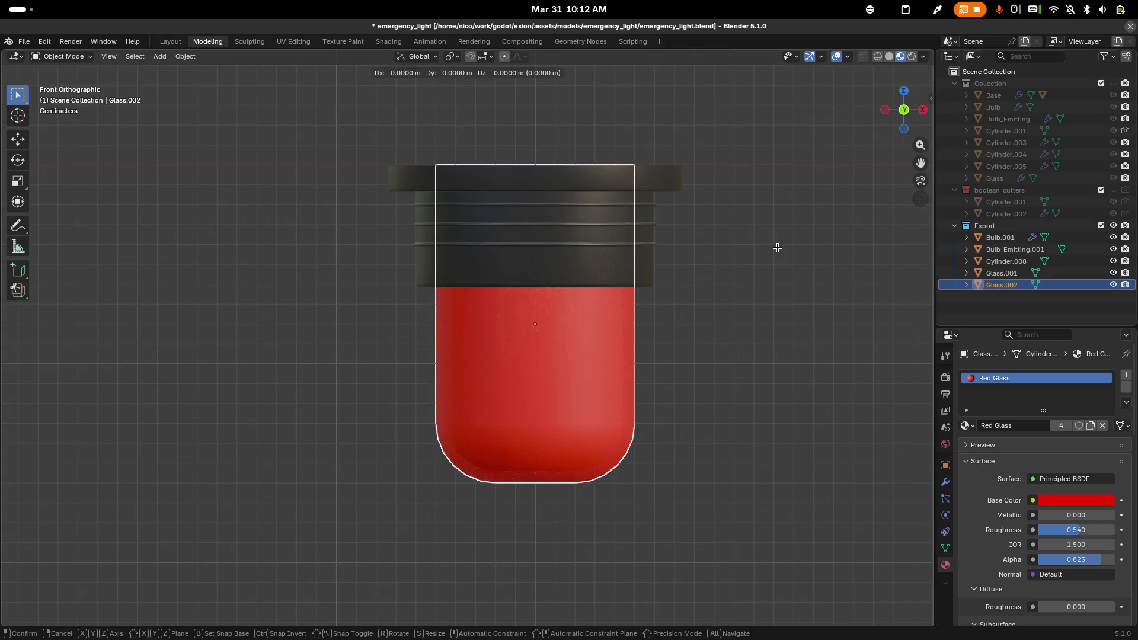
Keep the Glass.002 copy in place and rename it Emitting
right_click(63, 285)
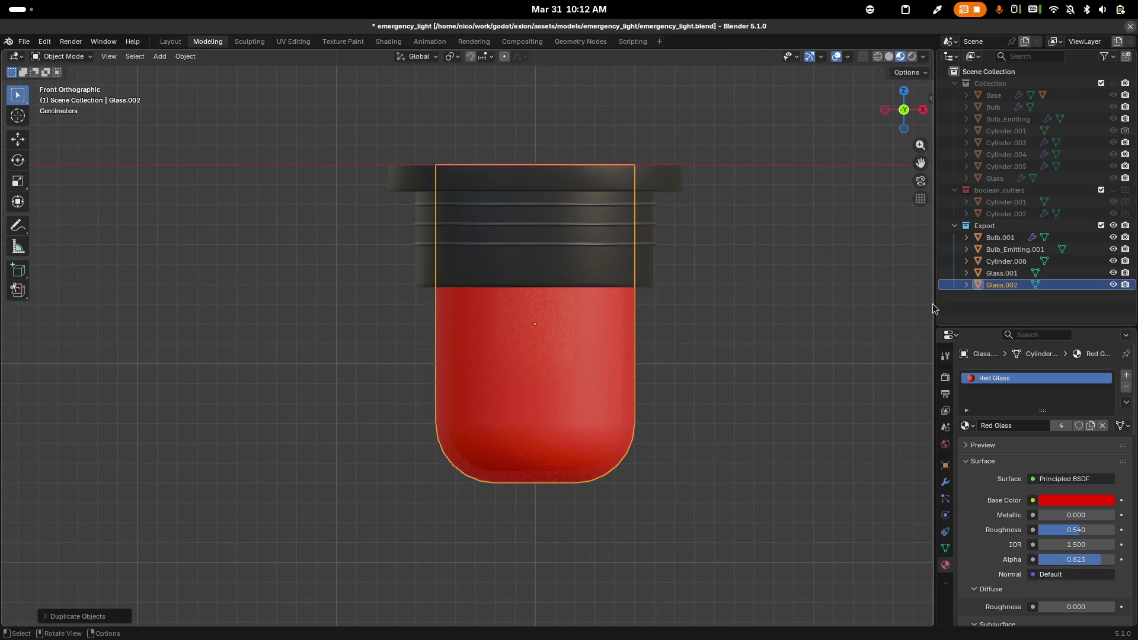
double_click(997, 285)
text(Em)
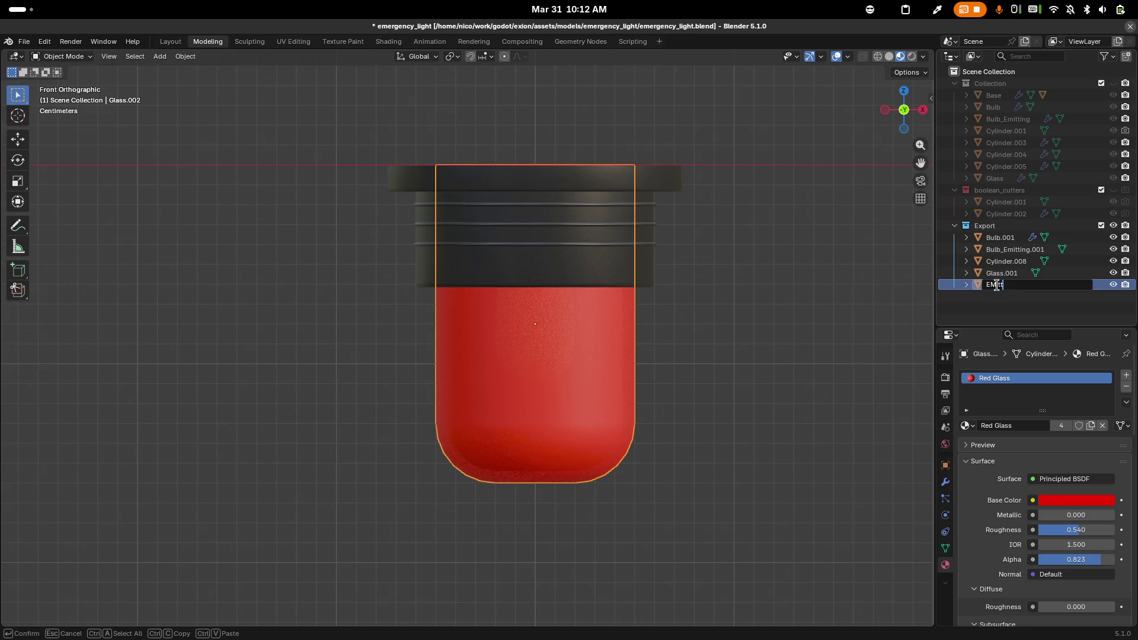
text(itting)
key(Return)
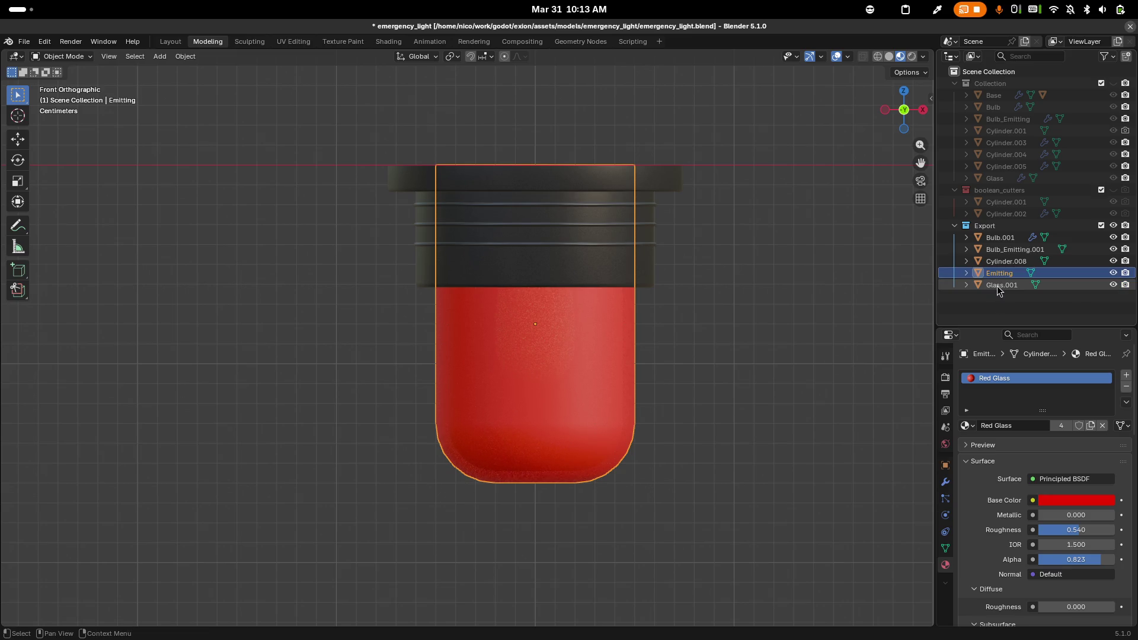
Change the copy's name to Glass_Emitting and save the blend file
double_click(1000, 272)
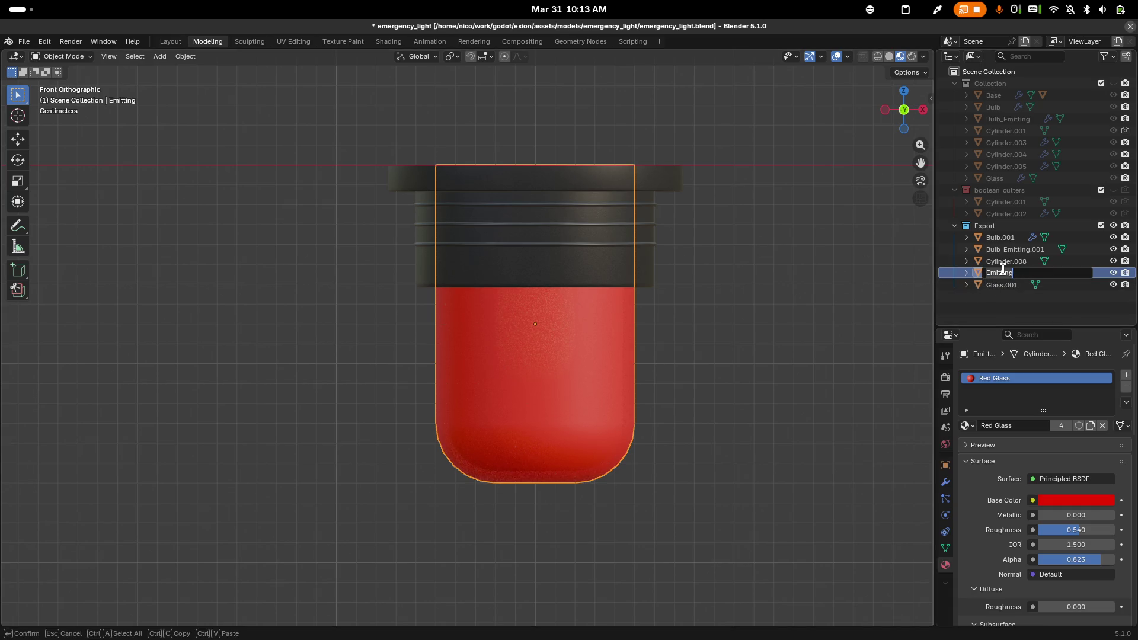
key(Home)
text(Glass_)
key(Return)
key(ctrl+s)
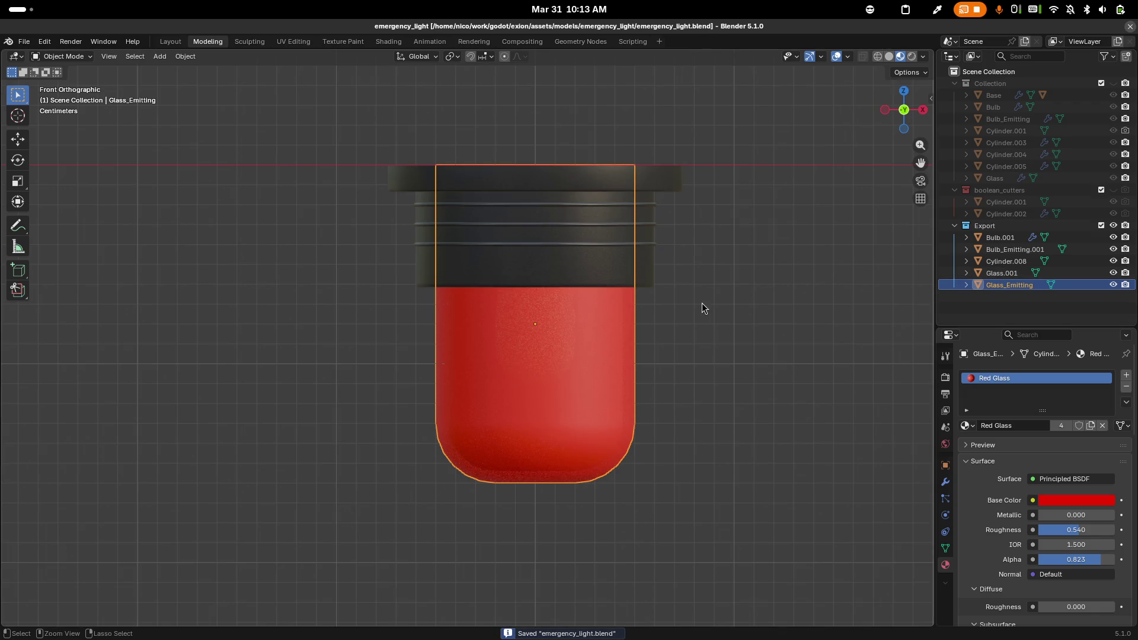
Duplicate the main Glass object in place and name the copy Glass_Emitting.001
drag(1067, 220, 1067, 289)
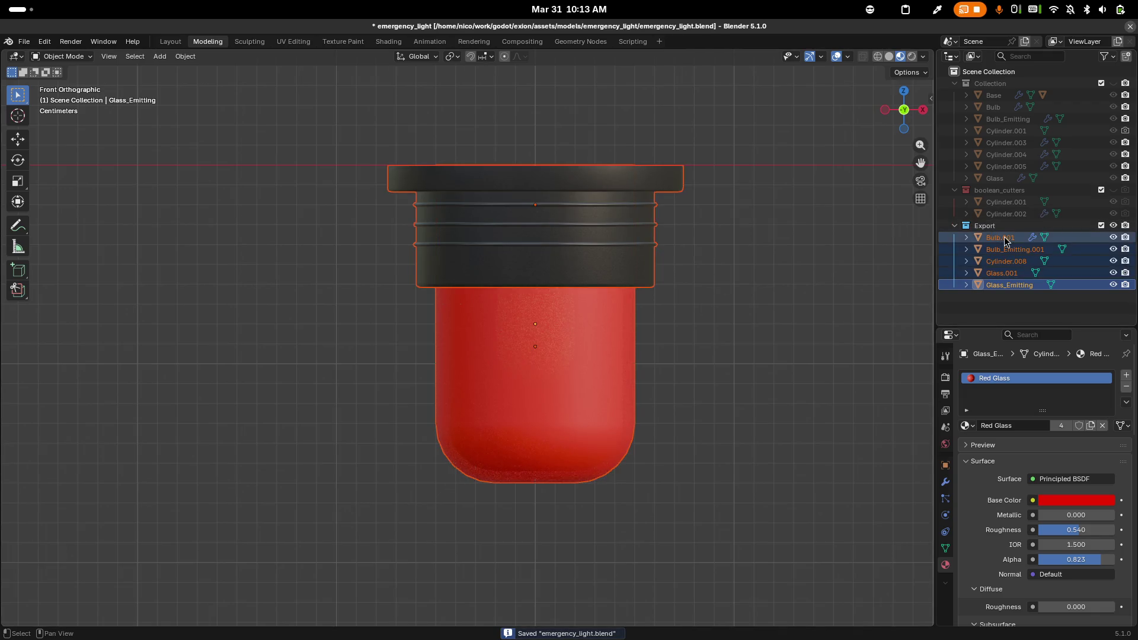
click(1006, 179)
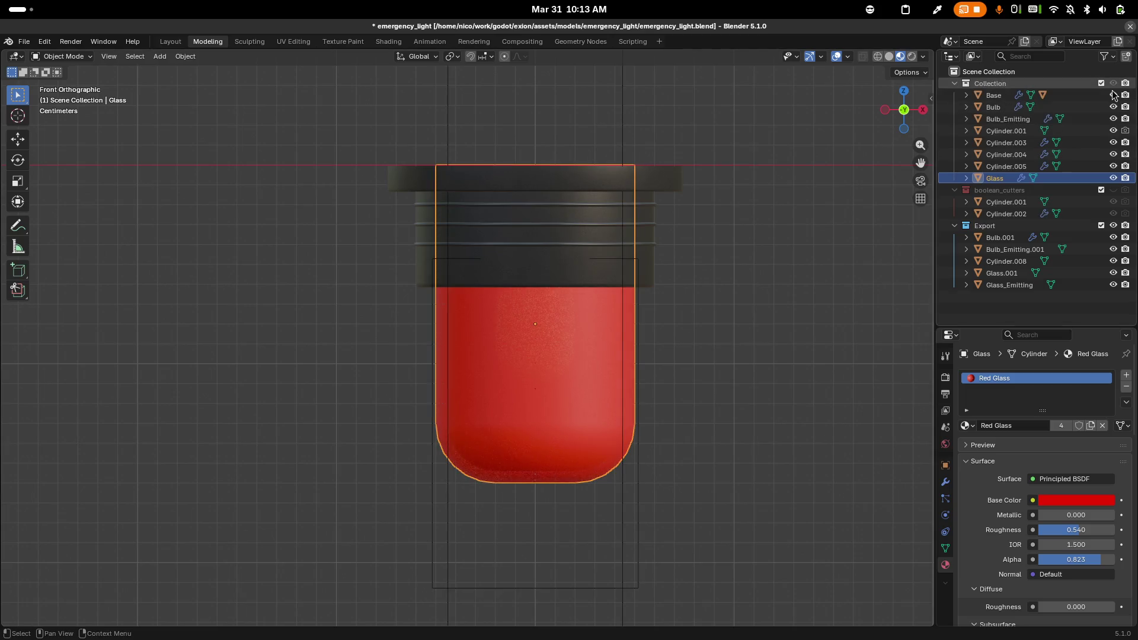
key(shift+d)
right_click(626, 270)
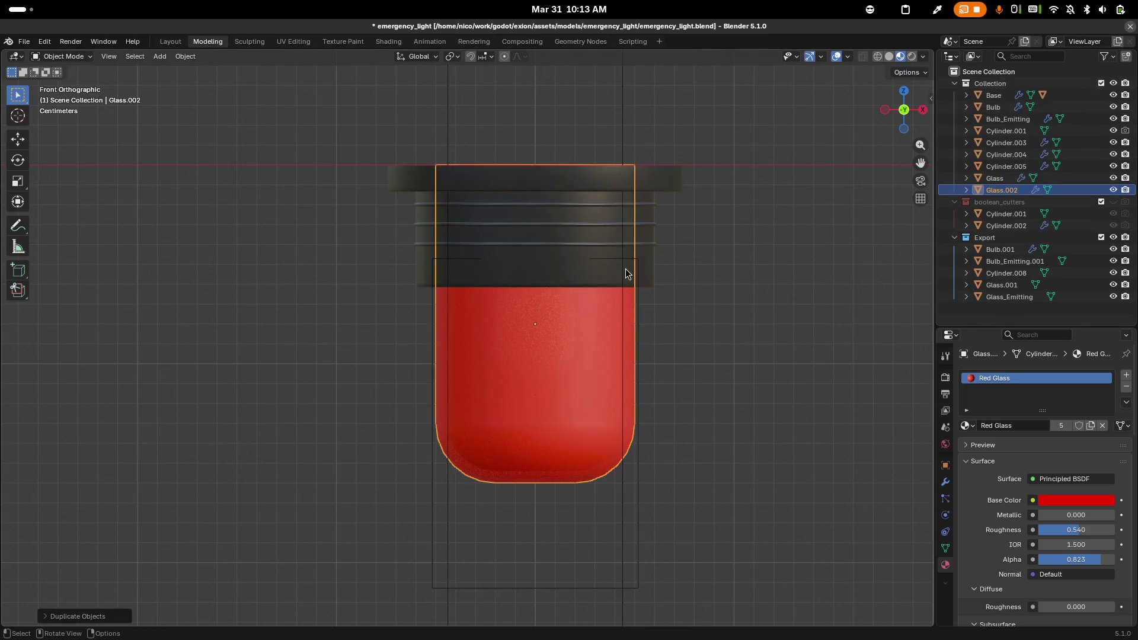
double_click(1004, 192)
text(Gl)
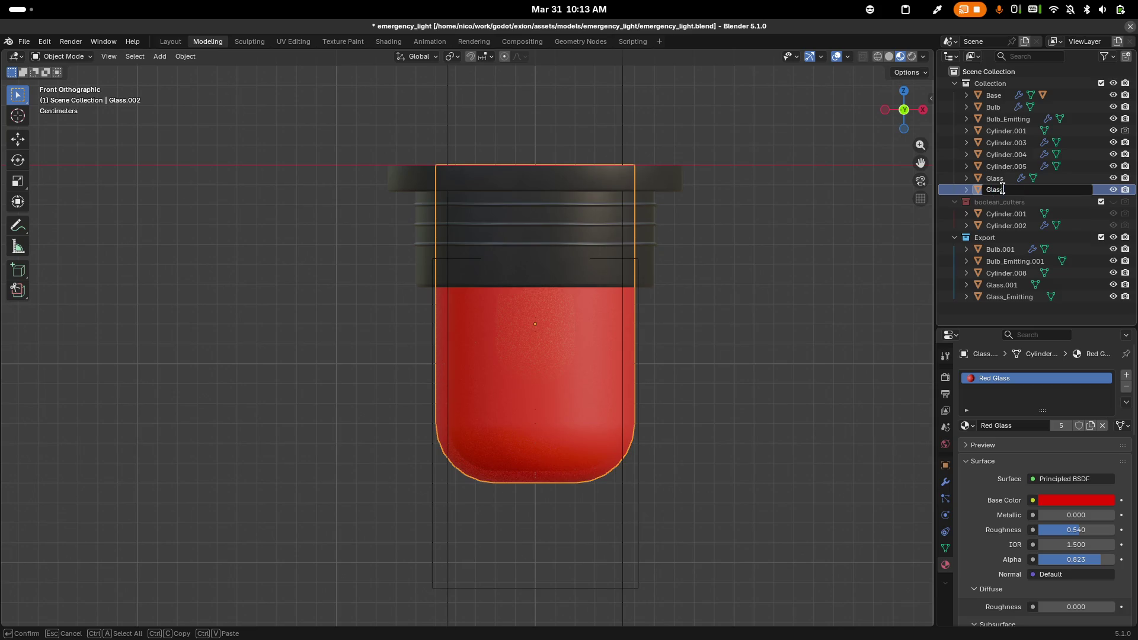
text(ting)
key(Return)
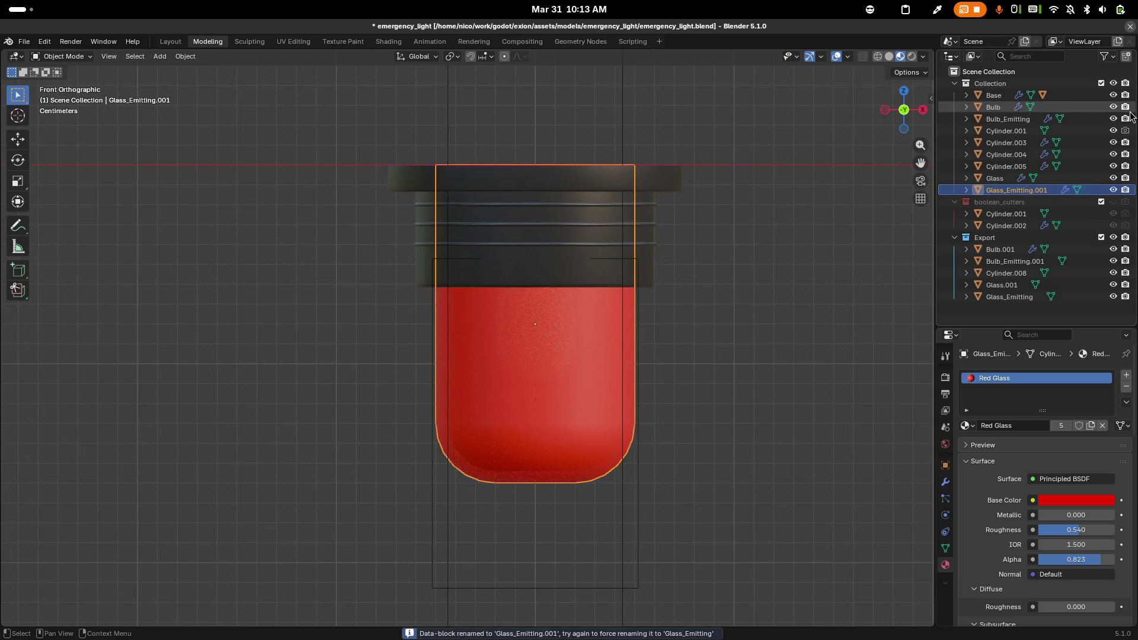
Hide the main collection, select all five Export objects, and save
click(1114, 83)
click(1001, 248)
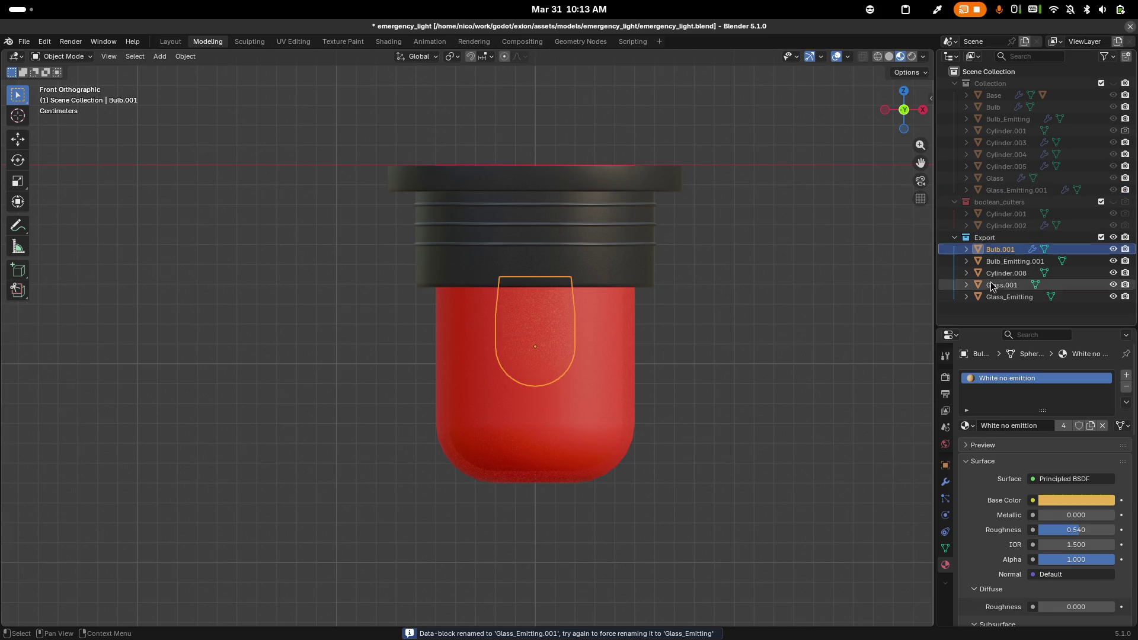
shift+click(975, 297)
key(ctrl+s)
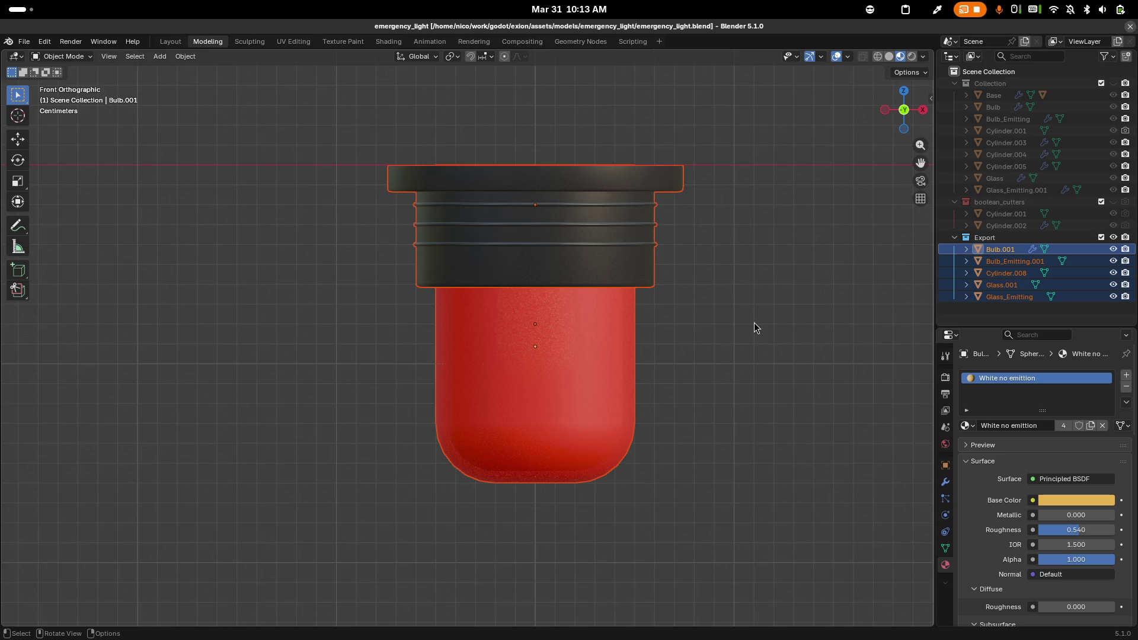
Export the selection as glTF 2.0, overwriting emergency_light.gltf
key(F3)
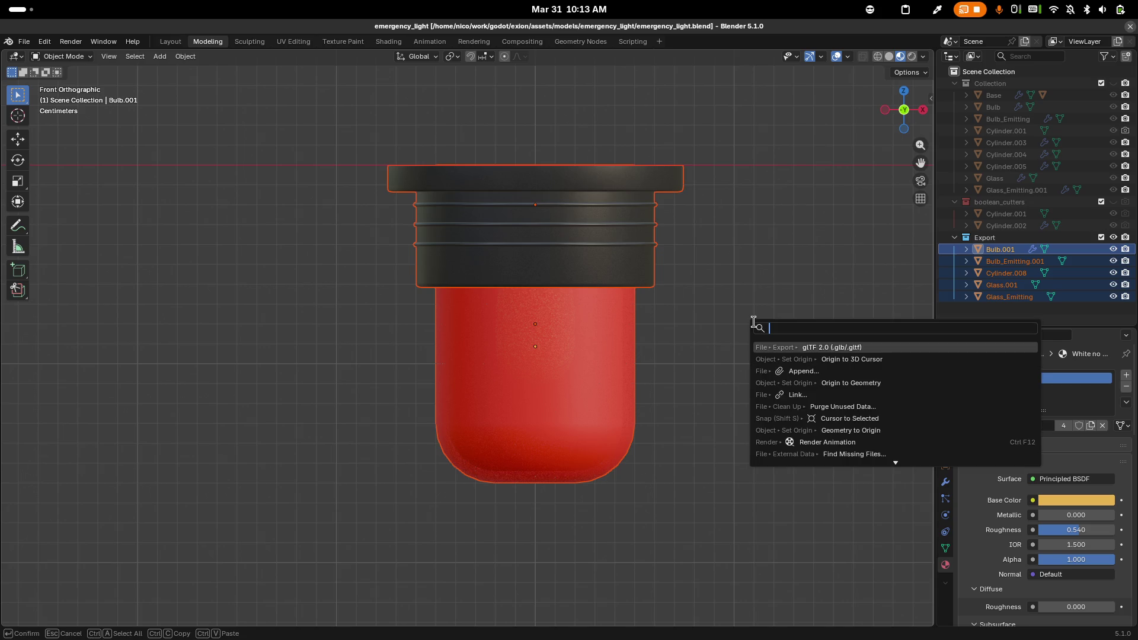
key(Return)
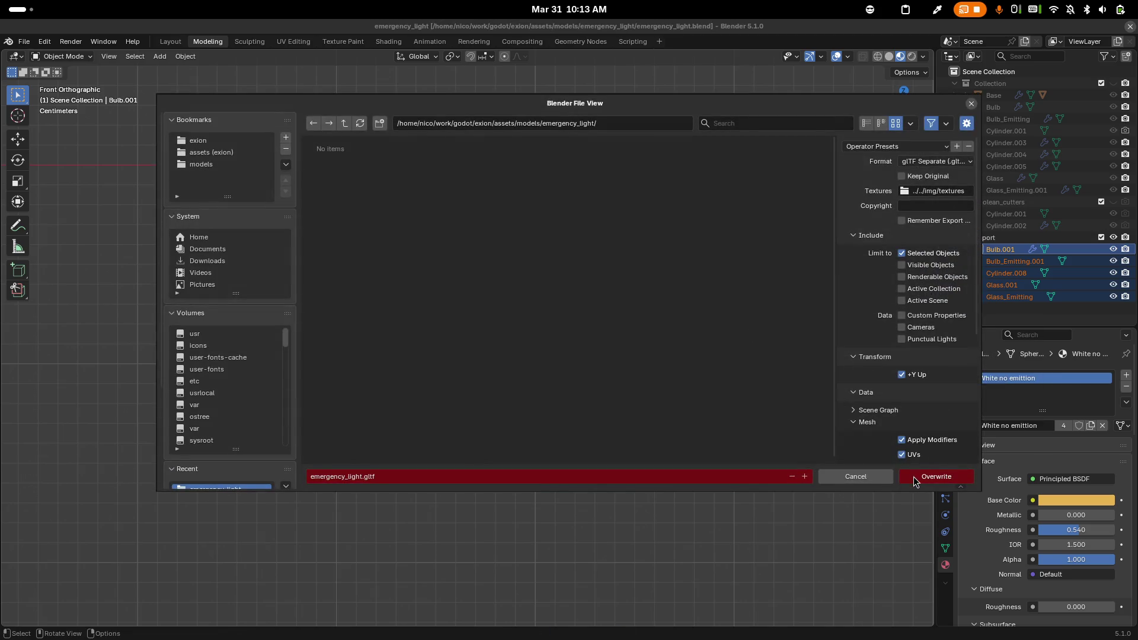
click(916, 477)
Save the blend file and switch from Blender to Emacs
key(ctrl+s)
key(alt+Tab)
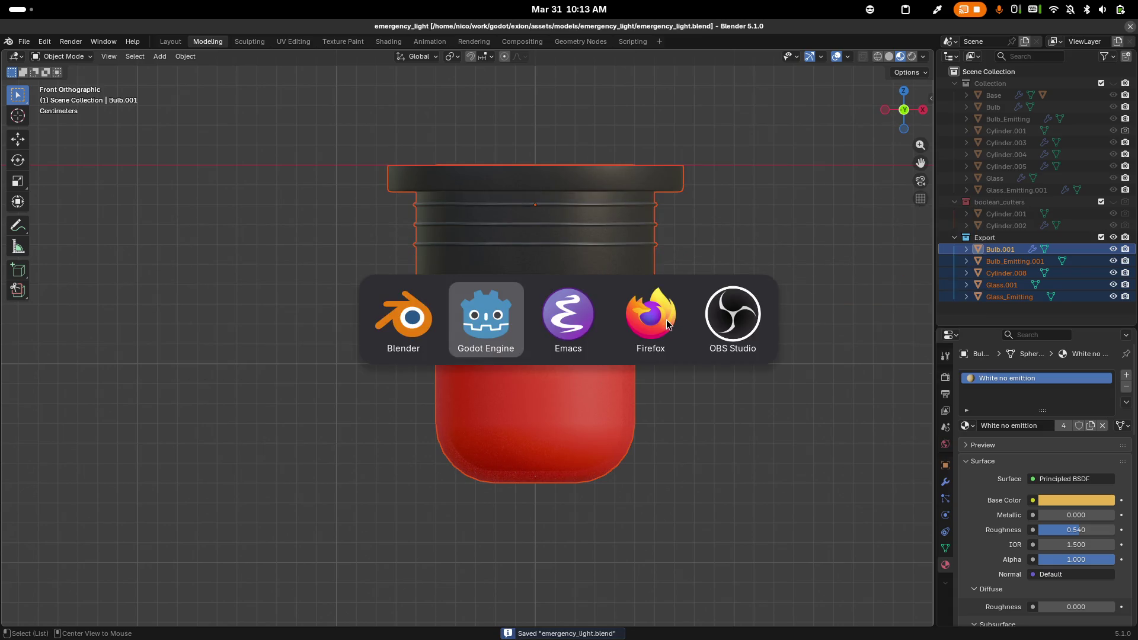
key(Tab)
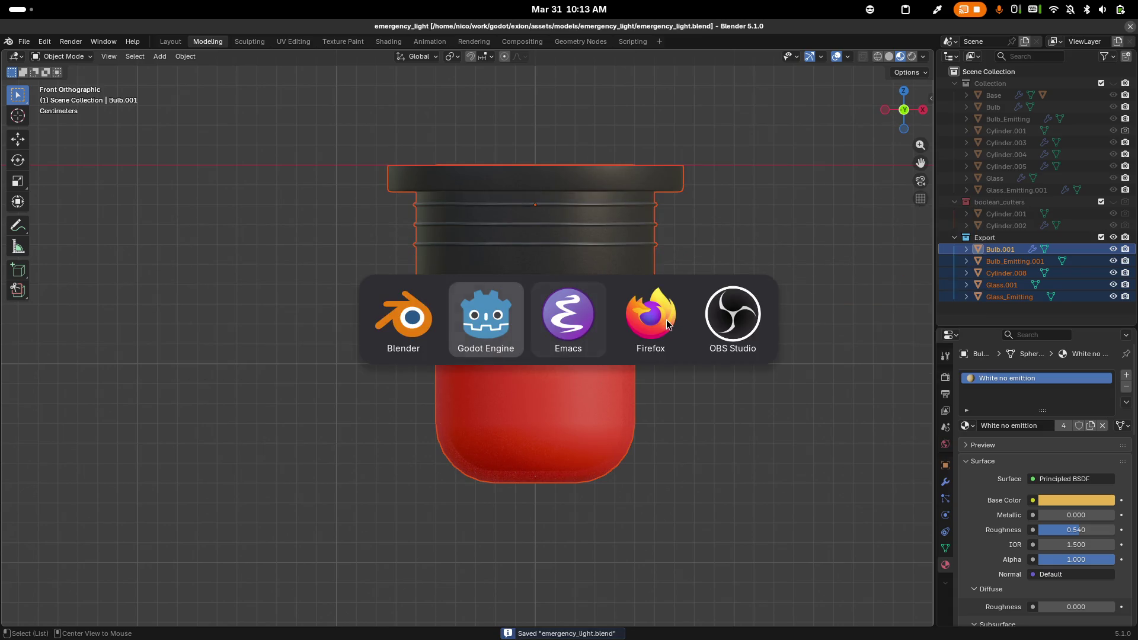
Switch Emacs to the LightFixturePowerController.gd buffer
key(ctrl+x)
text(b)
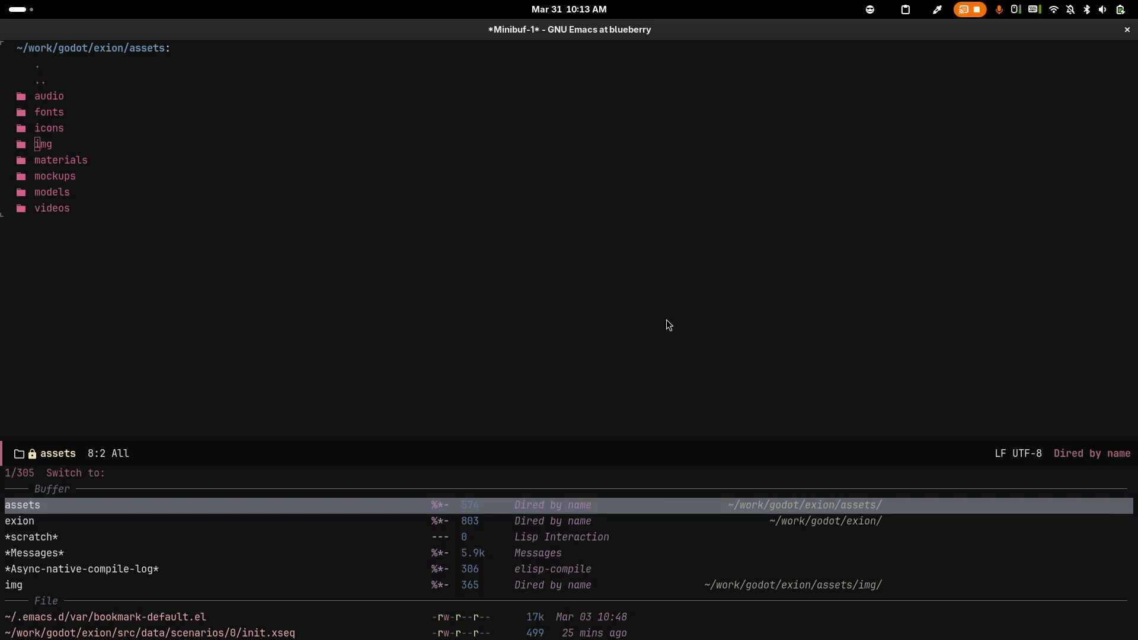
text(light)
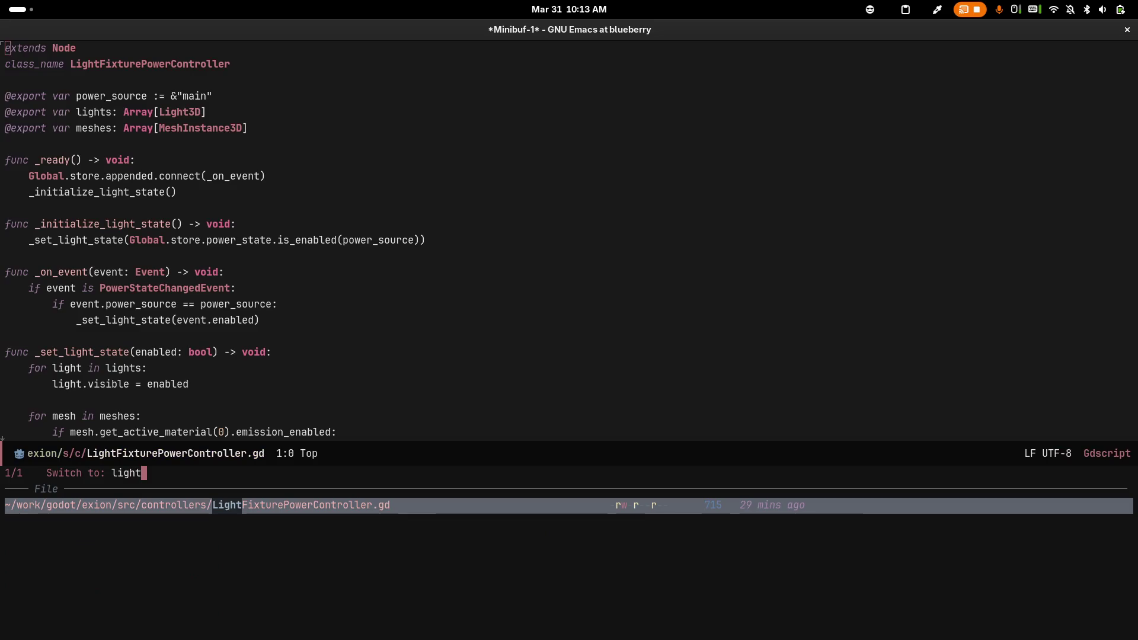
key(Return)
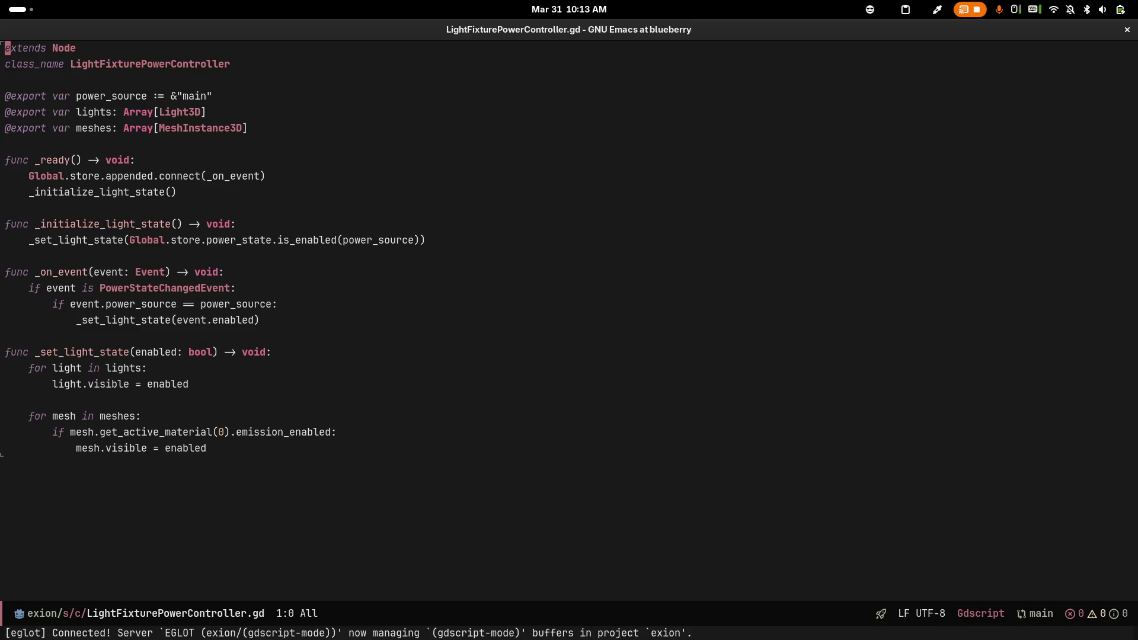
key(Down)
key(Down)
key(Down)
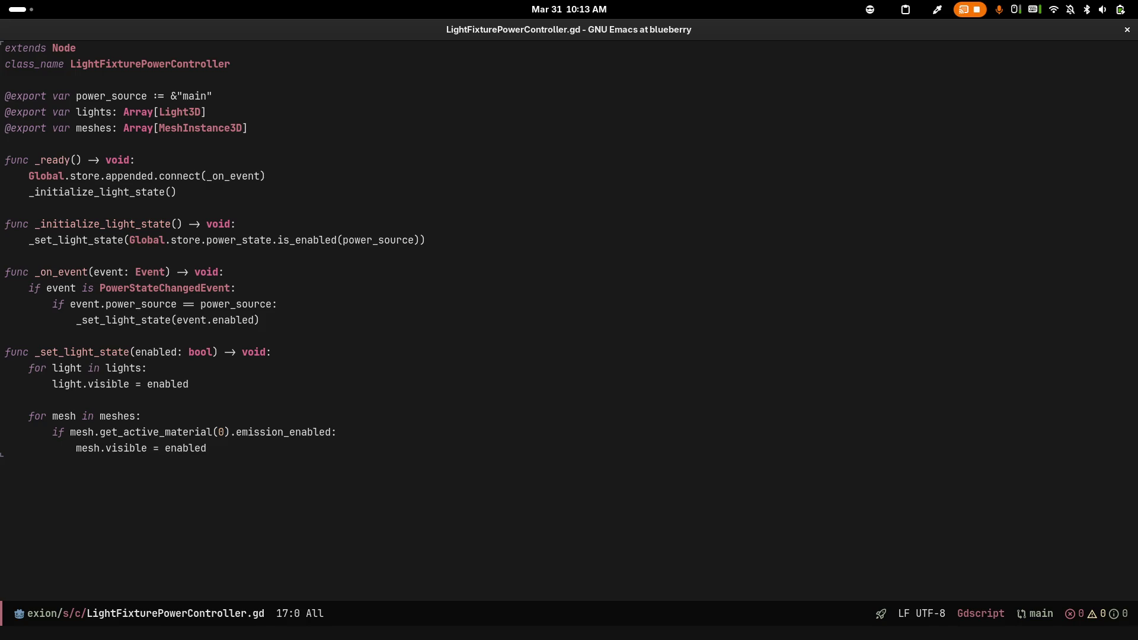
key(Up)
key(Up)
key(Up)
Rename the meshes array declaration to emitting_meshes
key(shift+End)
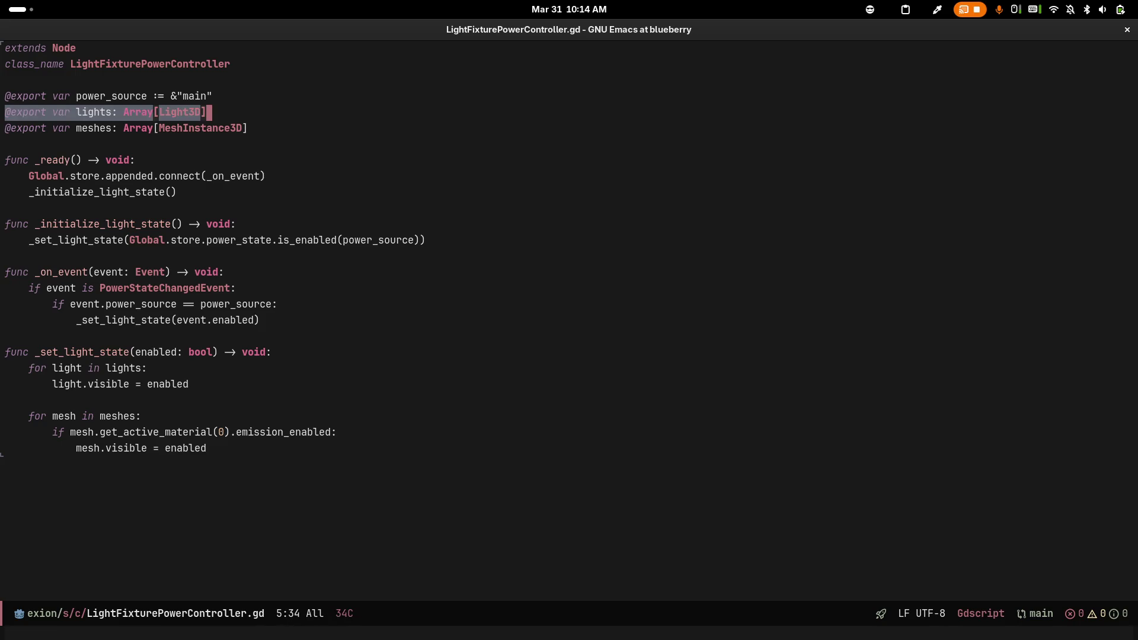
key(ctrl+g)
key(Down)
key(ctrl+a)
key(alt+f)
key(alt+f)
key(Right)
text(emitting)
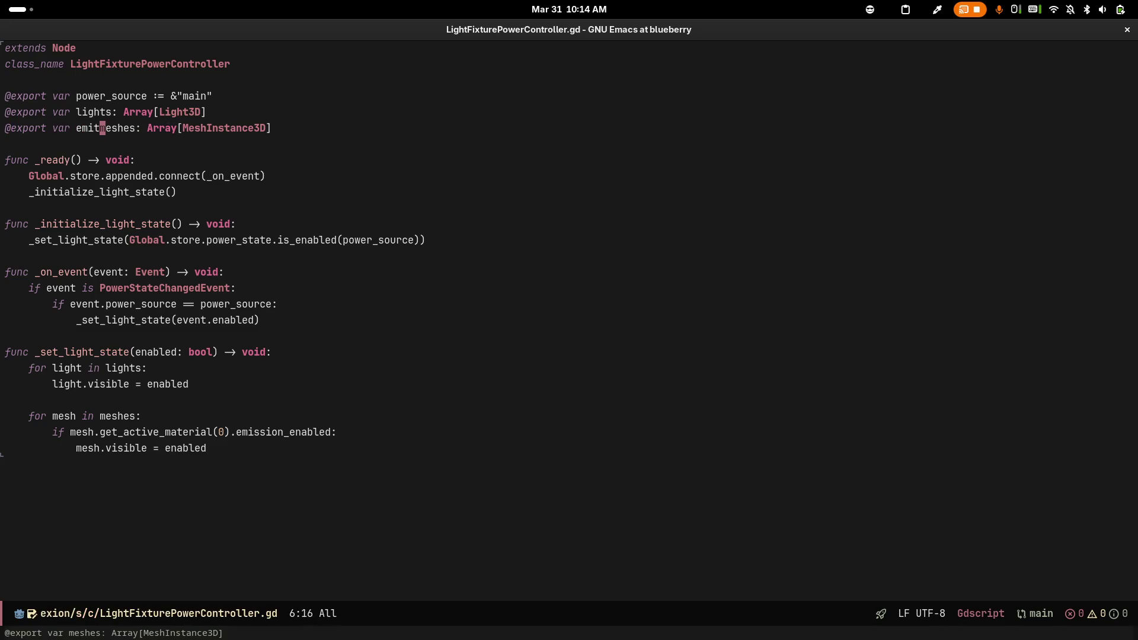
text(_)
key(ctrl+a)
Duplicate the declaration as non_emitting_meshes and save the script
key(ctrl+space)
key(ctrl+e)
key(alt+w)
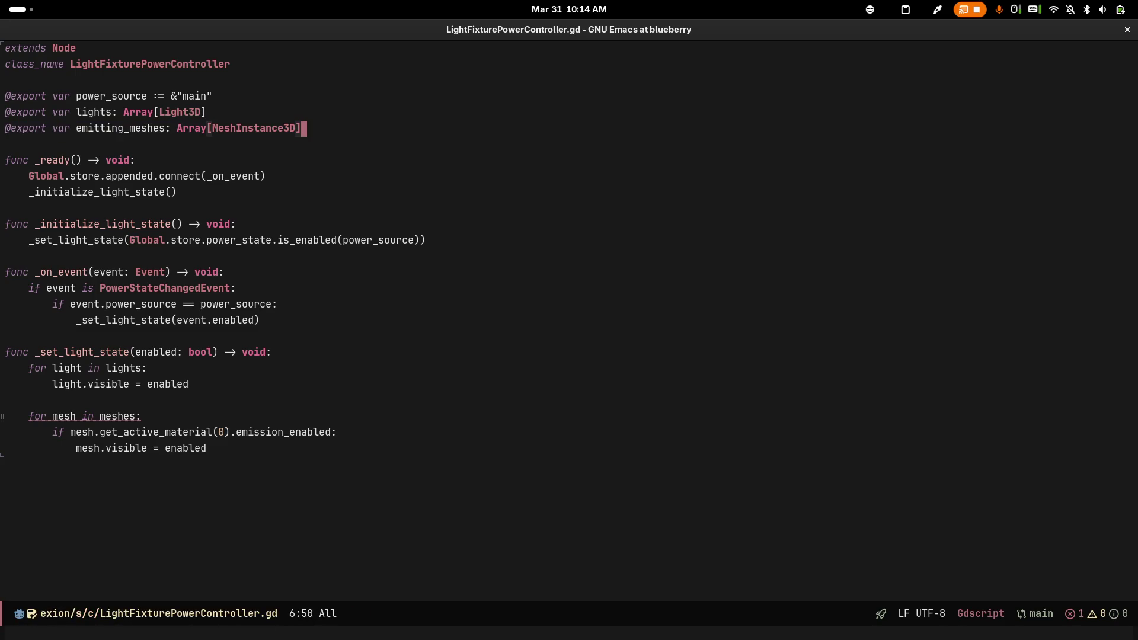
key(Return)
key(ctrl+y)
key(ctrl+a)
key(alt+f)
key(alt+f)
key(alt+f)
key(alt+b)
text(non)
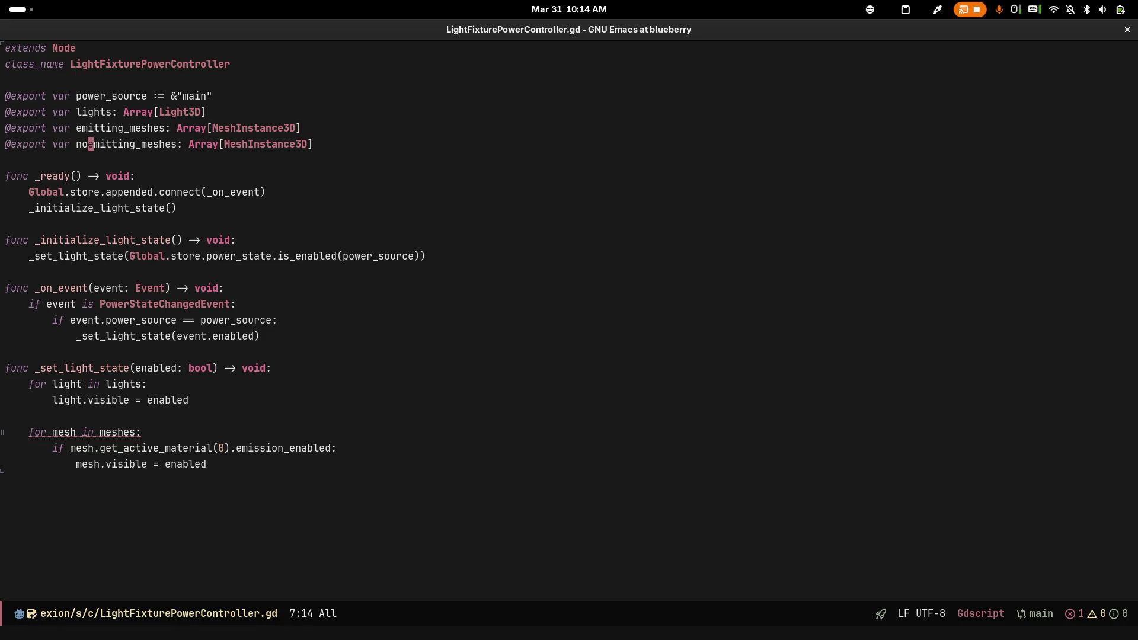
text(_)
key(ctrl+x)
key(ctrl+s)
Move down to the word meshes in the loop that iterates the array
key(Up)
key(ctrl+a)
key(ctrl+space)
key(Down)
key(Down)
key(ctrl+g)
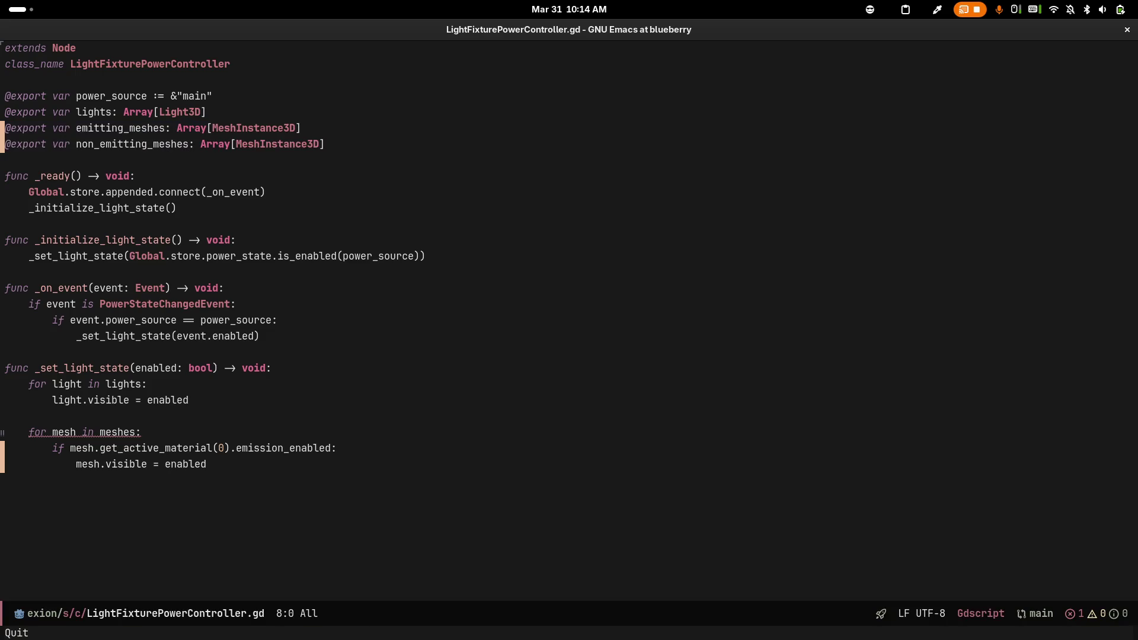
key(Down)
key(Down)
key(Down)
key(alt+f)
key(alt+f)
key(alt+f)
key(alt+f)
key(alt+b)
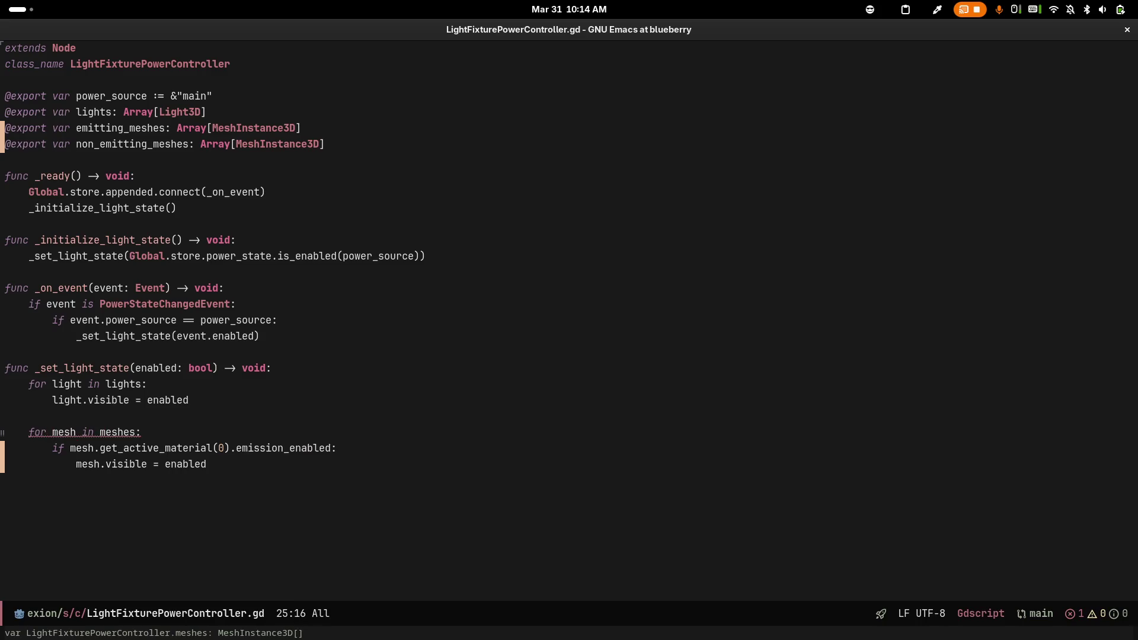
Make the loop iterate emitting_meshes and remove its emission check
text(emitting_)
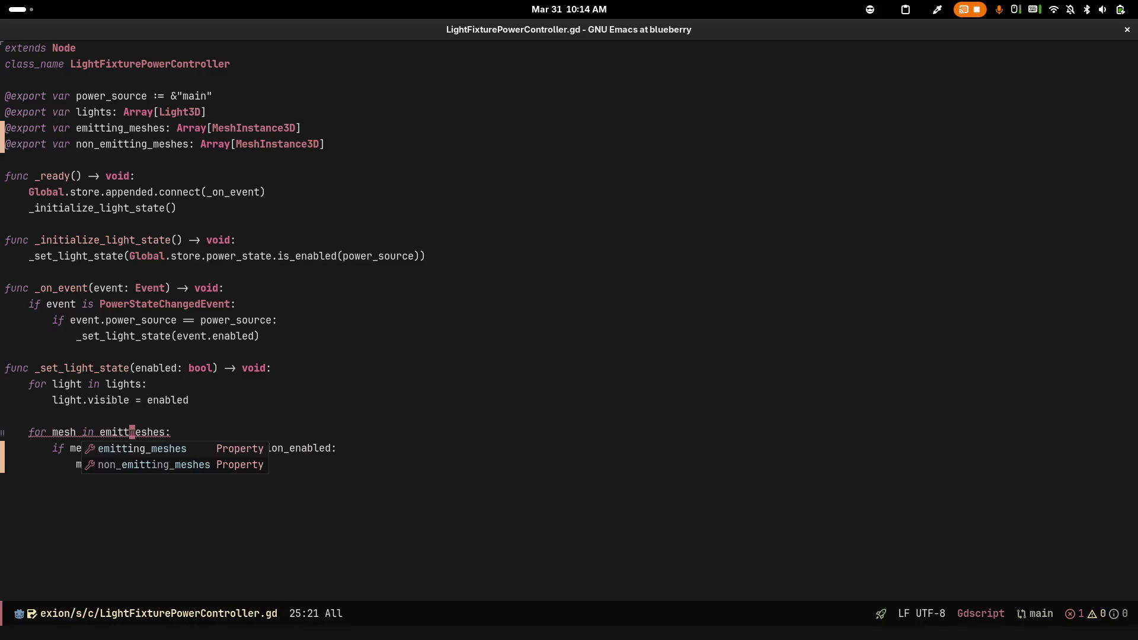
key(Escape)
key(Down)
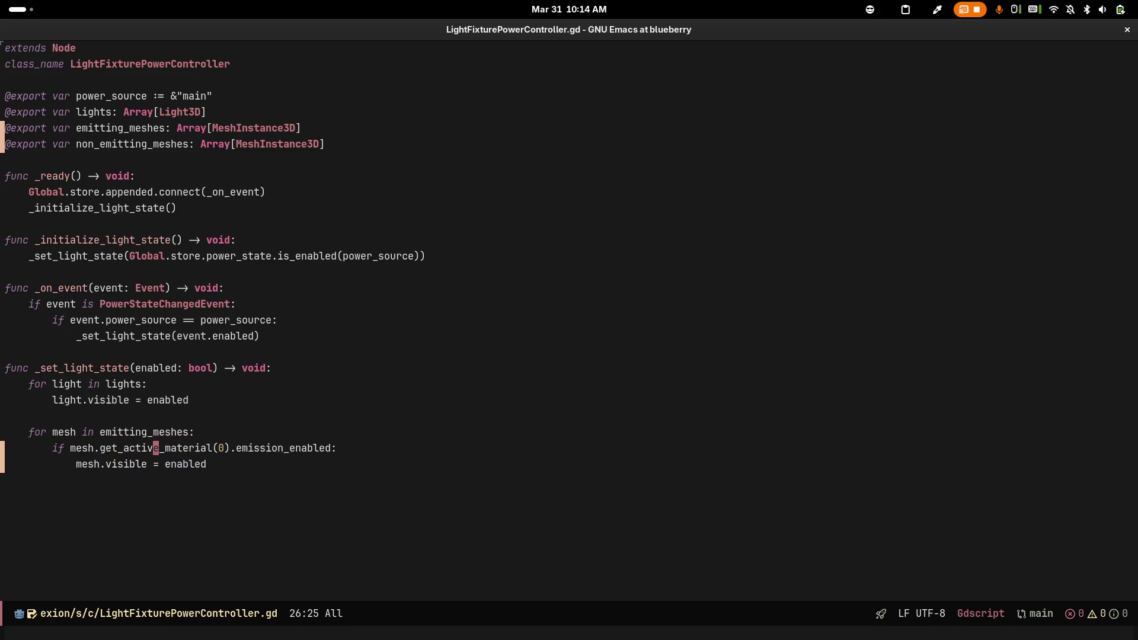
key(Down)
key(ctrl+Left)
key(ctrl+Left)
key(shift+Up)
key(shift+Left)
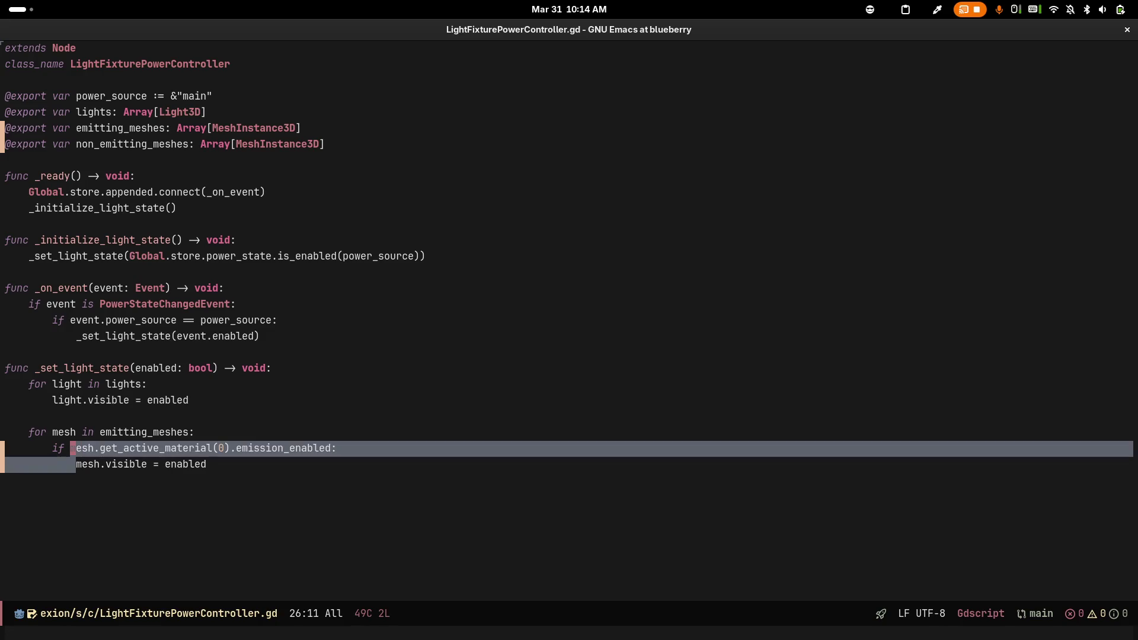
key(shift+Left)
key(shift+Left)
key(shift+Left)
key(BackSpace)
Copy the loop below as a second loop over non_emitting_meshes
key(Up)
key(Home)
key(shift+Down)
key(shift+Down)
key(alt+w)
key(Return)
key(ctrl+y)
key(Up)
key(Up)
key(Tab)
key(Tab)
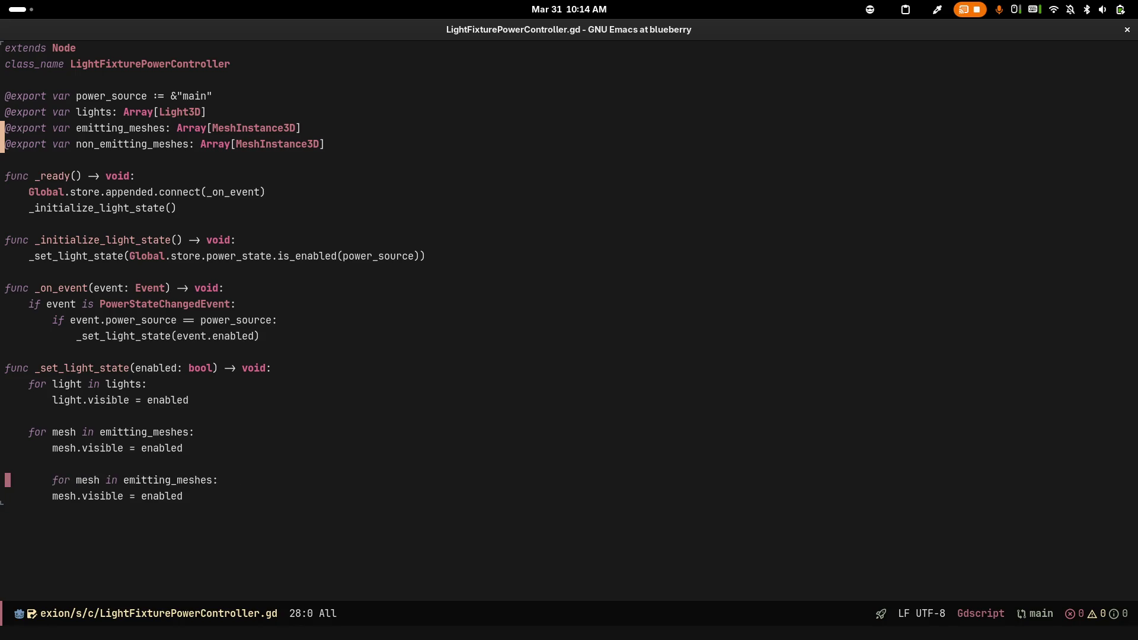
key(alt+m)
key(alt+f)
key(alt+f)
key(alt+f)
key(alt+f)
key(alt+b)
text(non_)
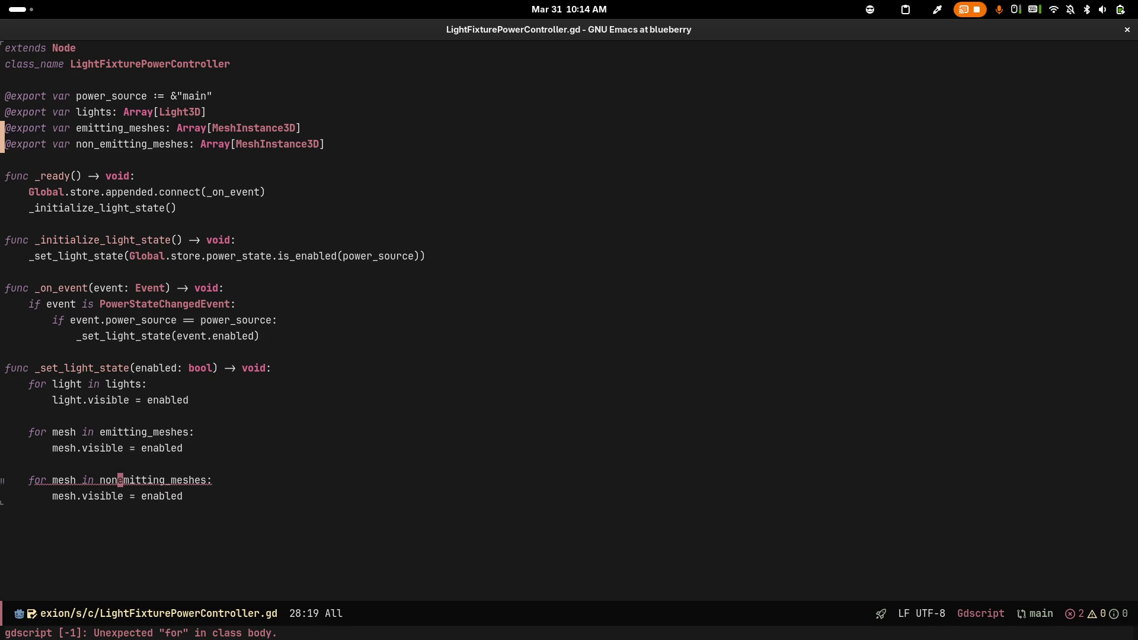
key(ctrl+g)
Set the copied loop's visibility to not enabled and save the script
key(Down)
key(alt+f)
key(alt+b)
text(not)
key(ctrl+x)
key(ctrl+s)
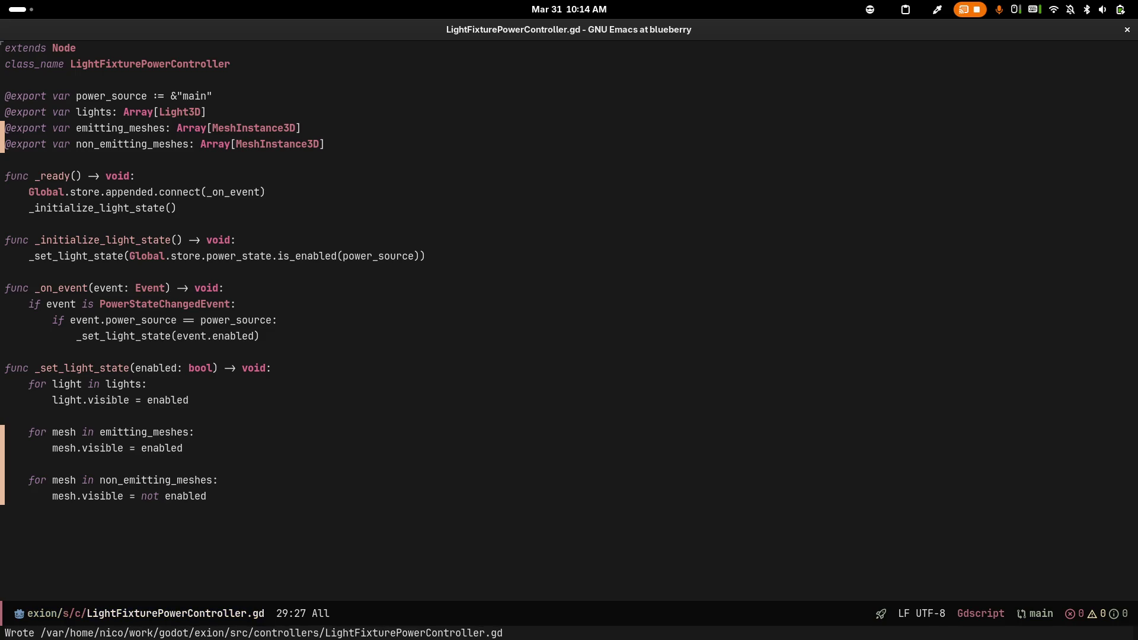
Switch to Godot and select the LightFixturePowerController node
key(alt+Tab)
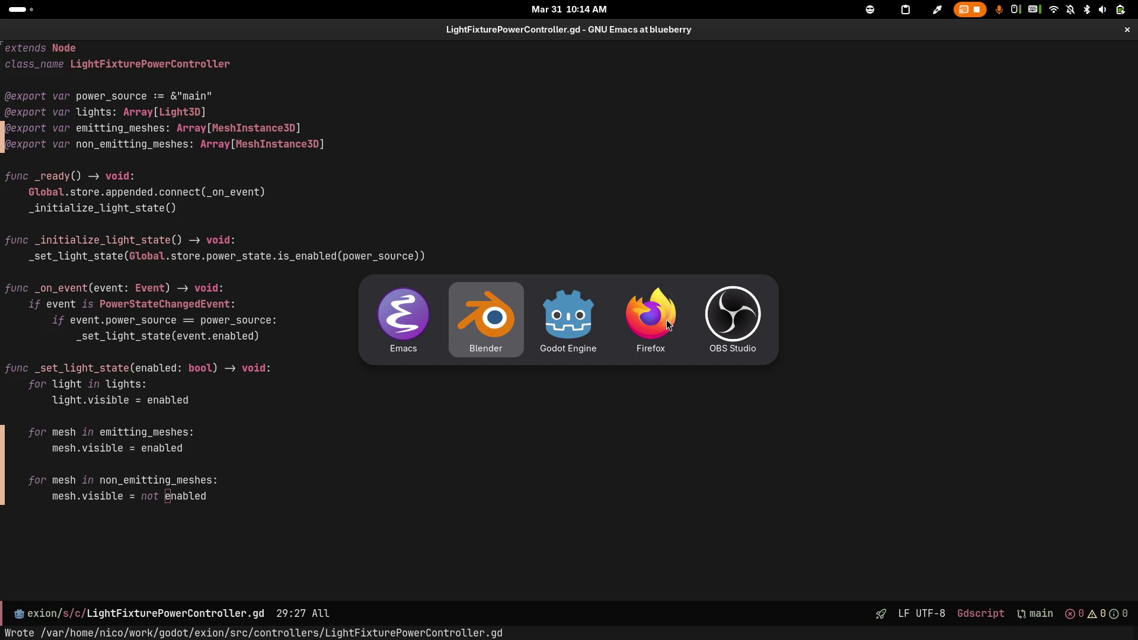
key(alt+Tab)
key(alt+Tab)
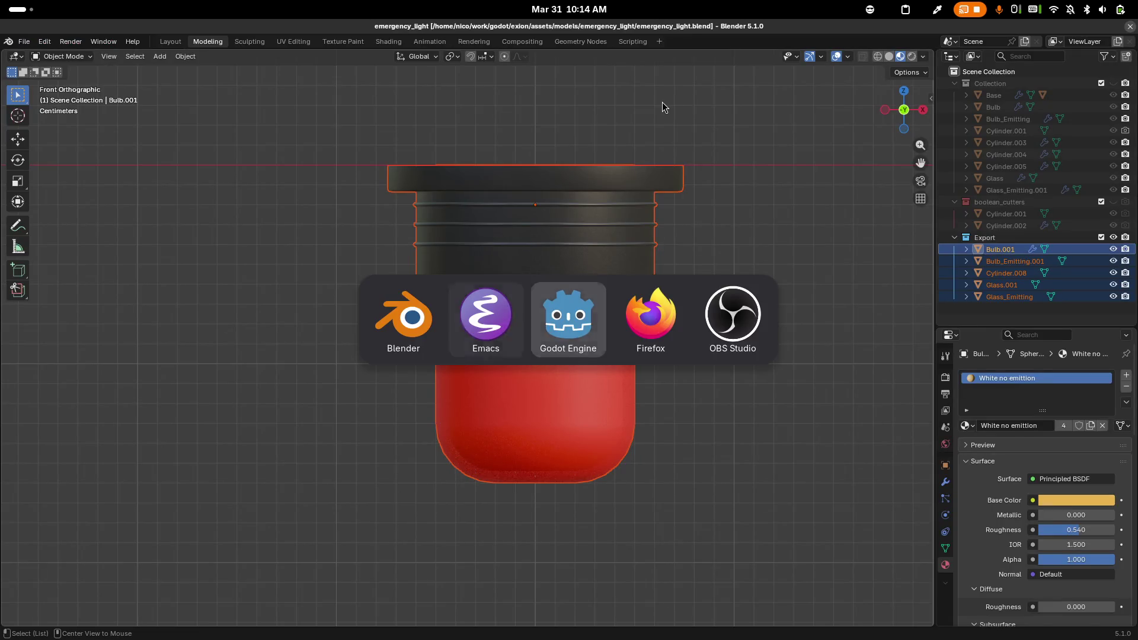
click(92, 239)
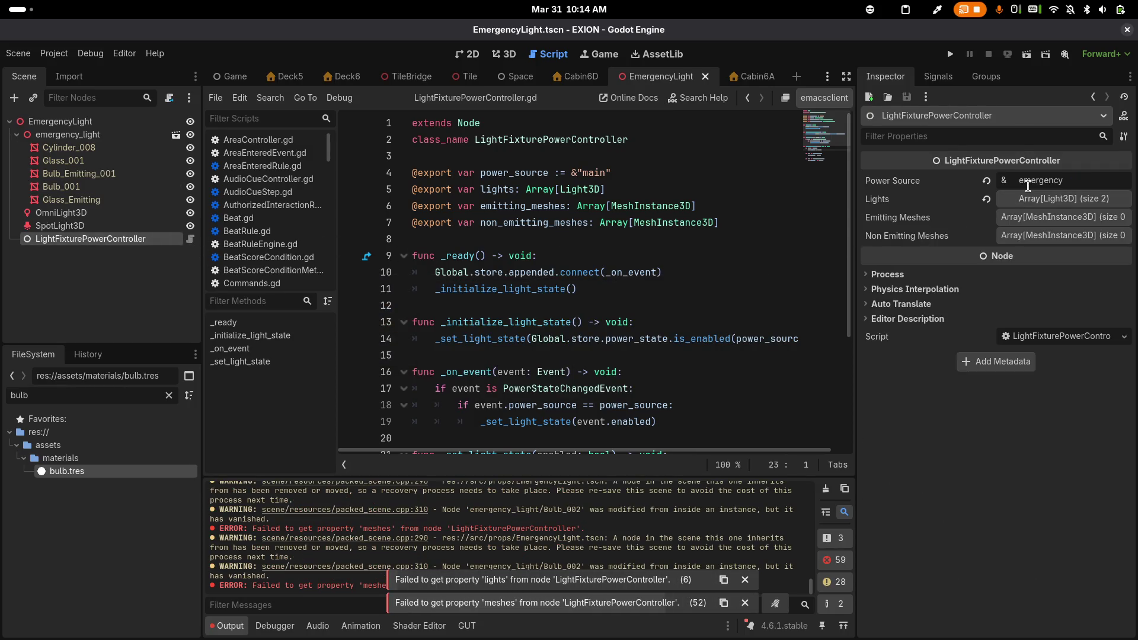
Add Bulb_Emitting_001 and Glass_Emitting to the controller's Emitting Meshes
click(1027, 222)
mouse_move(79, 174)
mouse_down()
mouse_move(550, 237)
mouse_move(1007, 252)
mouse_move(1061, 219)
mouse_up()
mouse_move(89, 199)
mouse_down()
mouse_move(841, 299)
mouse_move(985, 279)
mouse_up()
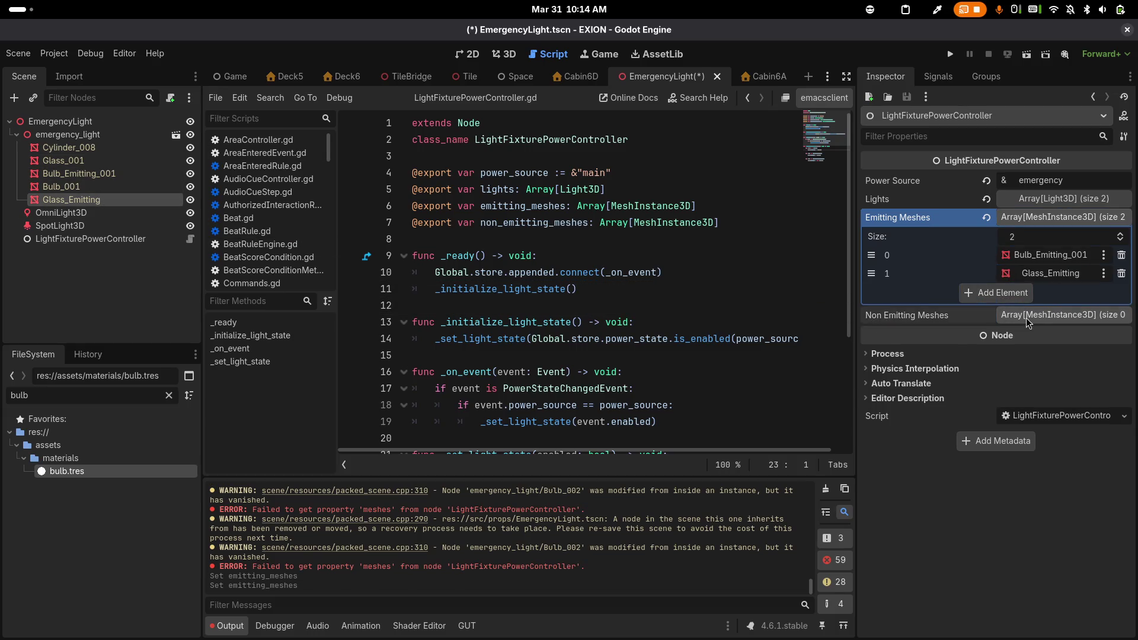
Add Glass_001 and Bulb_001 to the controller's Non Emitting Meshes
click(876, 316)
mouse_move(176, 159)
mouse_down()
mouse_move(149, 172)
mouse_move(432, 224)
mouse_move(872, 362)
mouse_move(990, 365)
mouse_up()
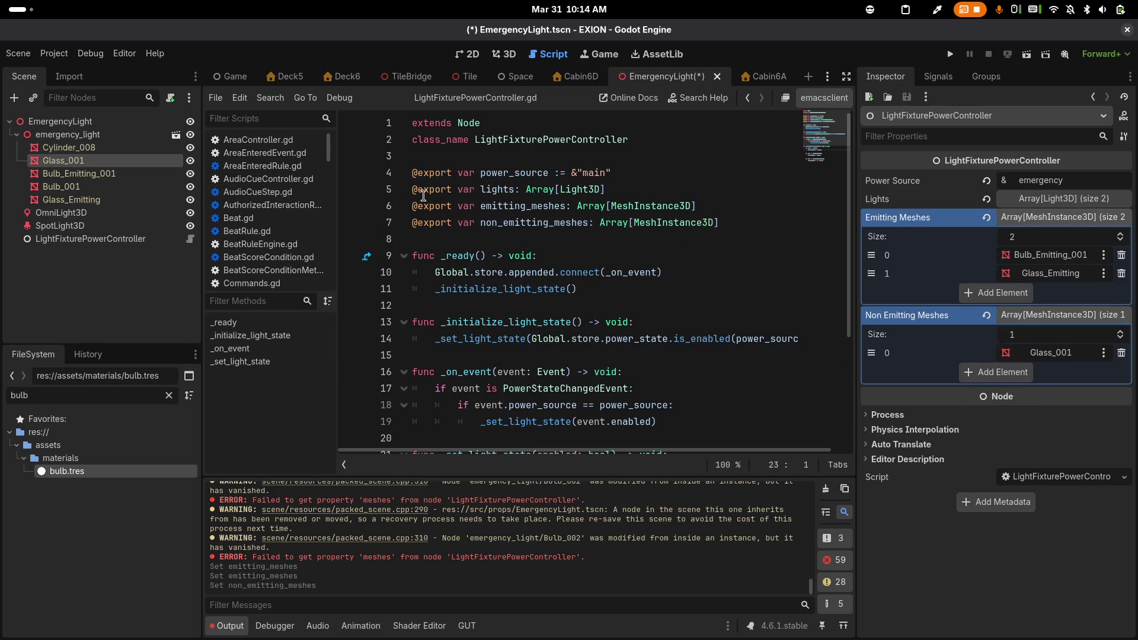
mouse_move(118, 173)
mouse_down()
mouse_move(168, 197)
mouse_move(149, 180)
mouse_move(139, 185)
mouse_up()
click(109, 238)
mouse_move(61, 186)
mouse_down()
mouse_move(368, 239)
mouse_move(652, 367)
mouse_move(980, 379)
mouse_up()
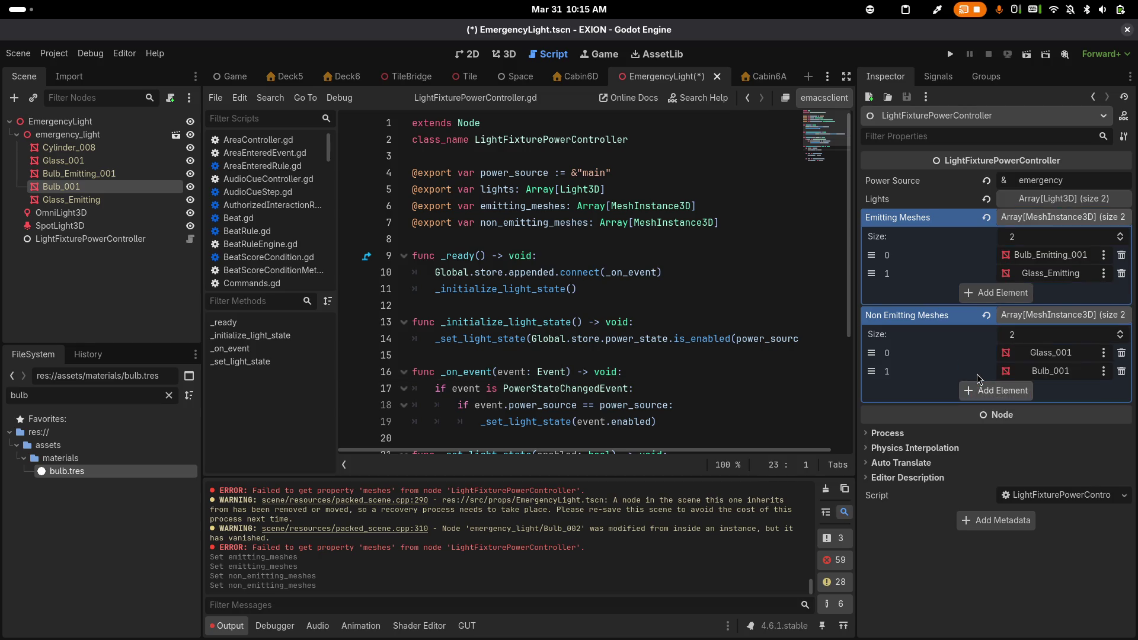
click(507, 58)
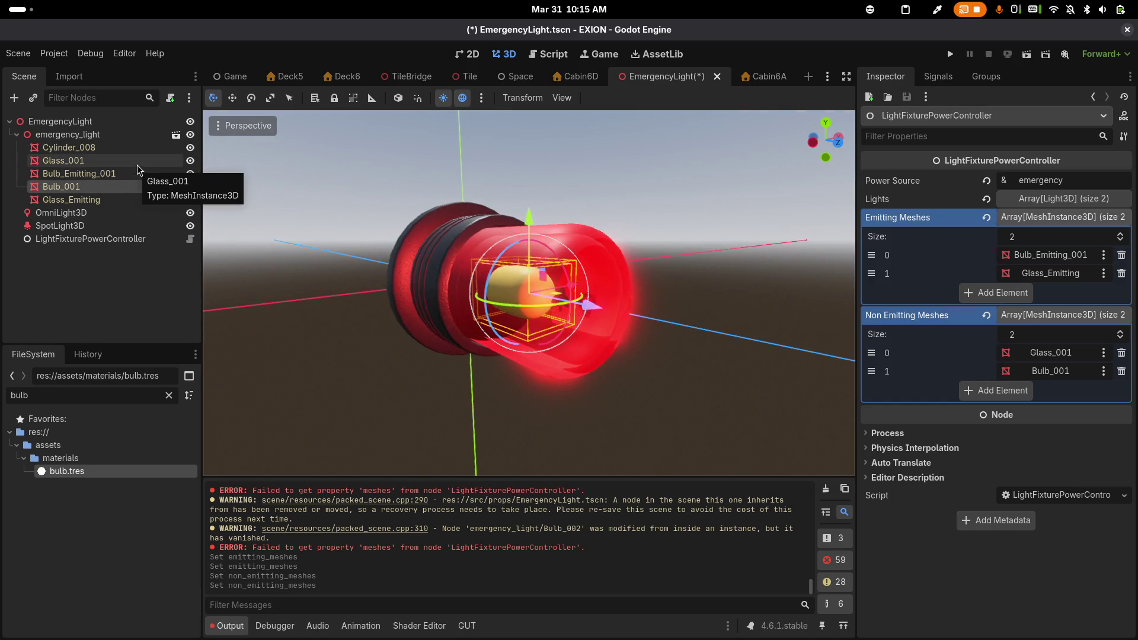
Hide Glass_001 and Bulb_001, then inspect Bulb_Emitting_001, Bulb_001 and Glass_Emitting
click(190, 161)
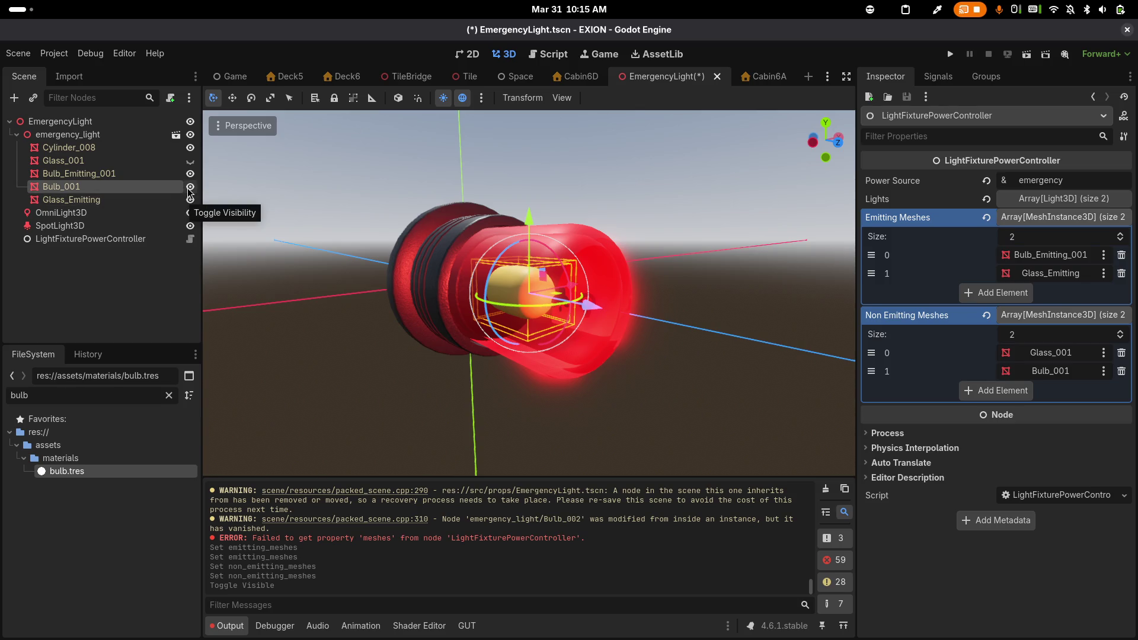
click(190, 187)
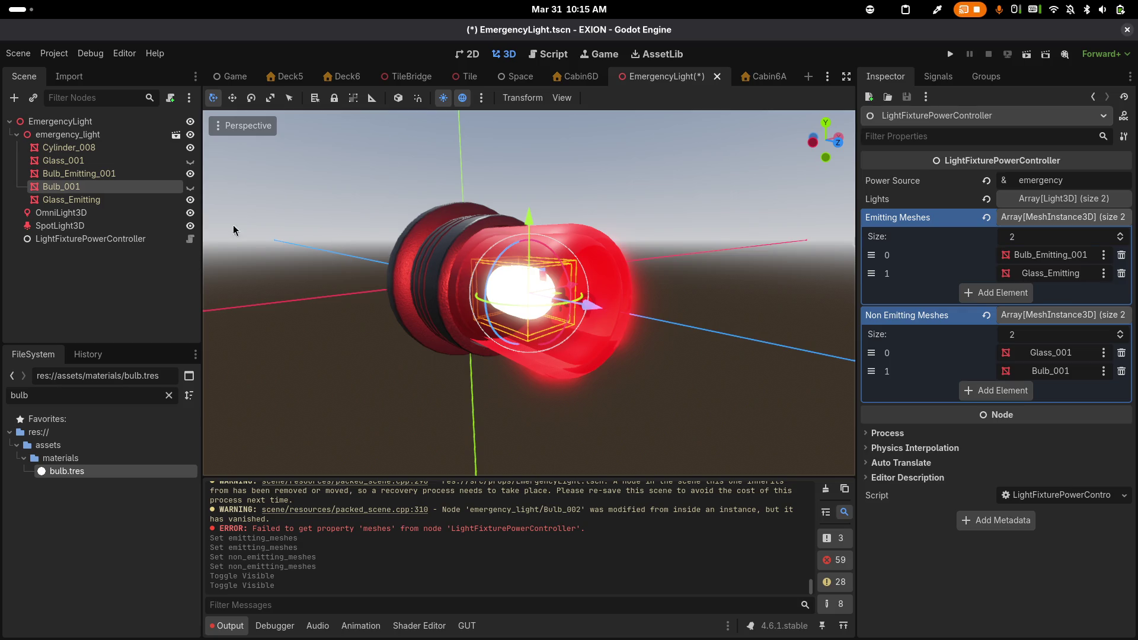
click(92, 173)
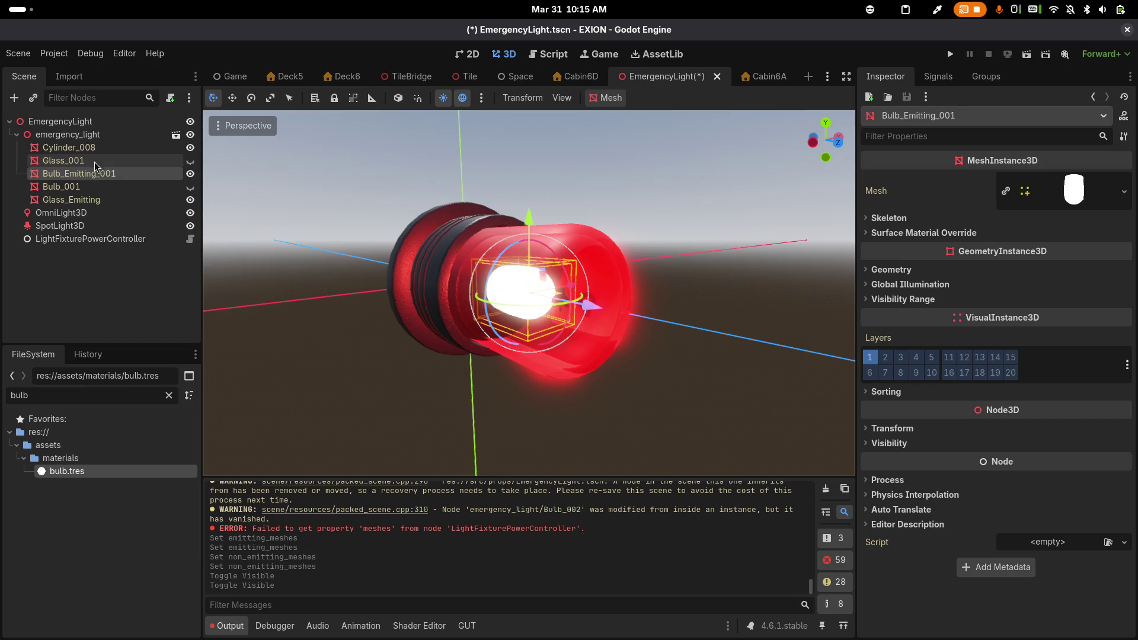
click(65, 186)
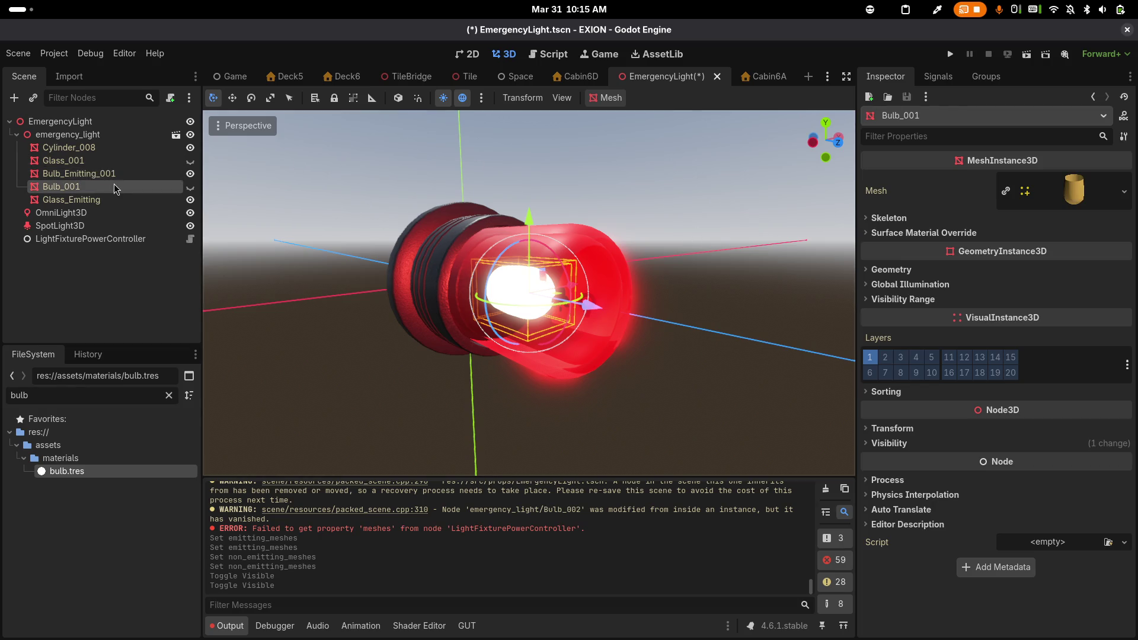
click(98, 200)
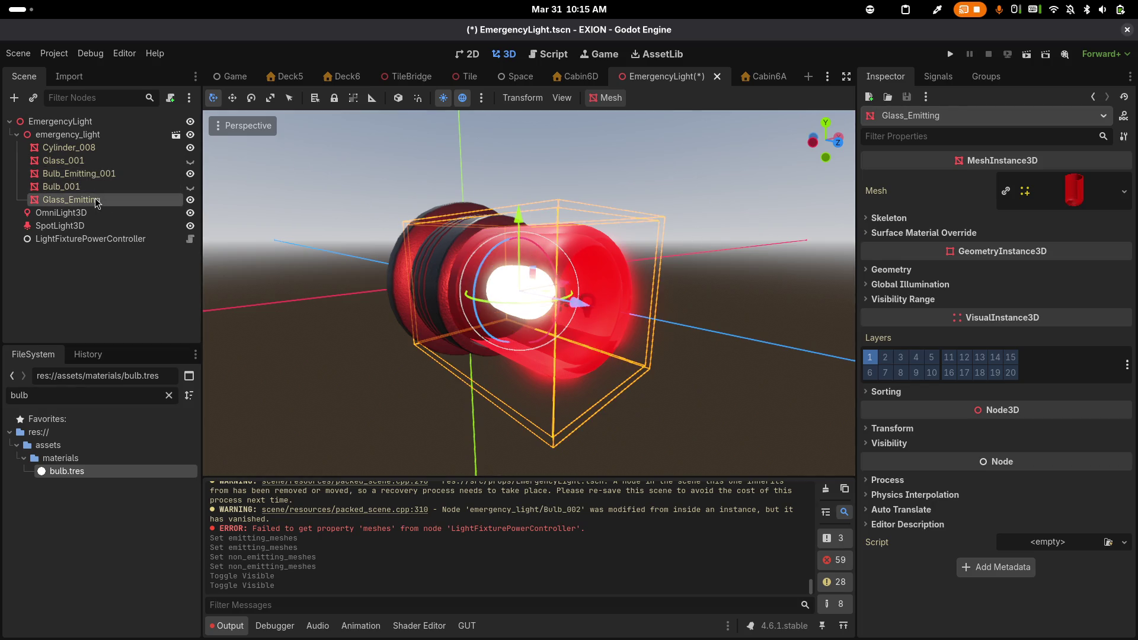
click(866, 233)
Assign emergency_light.tres to Glass_Emitting's material override slot 0 and save the scene
click(88, 392)
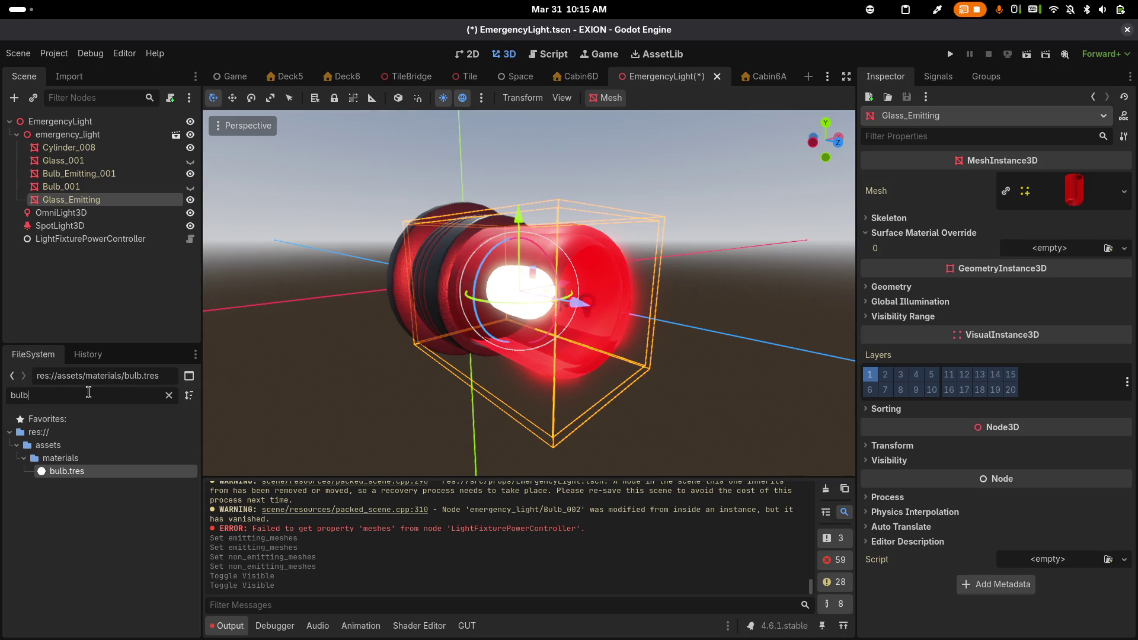
key(BackSpace)
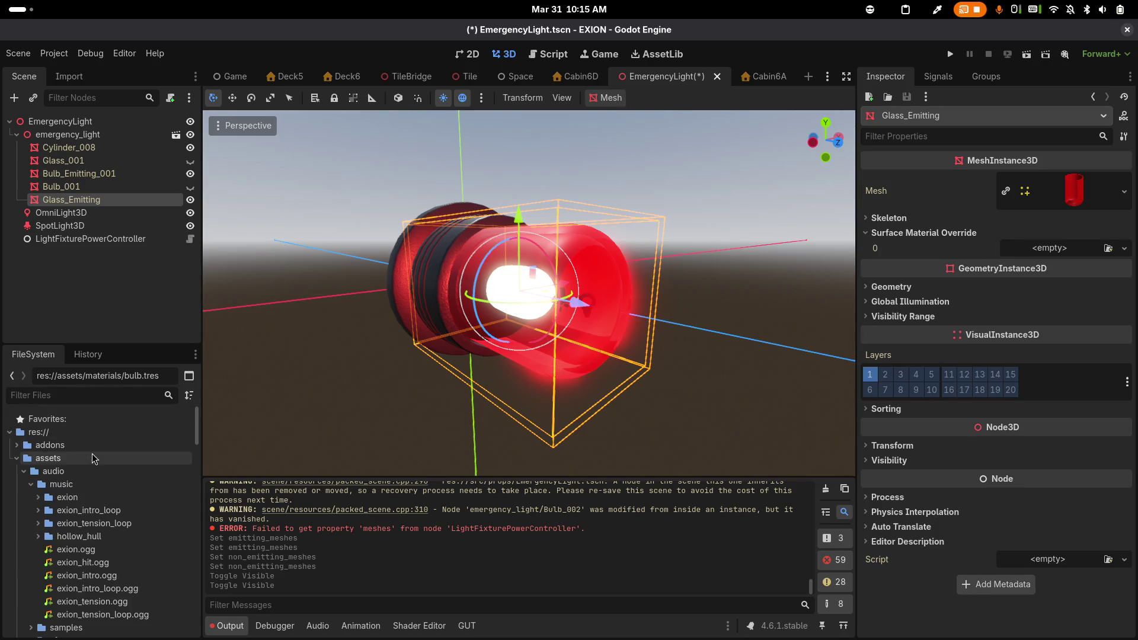
click(23, 471)
click(24, 471)
click(24, 471)
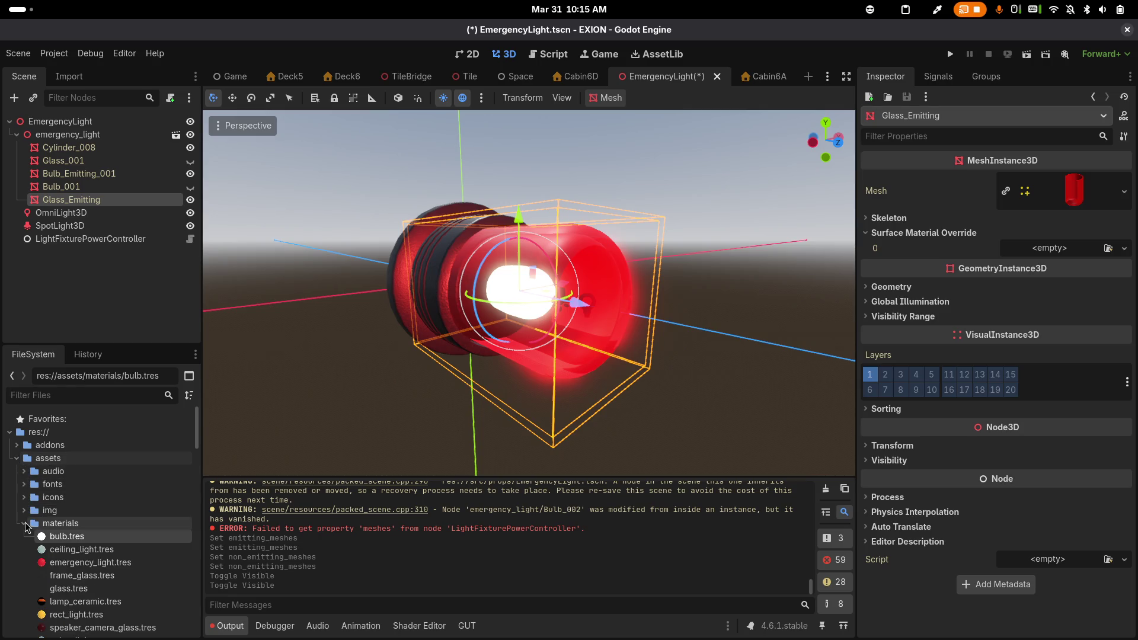
mouse_move(71, 562)
mouse_down()
mouse_move(419, 503)
mouse_move(900, 360)
mouse_move(1028, 253)
mouse_up()
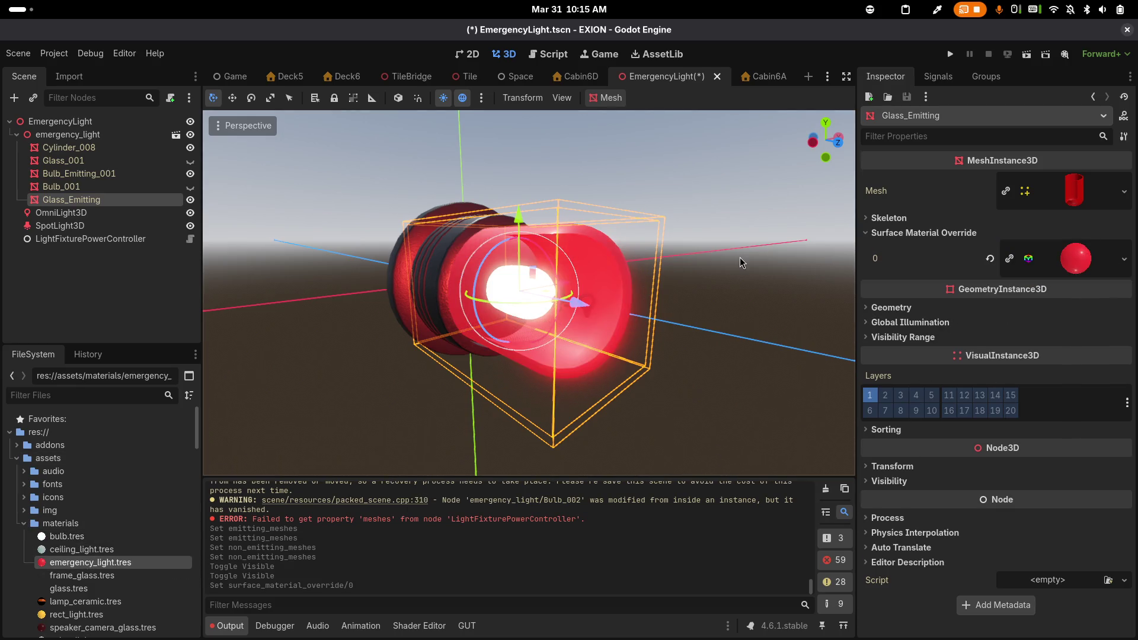
key(ctrl+s)
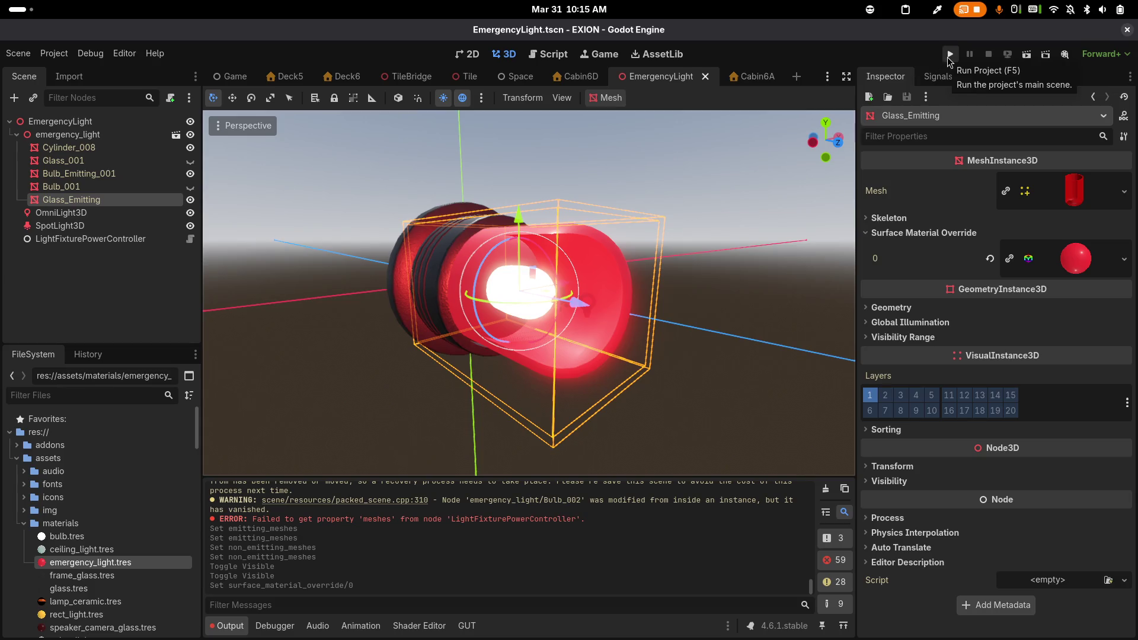
Run a new game to test the lamp, then toggle Glass_Emitting and inspect its material
click(948, 56)
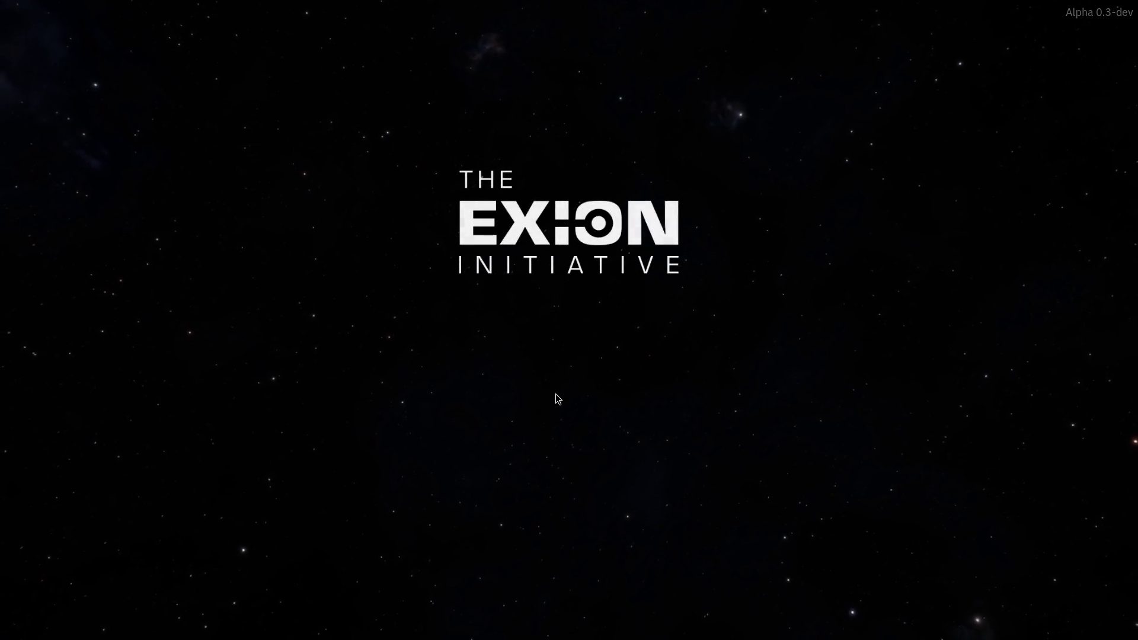
click(552, 436)
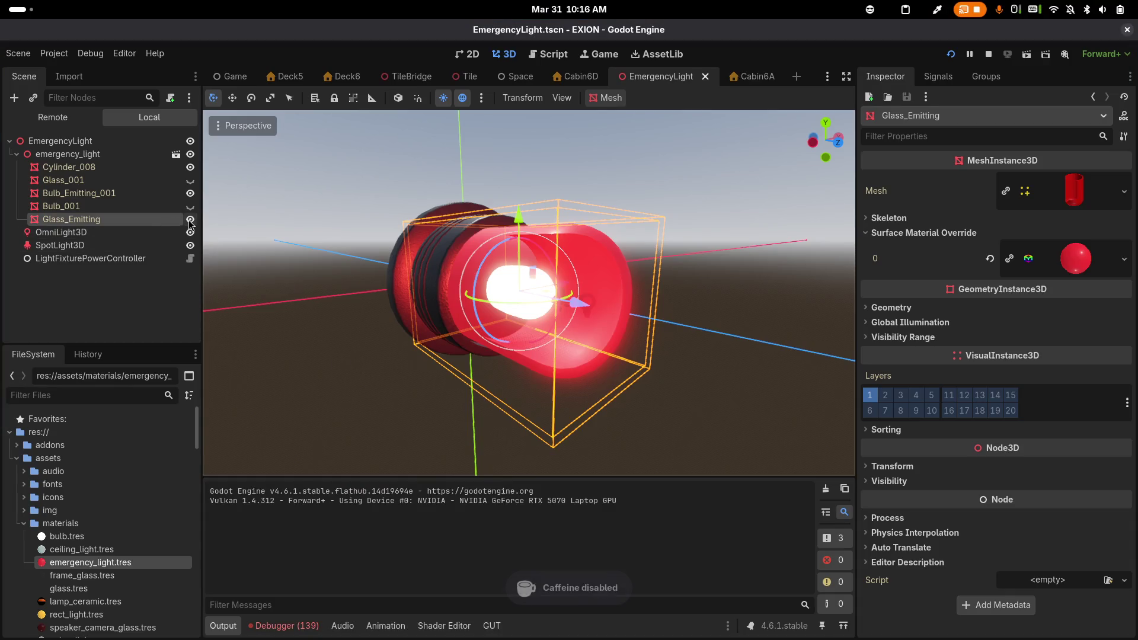
click(190, 219)
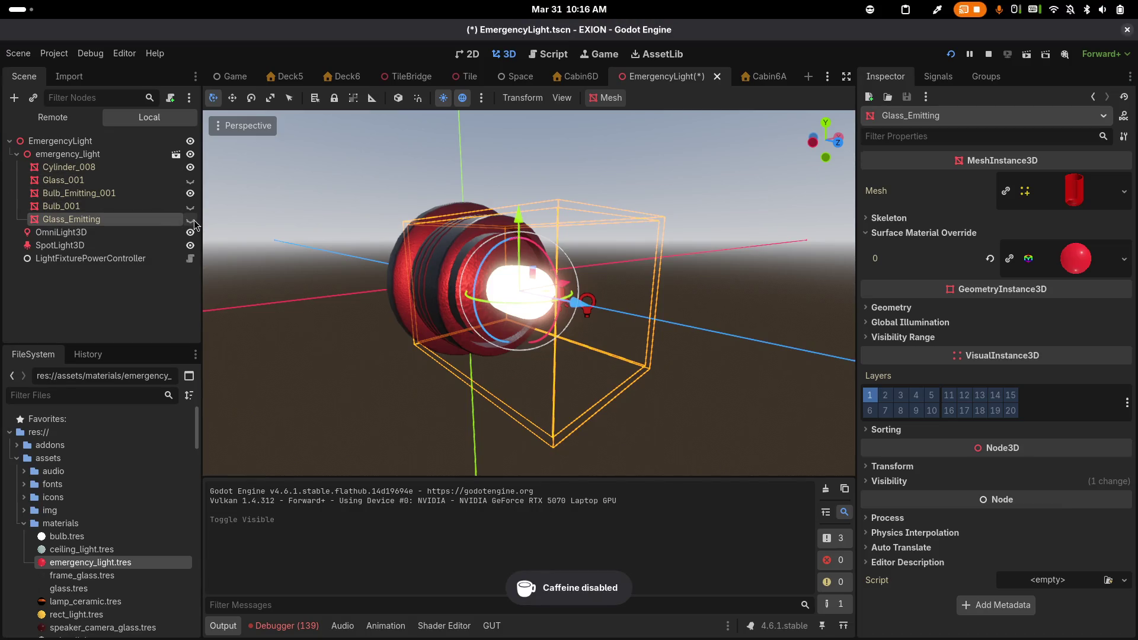
click(190, 220)
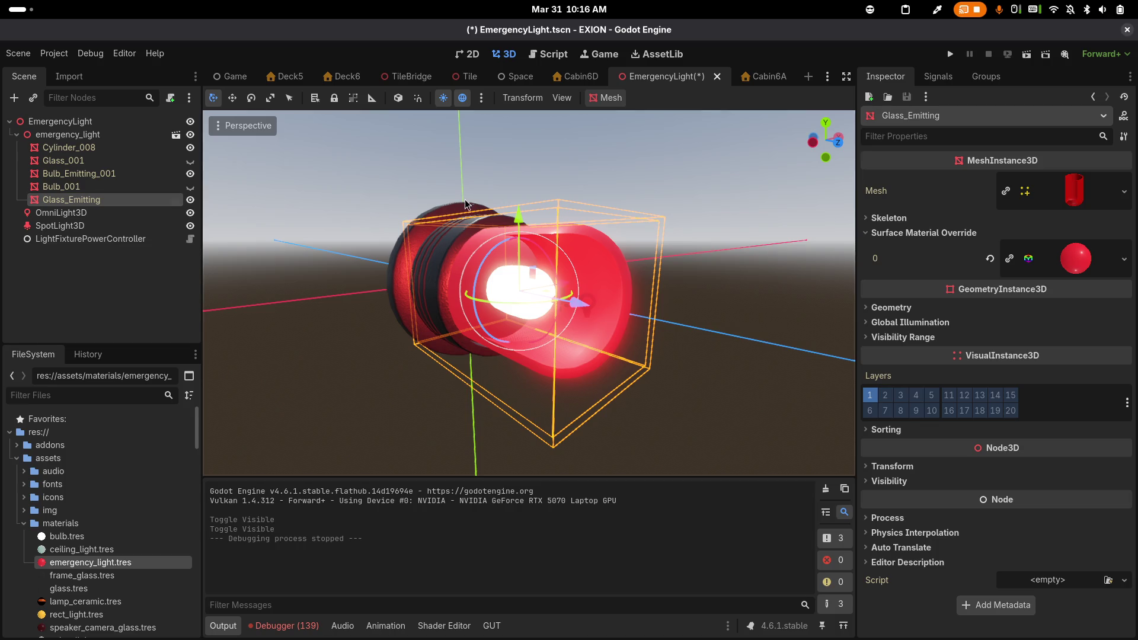
click(1074, 264)
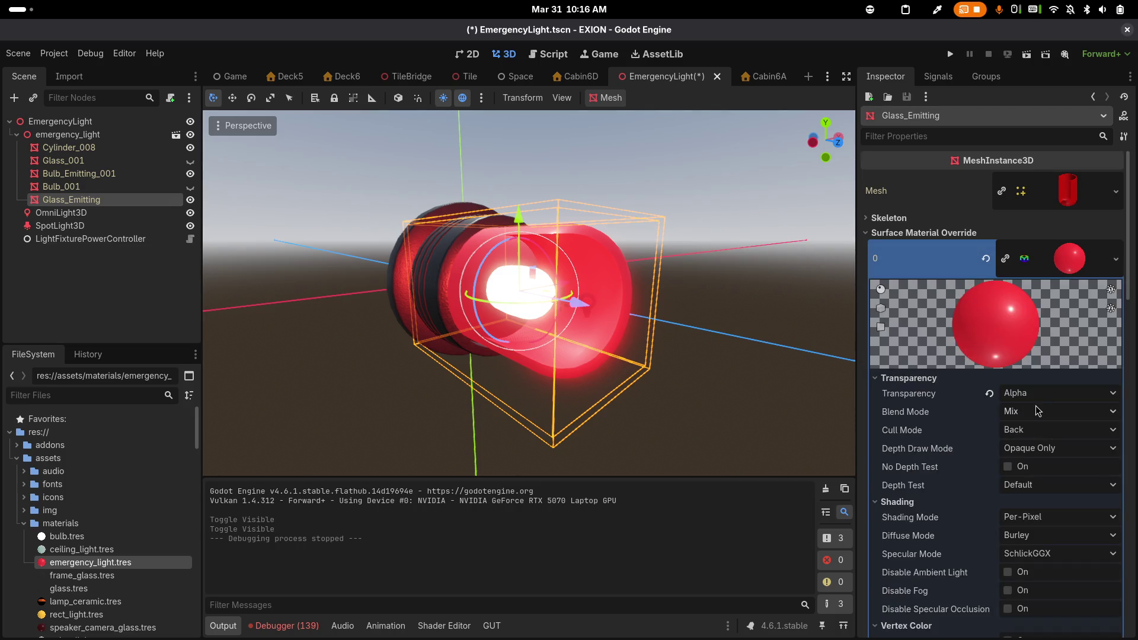
scroll(1026, 483, down, 5)
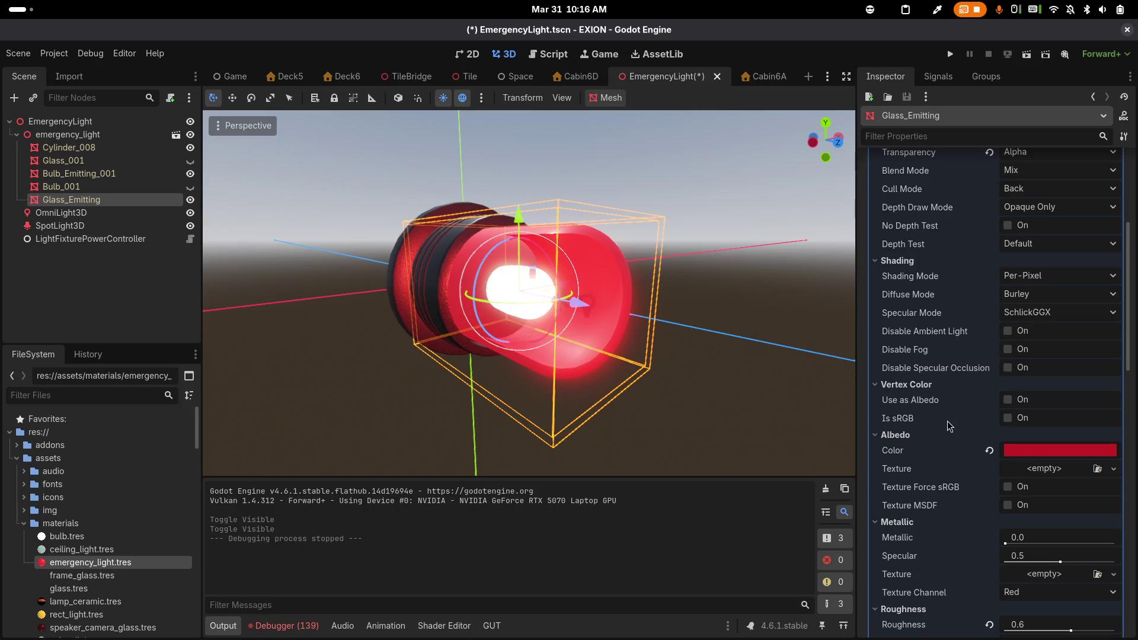
key(alt+Tab)
key(alt+Tab)
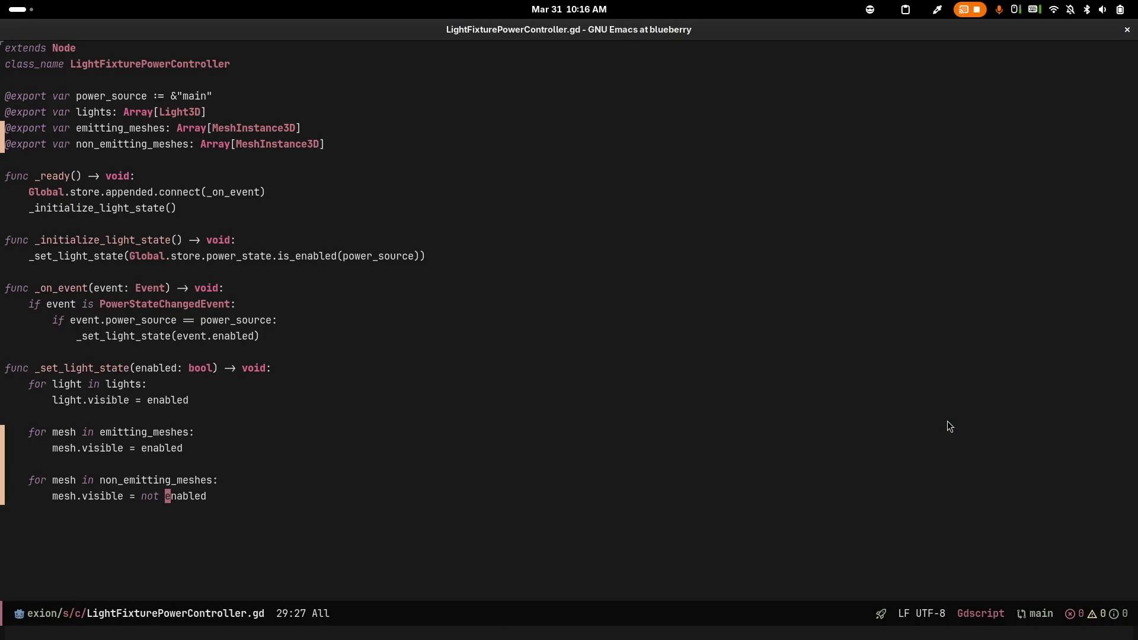
Open magit status and view the diff of assets/materials/bulb.tres
key(space)
key(g)
key(g)
key(j)
key(j)
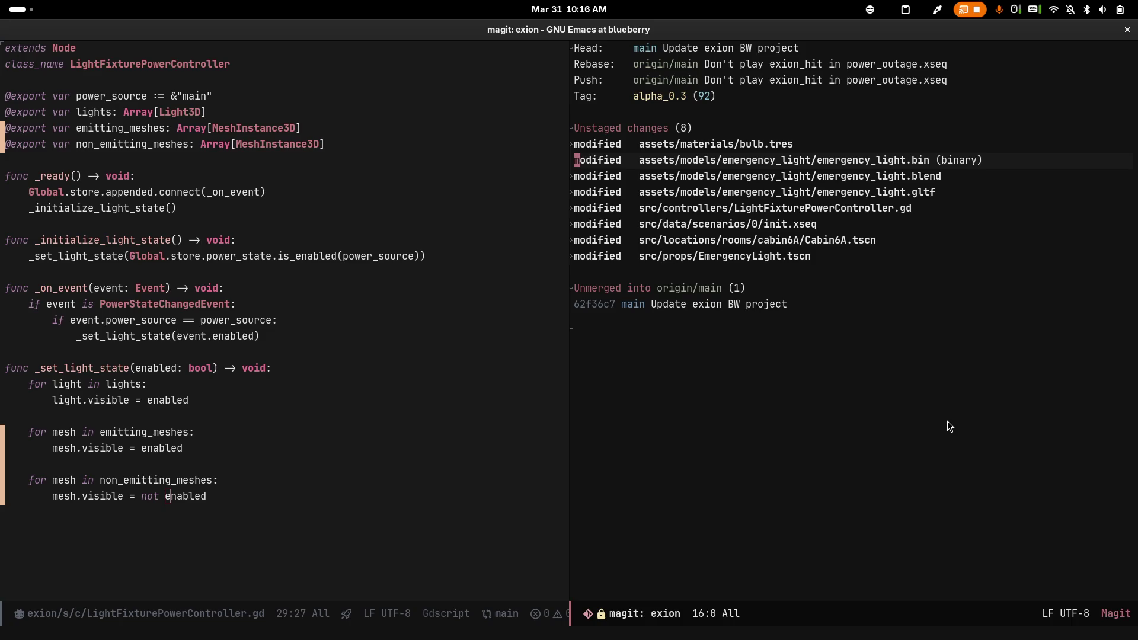
key(j)
key(j)
key(j)
key(k)
key(k)
key(k)
key(Tab)
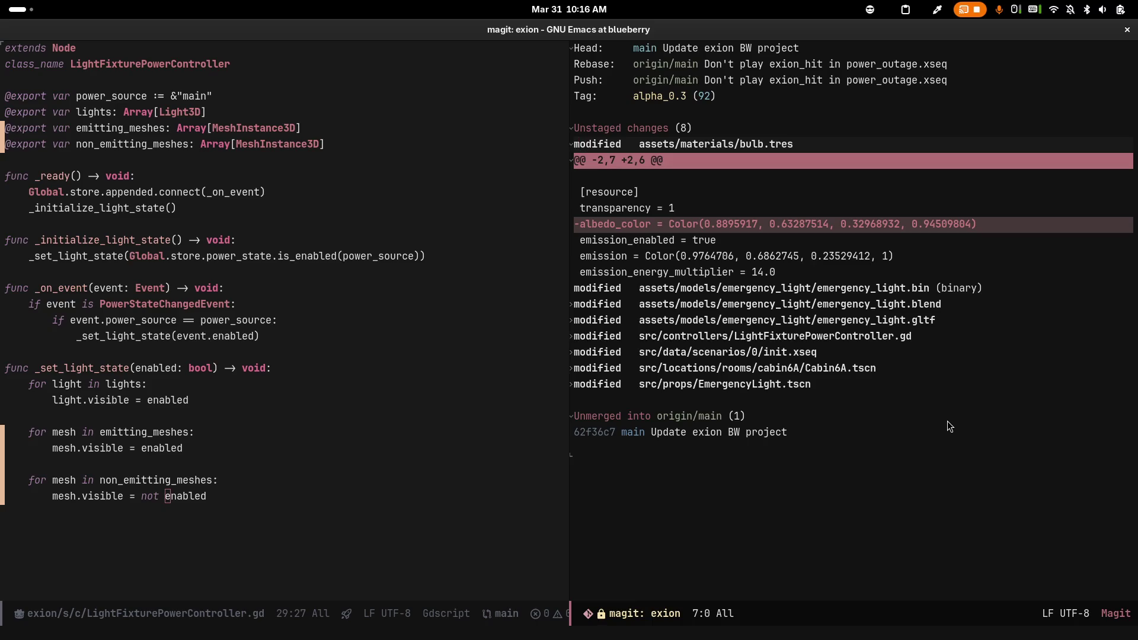
Discard the bulb.tres changes, then return to Godot's emergency_light.tres albedo colour
key(k)
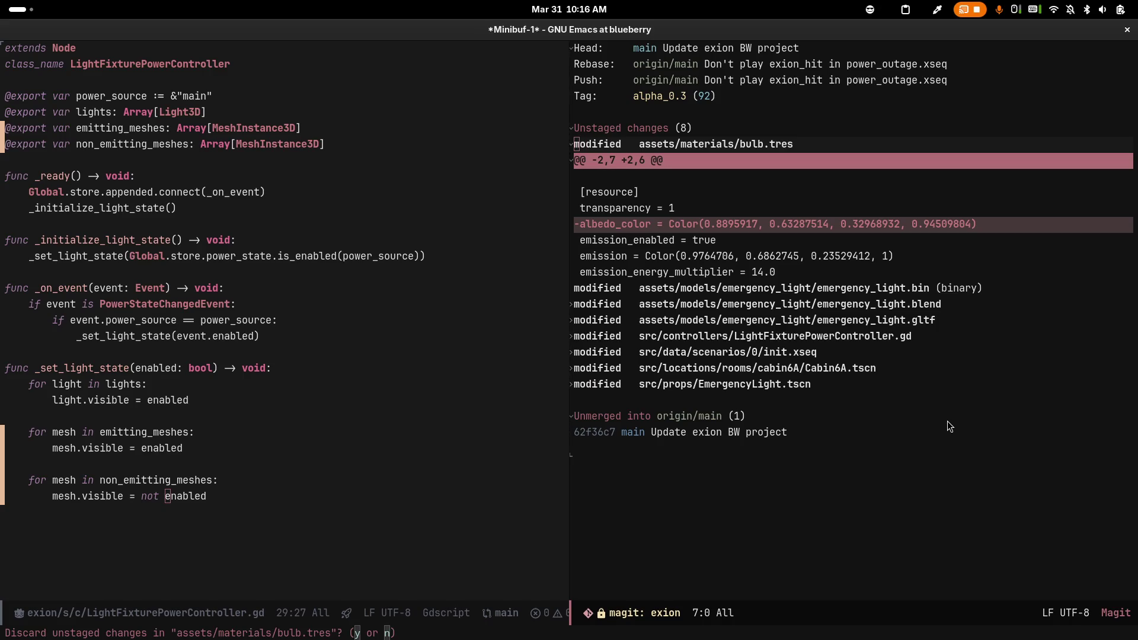
key(n)
key(alt+Tab)
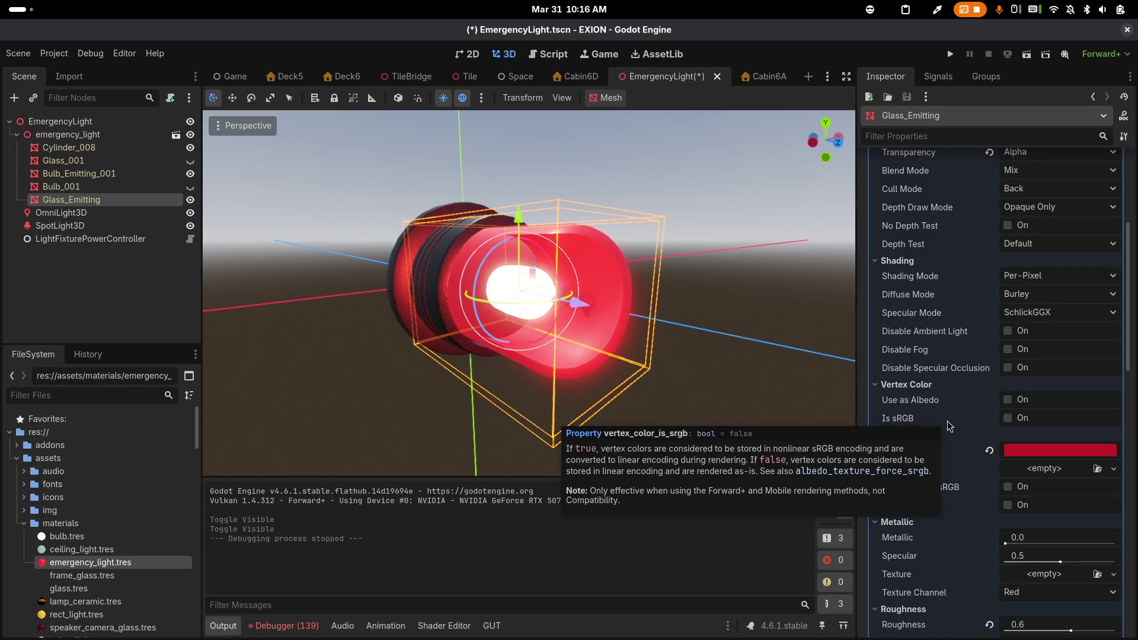
key(alt+Tab)
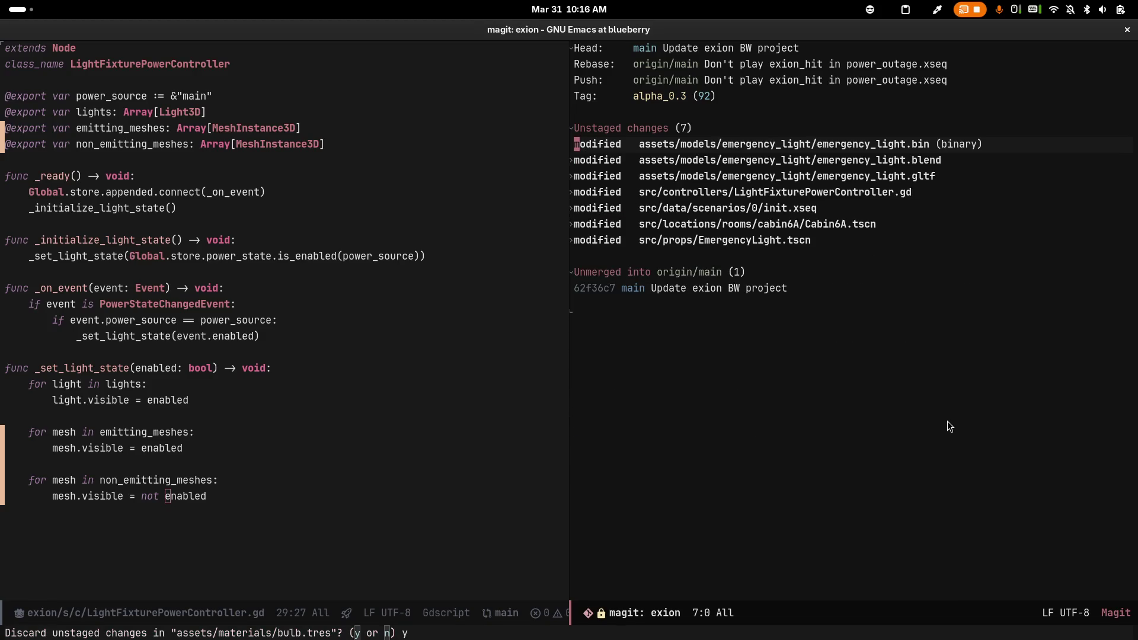
key(n)
key(n)
key(n)
key(n)
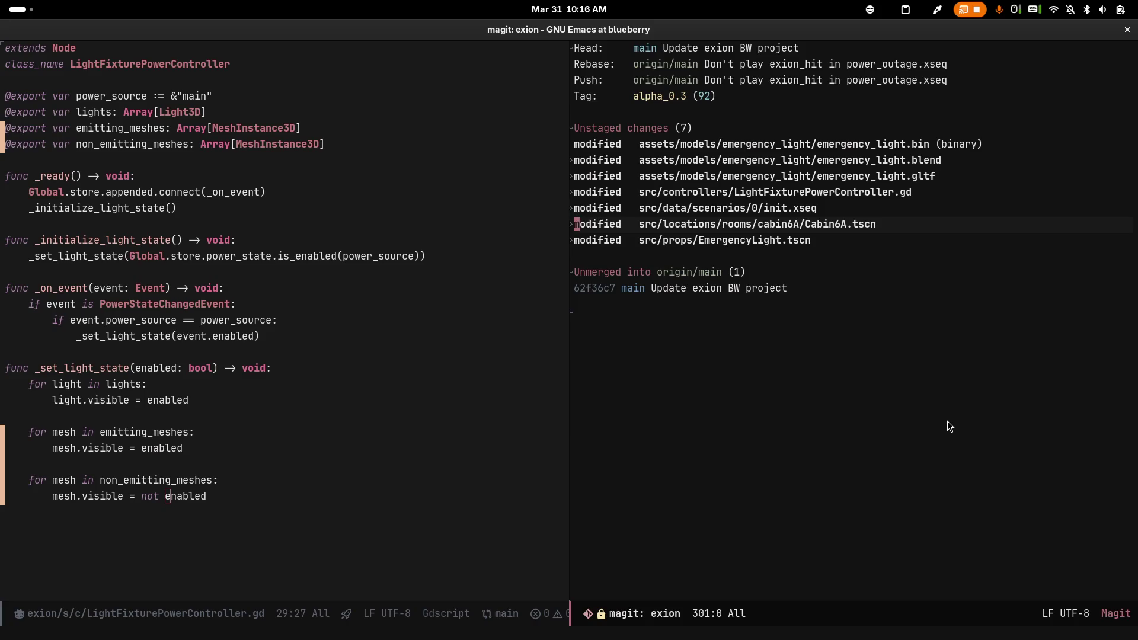
key(alt+Tab)
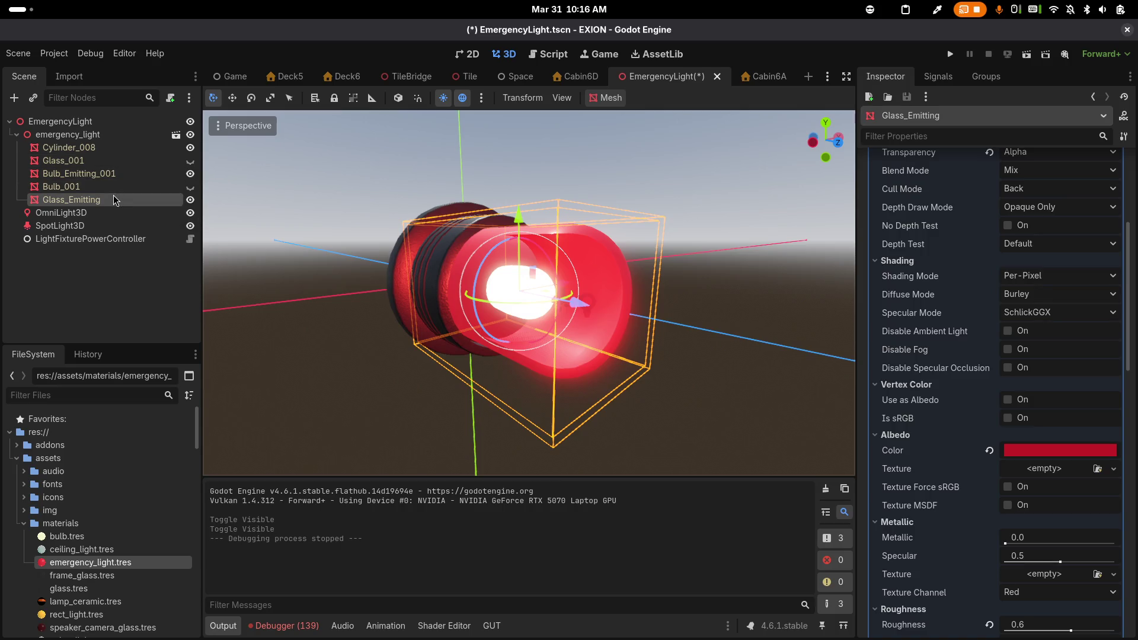
click(1021, 454)
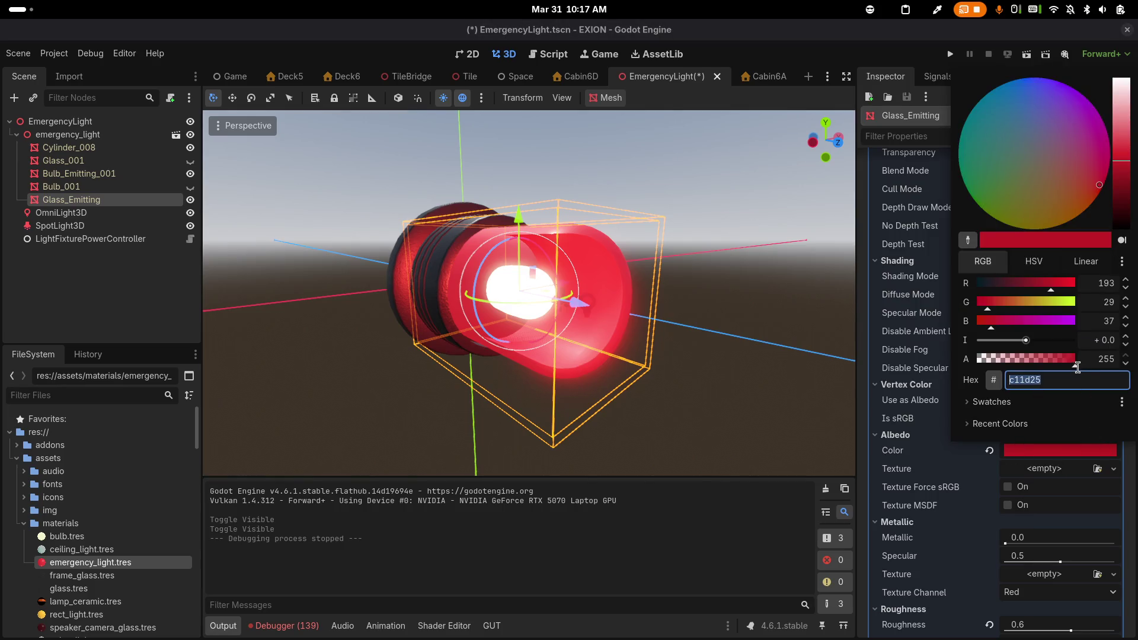
Set the albedo alpha to 247, then run the project and start a new game
mouse_move(1076, 370)
mouse_down()
mouse_move(1054, 365)
mouse_move(1068, 362)
mouse_up()
click(916, 265)
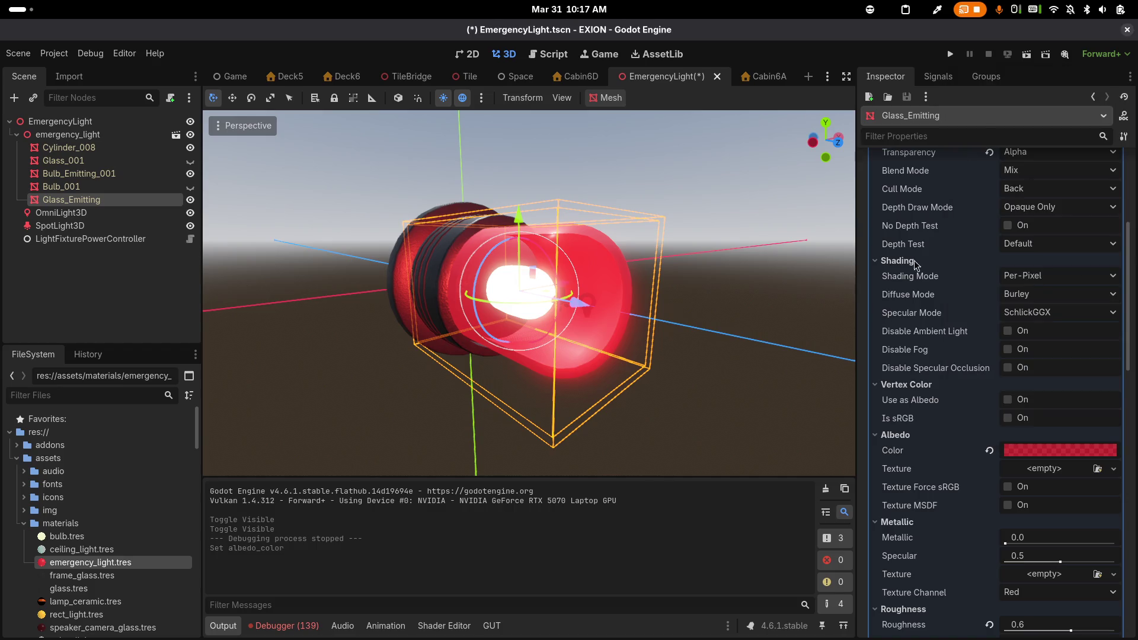
click(952, 52)
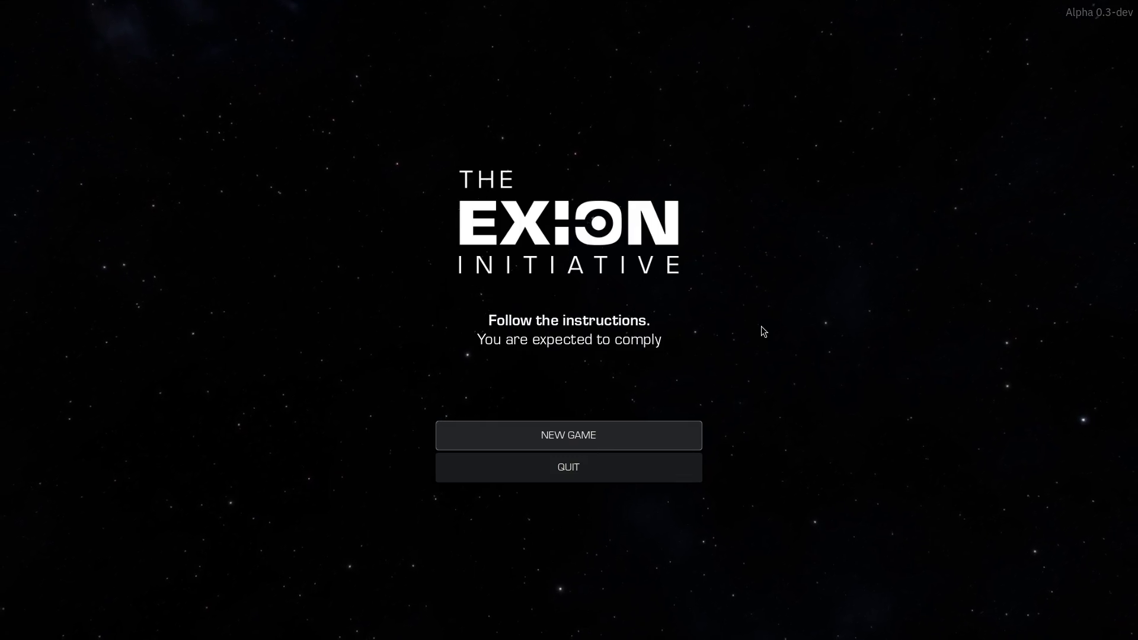
click(568, 438)
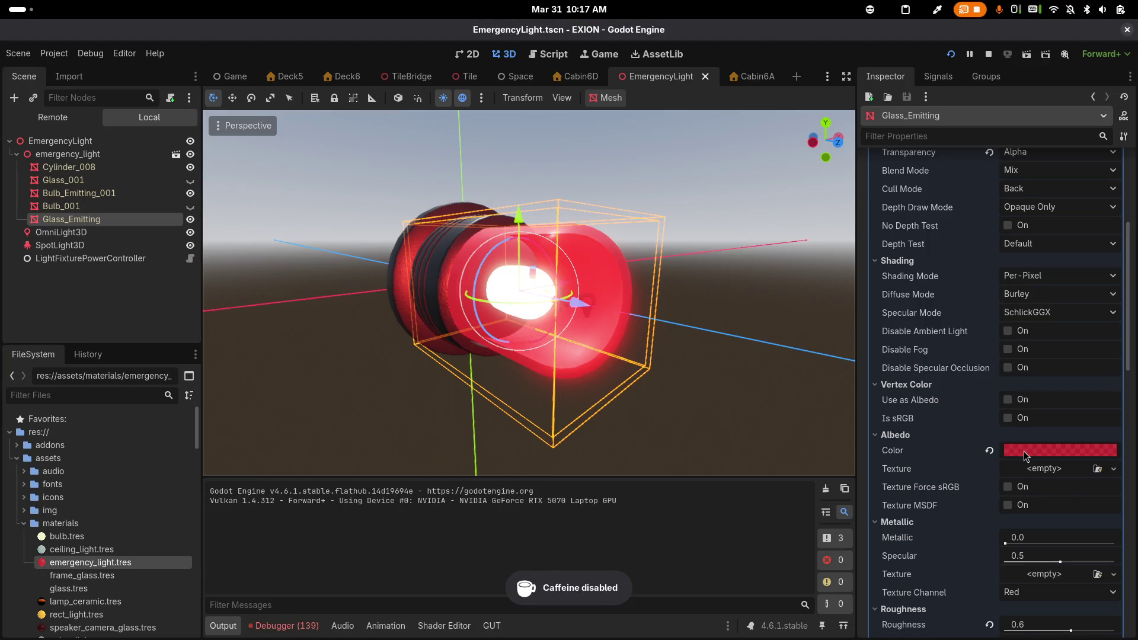
Lower the emitting glass albedo alpha to 227 (c11d25e3) while the game runs
click(1023, 451)
drag(1065, 362, 1013, 365)
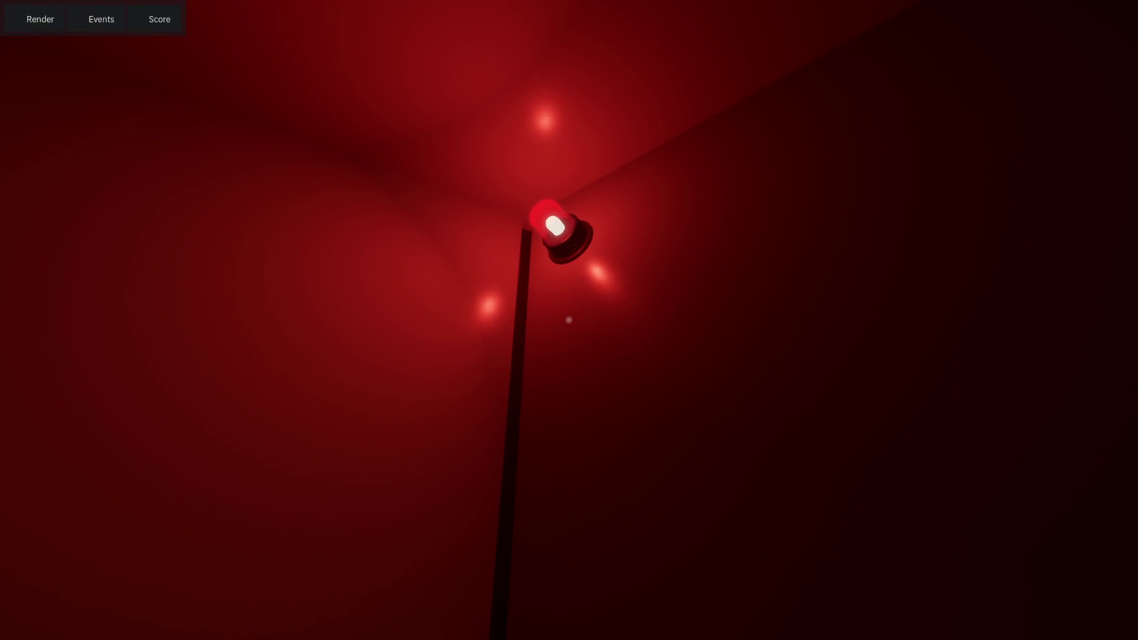
key(alt+Tab)
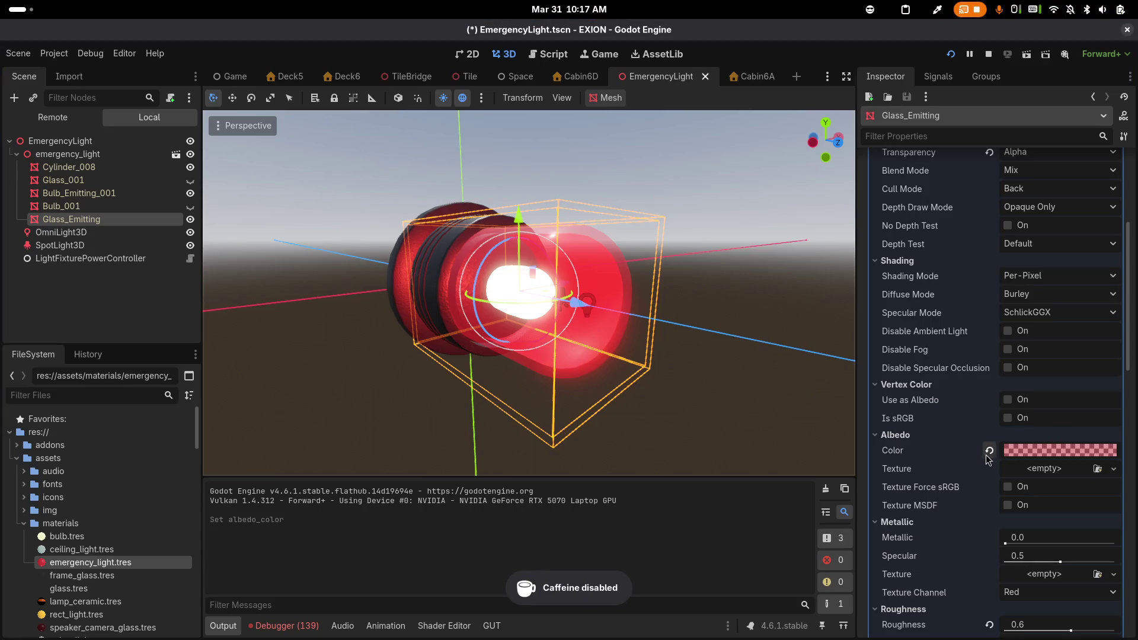
Undo the last albedo colour change
key(alt+Tab)
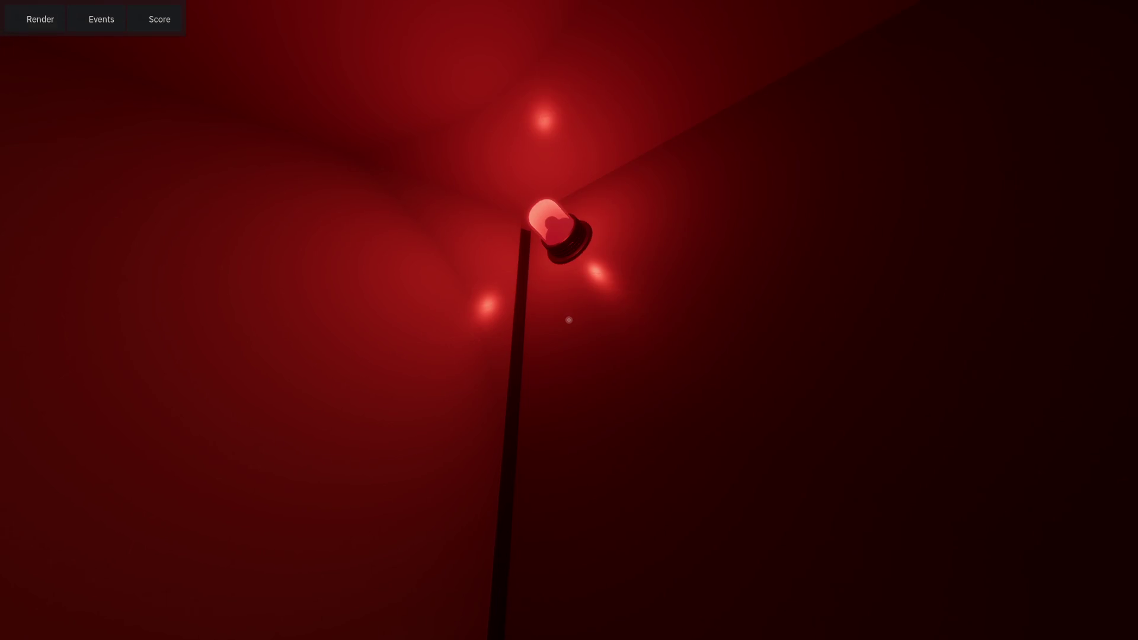
key(alt+Tab)
key(ctrl+z)
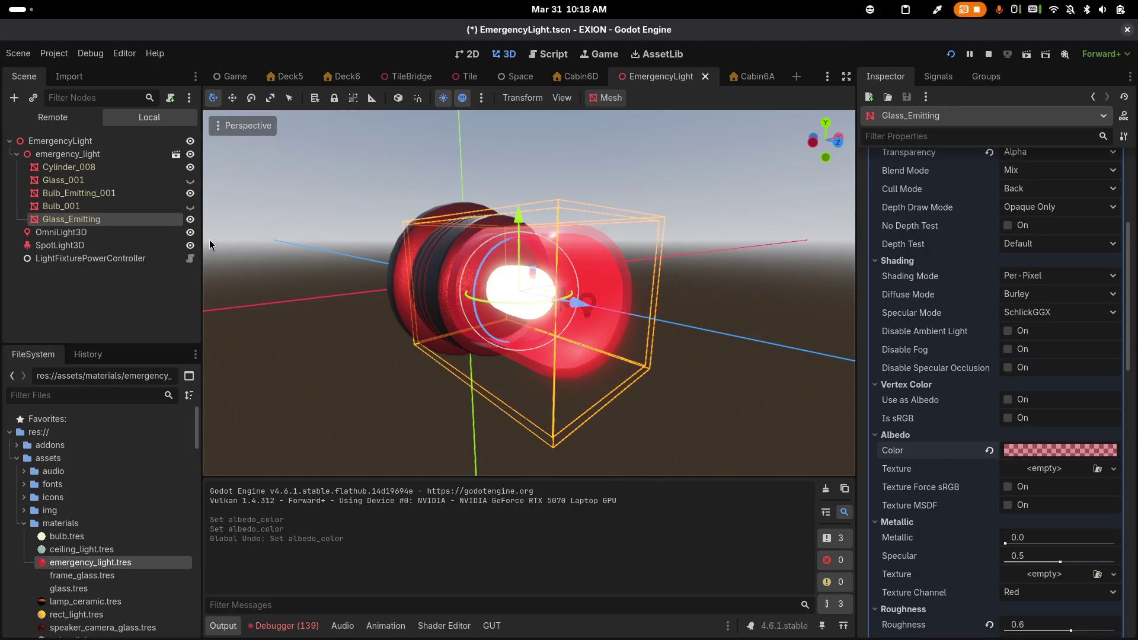
Compare the in-game lamp with Glass_Emitting hidden and shown, leaving it visible
click(190, 219)
key(alt+Tab)
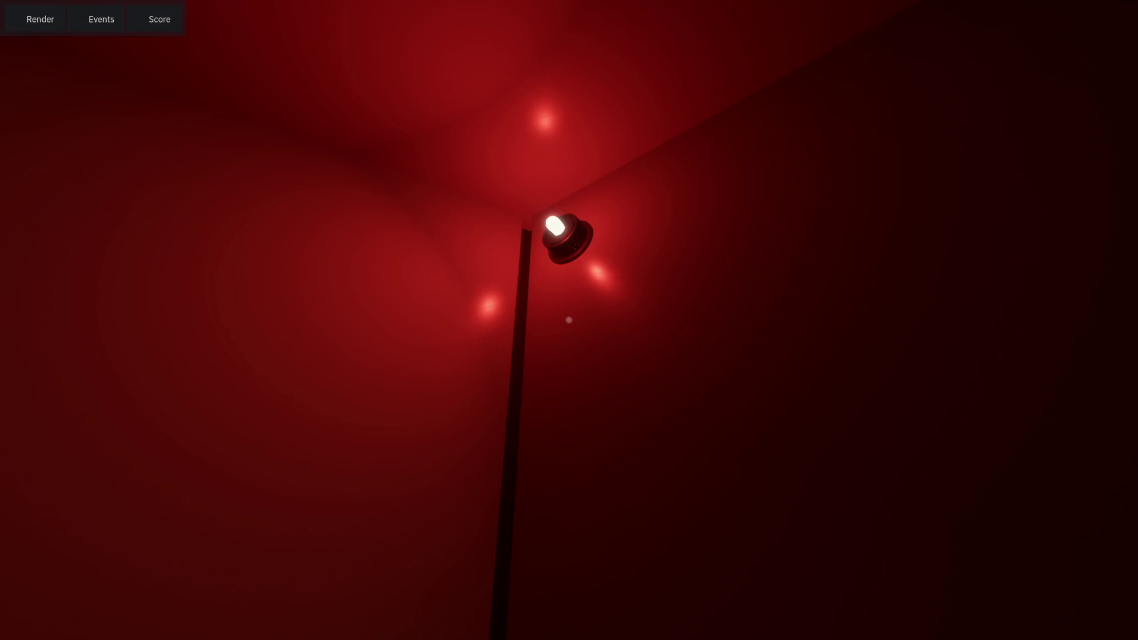
key(alt+Tab)
click(190, 220)
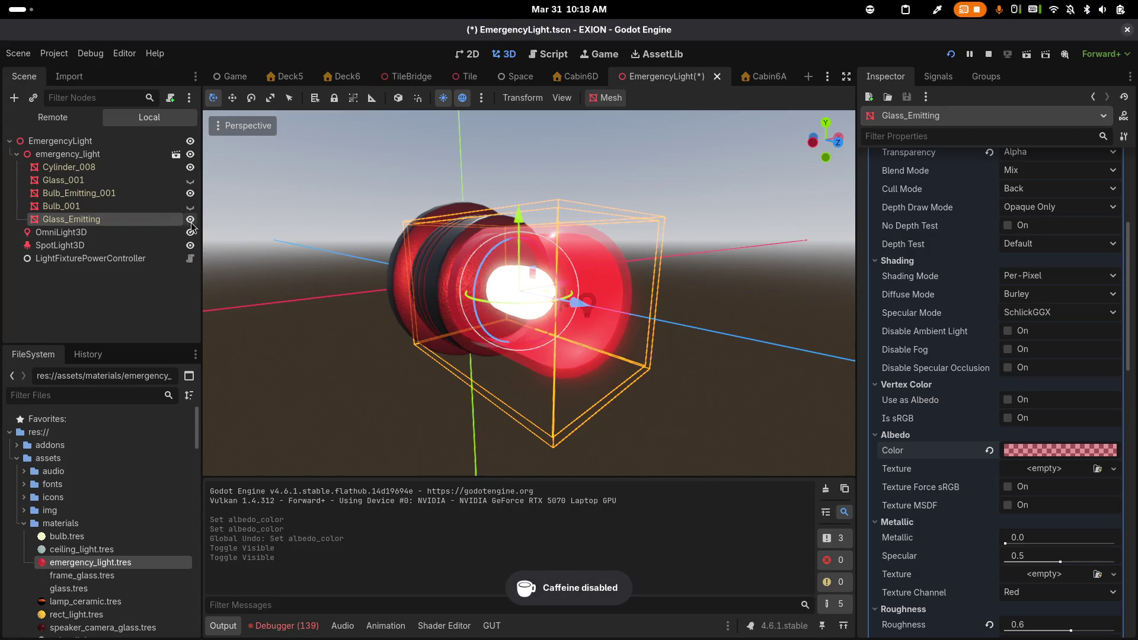
key(alt+Tab)
key(alt+Tab)
click(191, 221)
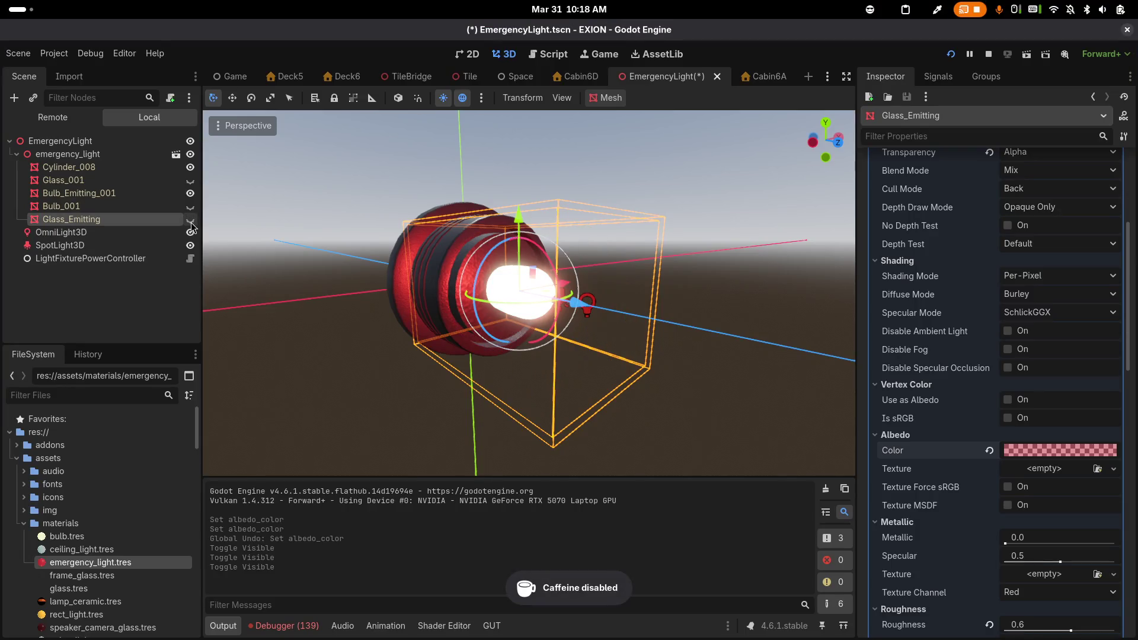
key(alt+Tab)
key(alt+Tab)
click(191, 219)
key(alt+Tab)
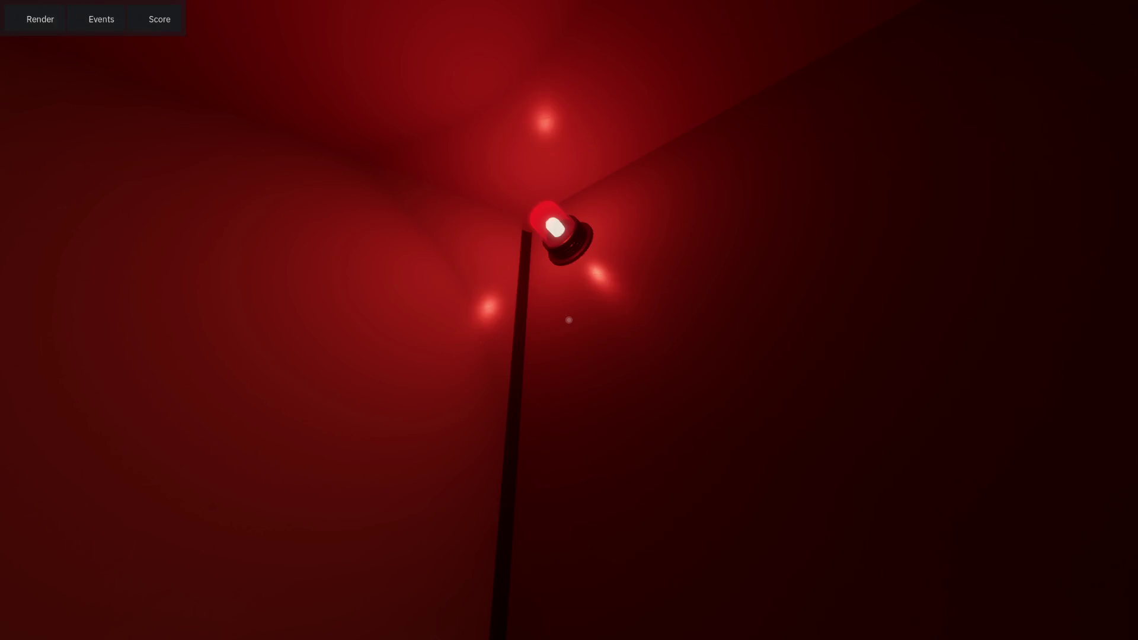
key(alt+Tab)
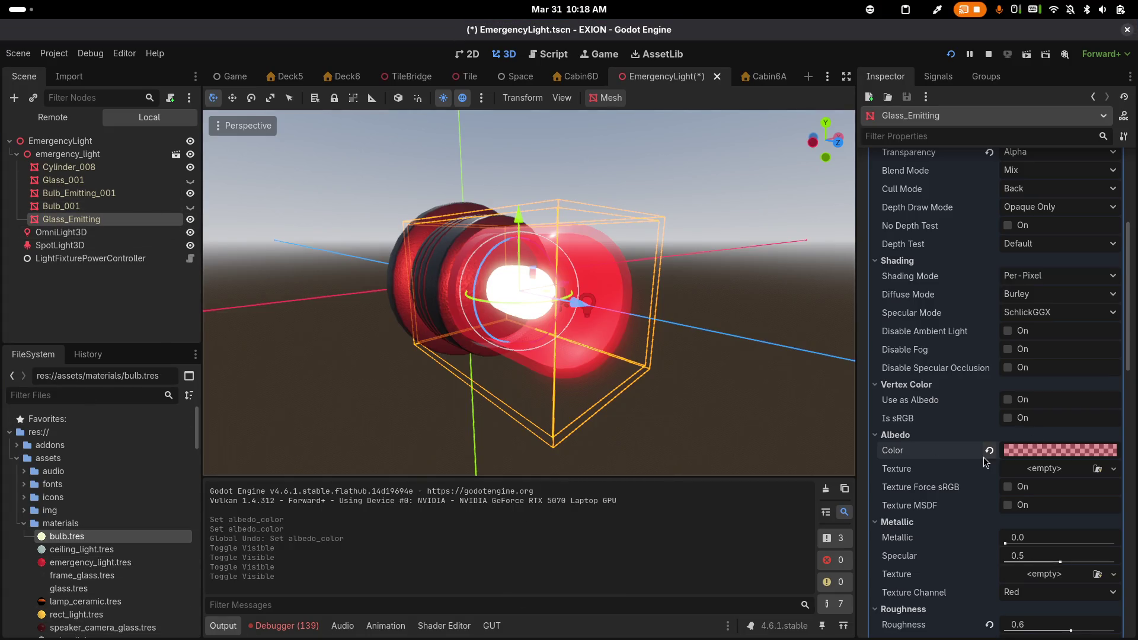
click(158, 525)
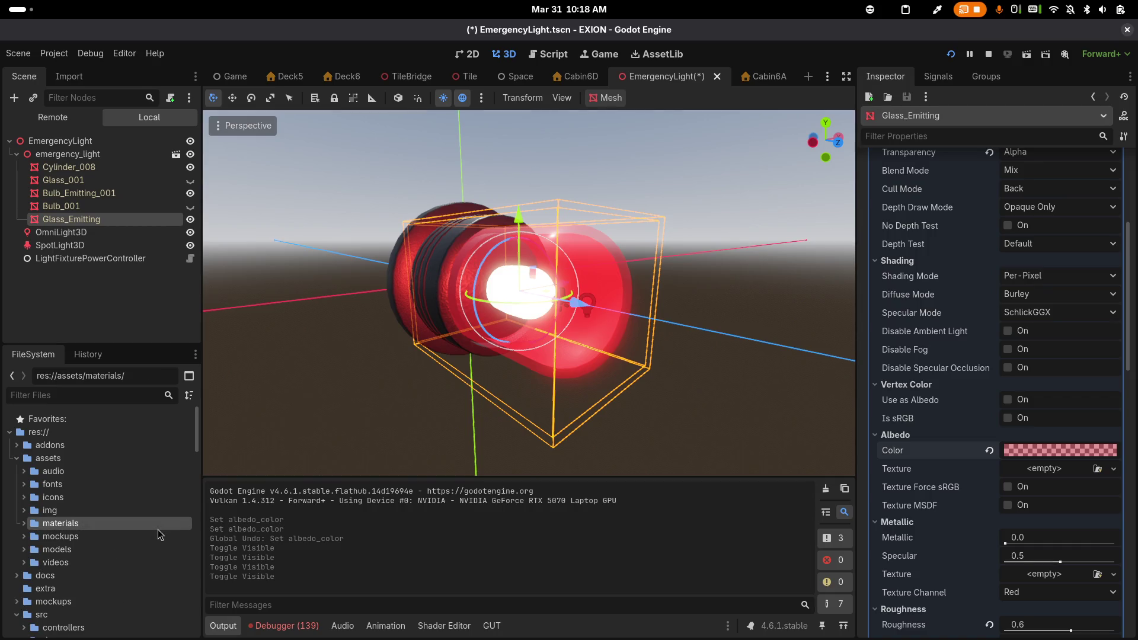
Open the bulb.tres material's settings in the Inspector and stop the running game
click(100, 537)
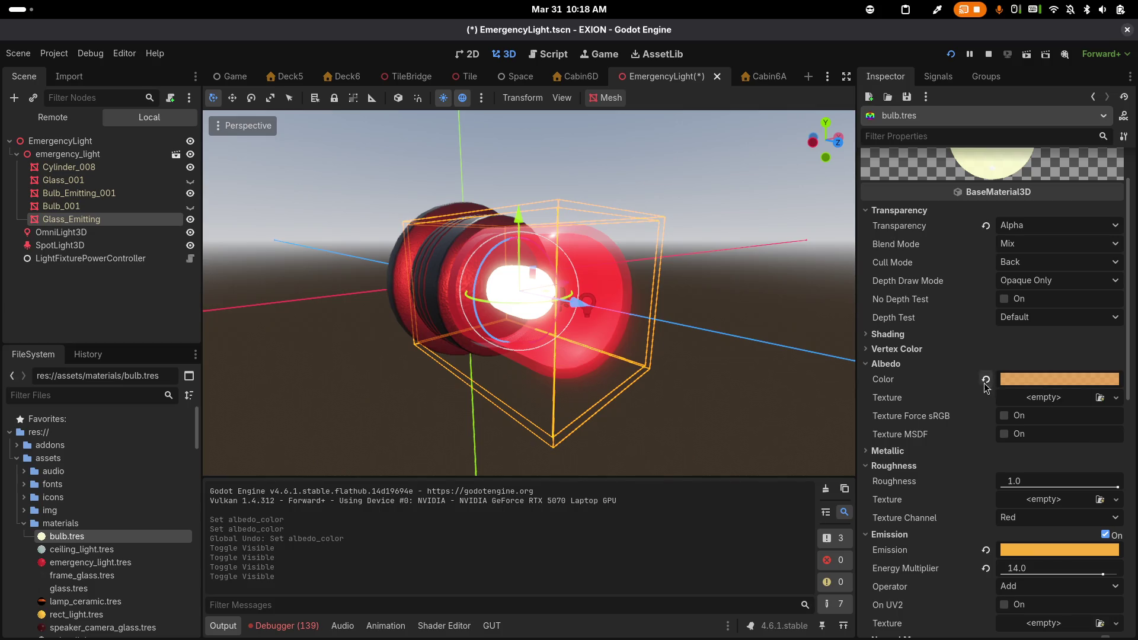
scroll(948, 433, down, 1)
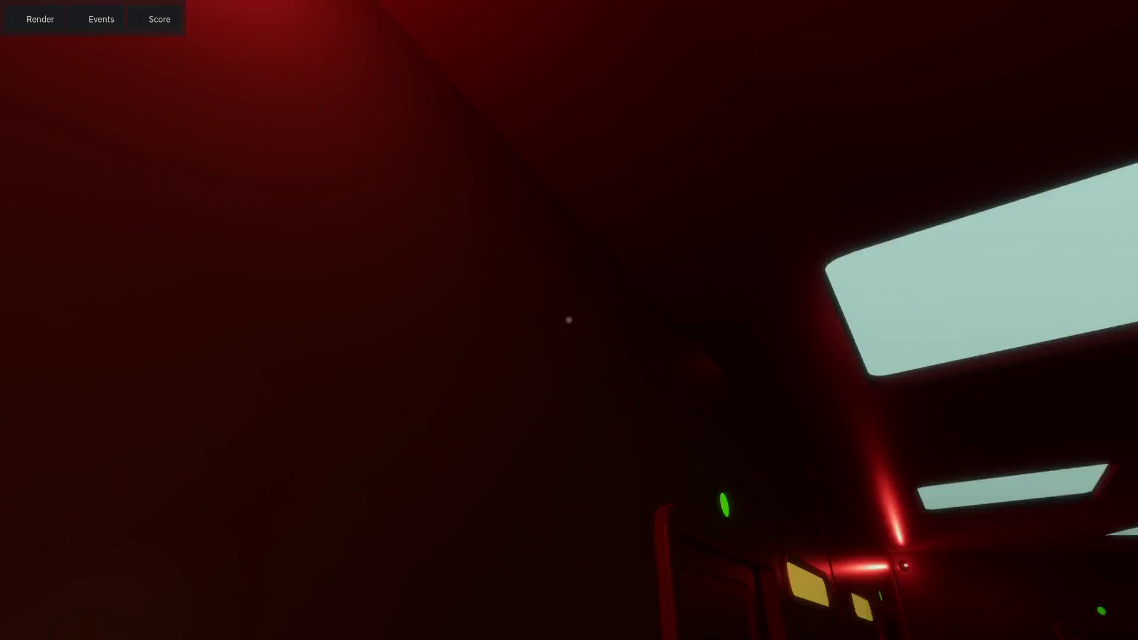
key(F8)
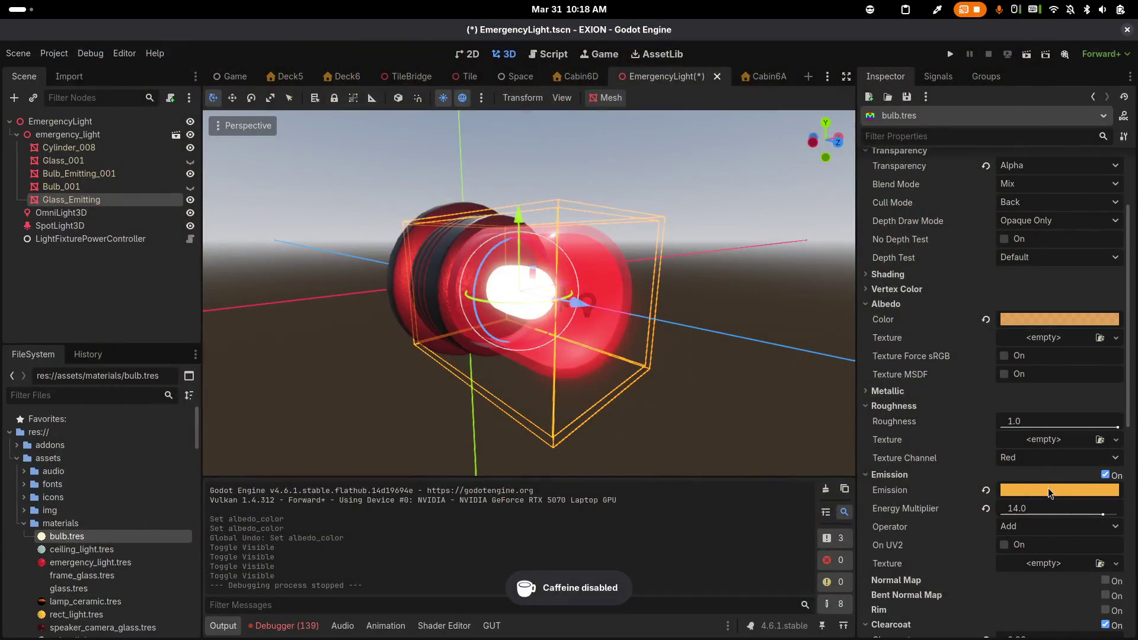
In Emacs, switch to the init.xseq buffer
key(alt+Tab)
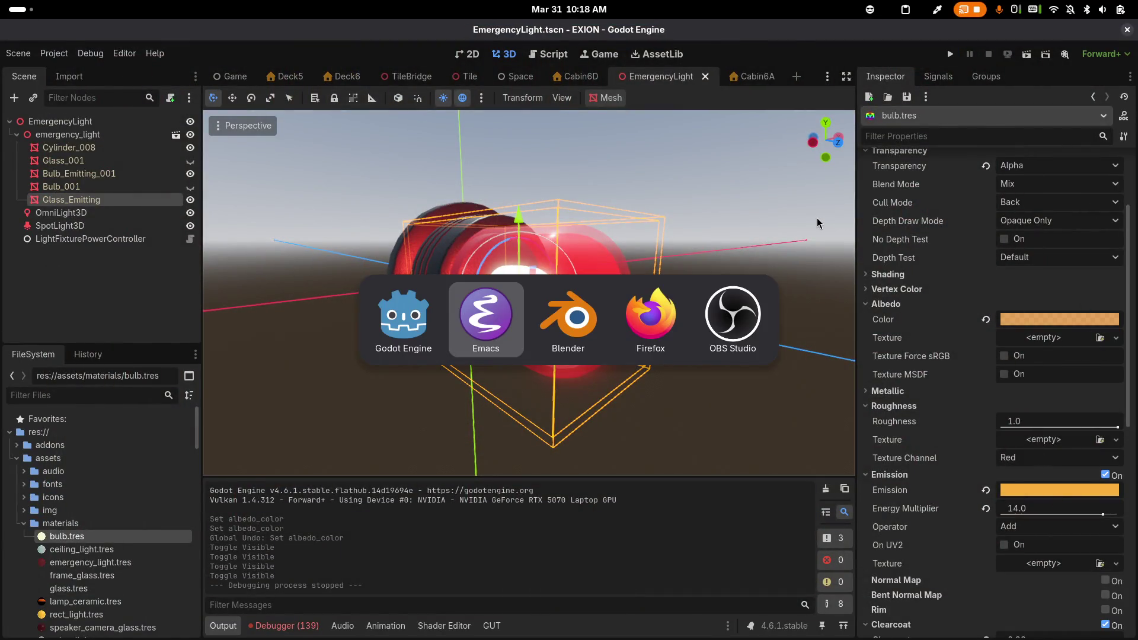
key(ctrl+x)
text(b)
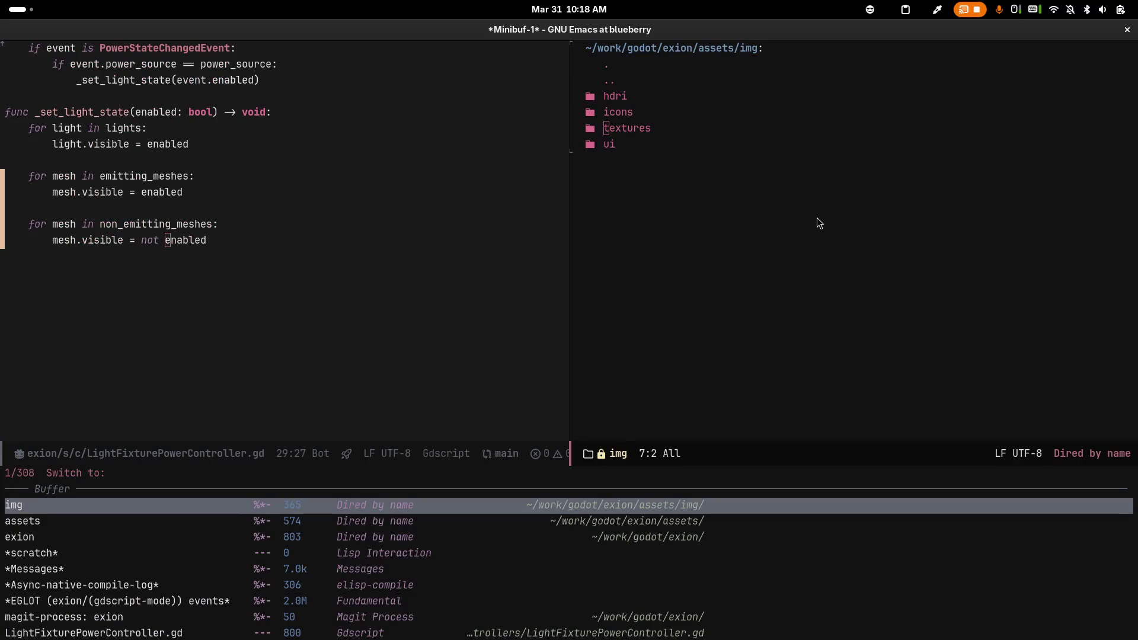
text(init)
key(Return)
Comment out the power_cut and emergency power lines with M-;, save init.xseq, return to Godot
click(576, 63)
key(ctrl+space)
key(Down)
key(Down)
key(Down)
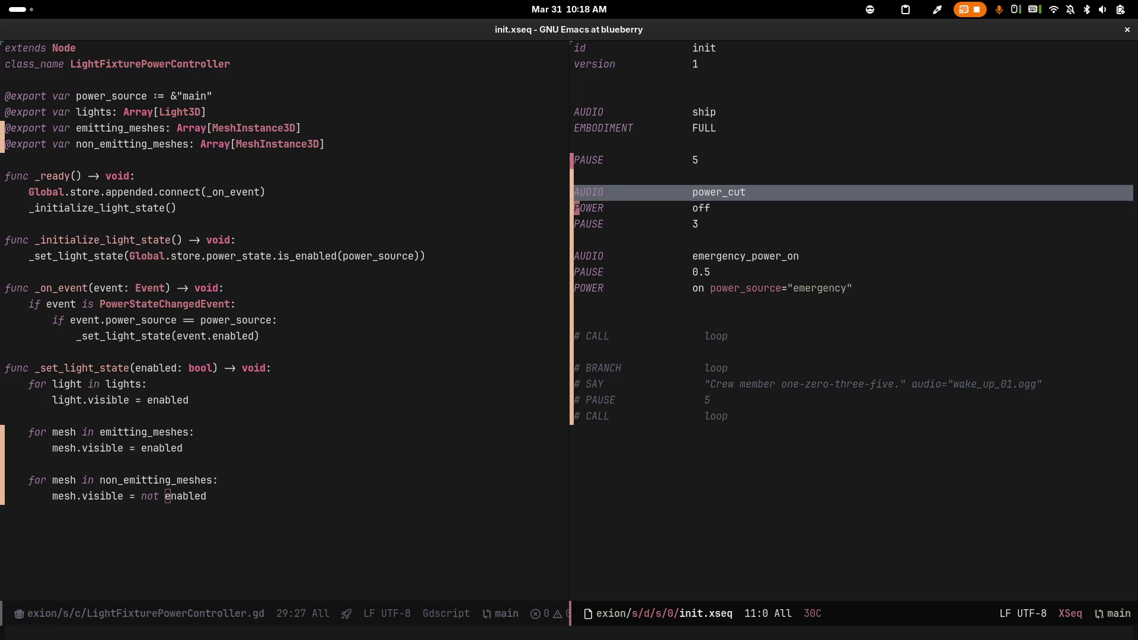
key(alt+semicolon)
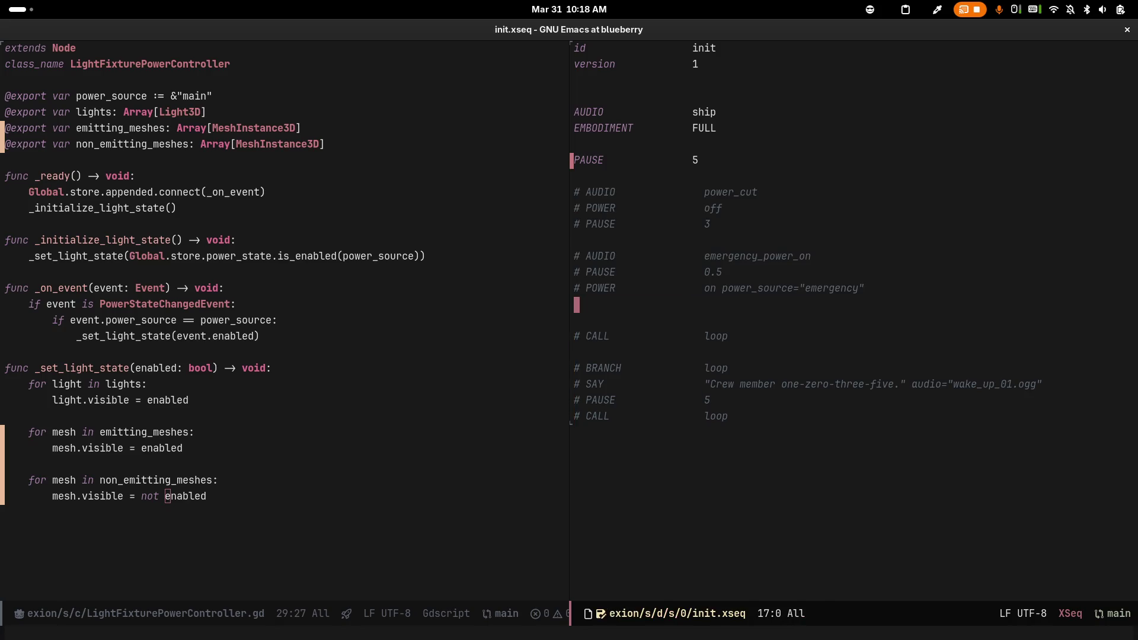
key(ctrl+x)
key(ctrl+s)
key(alt+Tab)
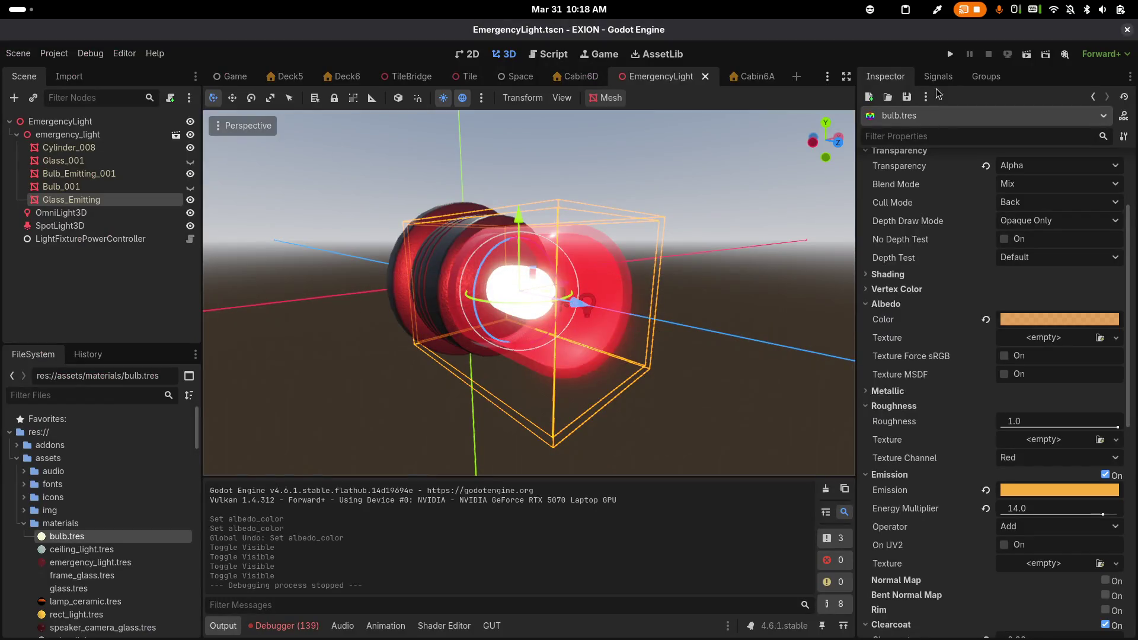
Run the game with New Game and walk to the unlit lamp beside door 6A
click(951, 53)
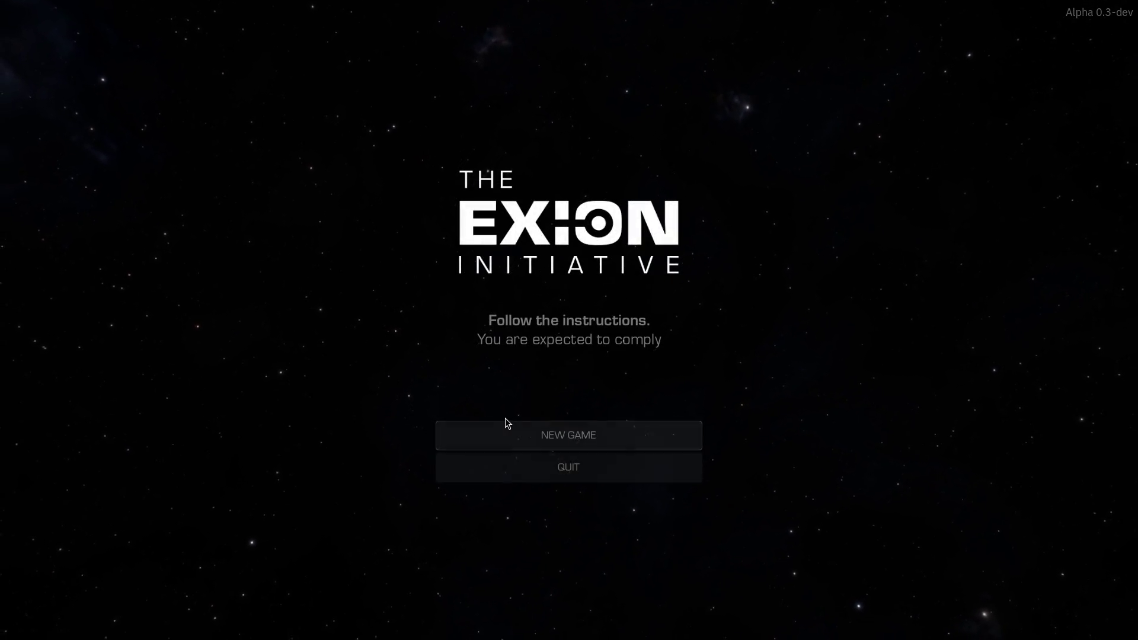
click(536, 422)
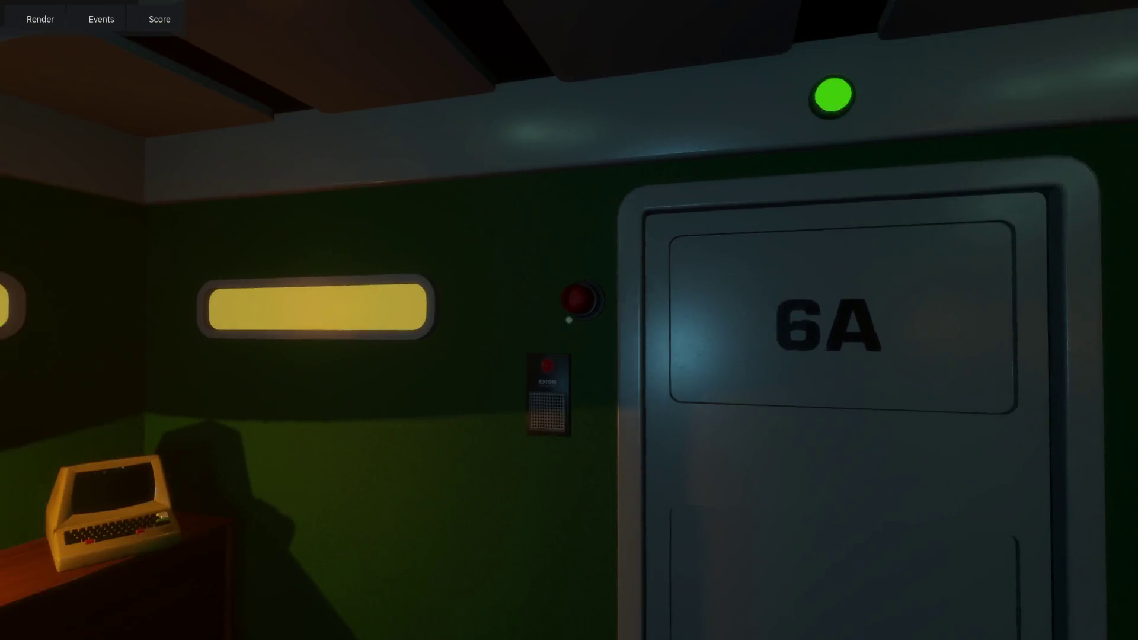
key(w)
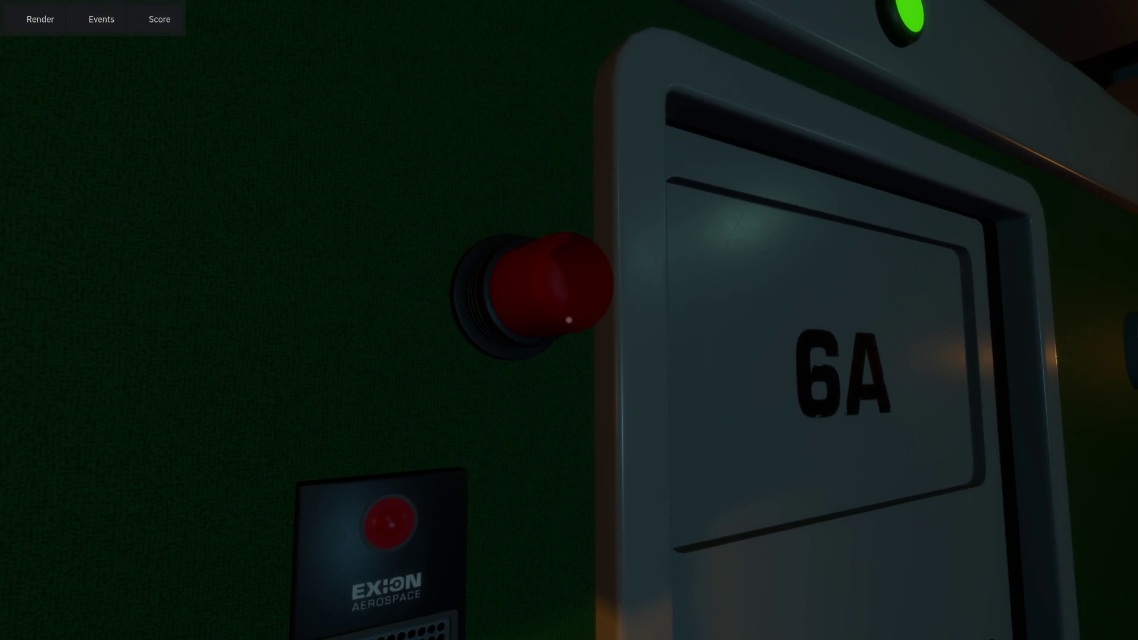
key(alt+Tab)
Toggle visibility of Glass_Emitting, Glass_001 and Bulb_Emitting_001, leaving Glass_Emitting hidden and Glass_001 shown
click(191, 219)
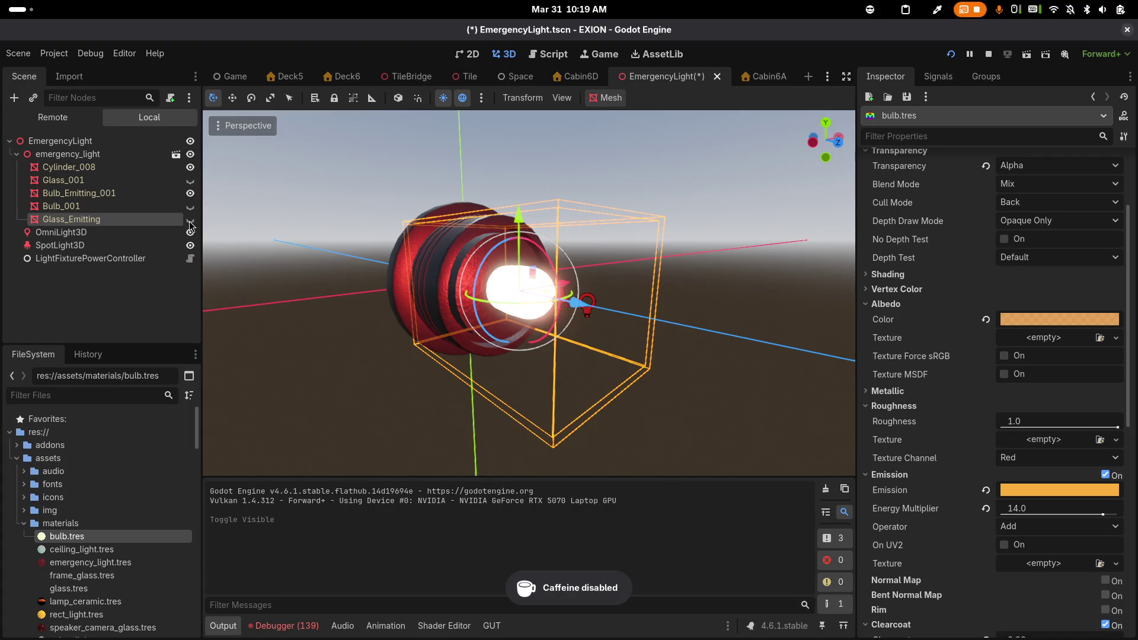
click(190, 219)
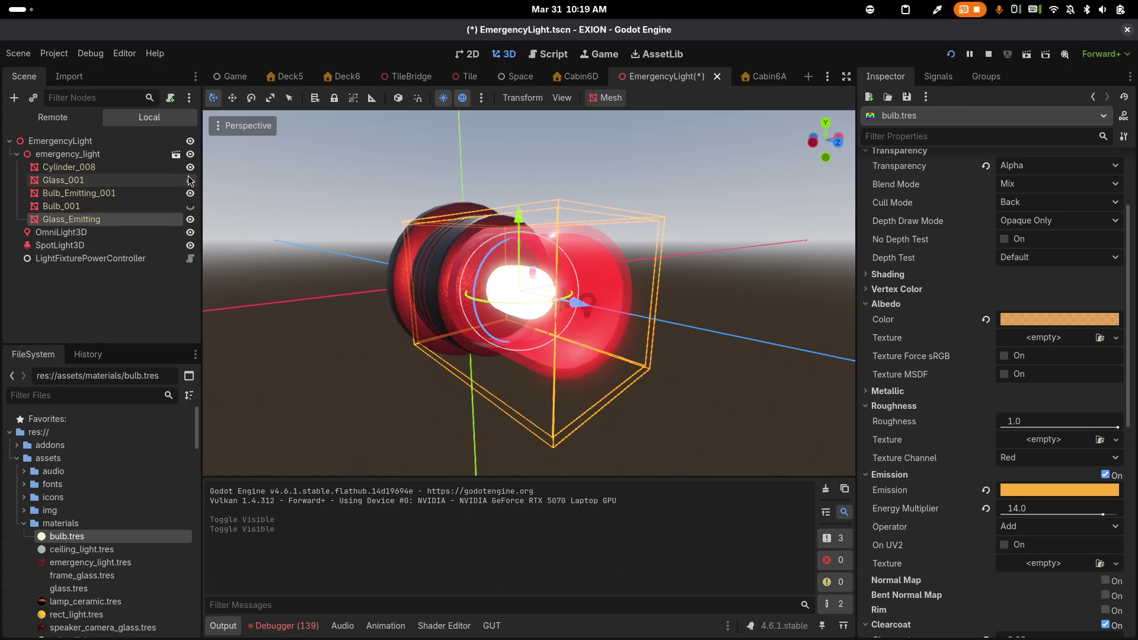
click(190, 181)
click(190, 181)
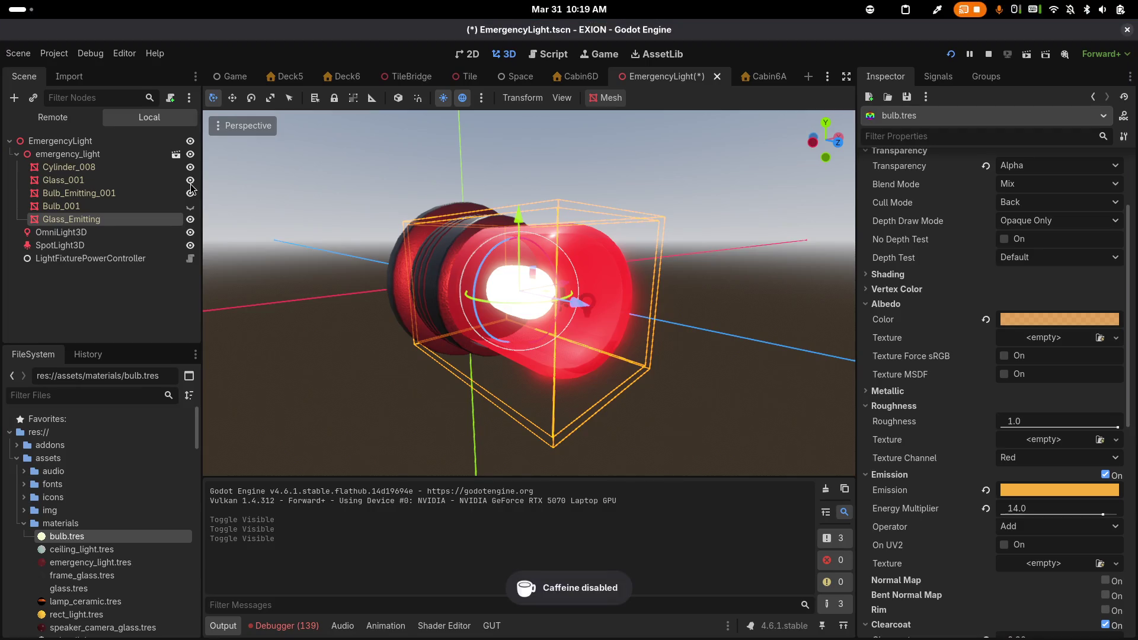
click(191, 182)
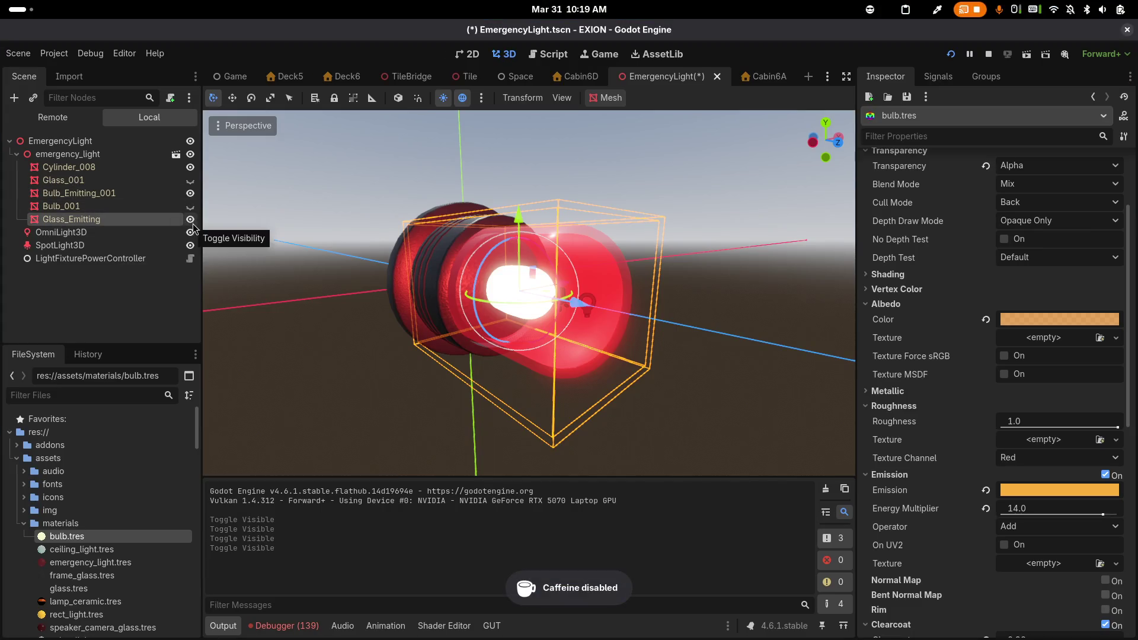
click(192, 221)
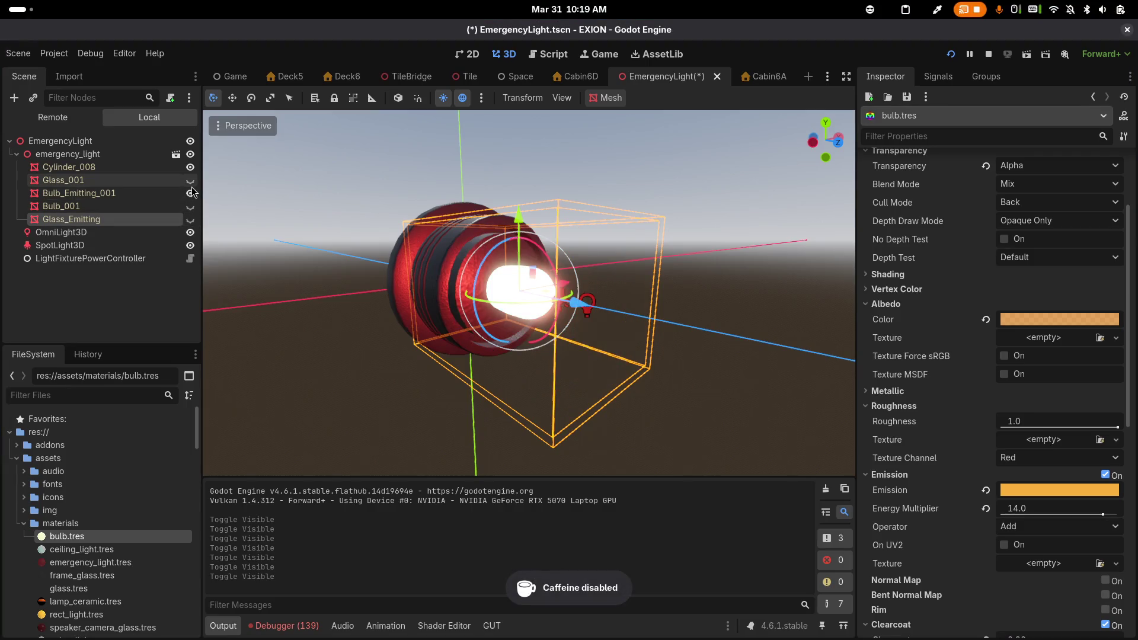
click(191, 193)
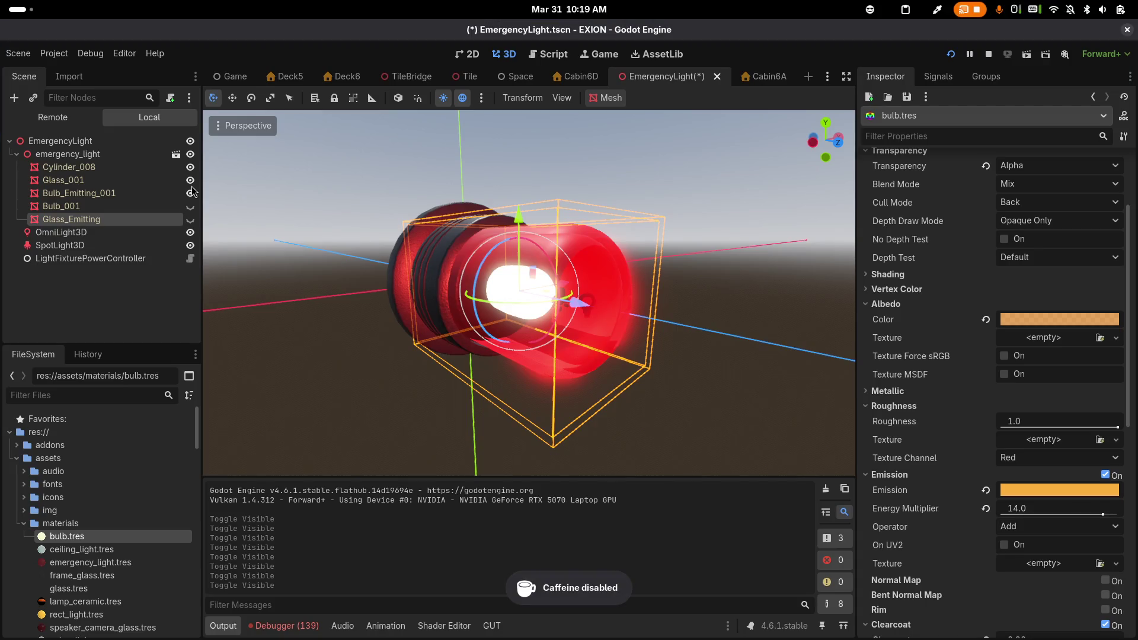
Inspect Glass_001's mesh resource and reveal its empty Surface Material Override slot 0
click(74, 177)
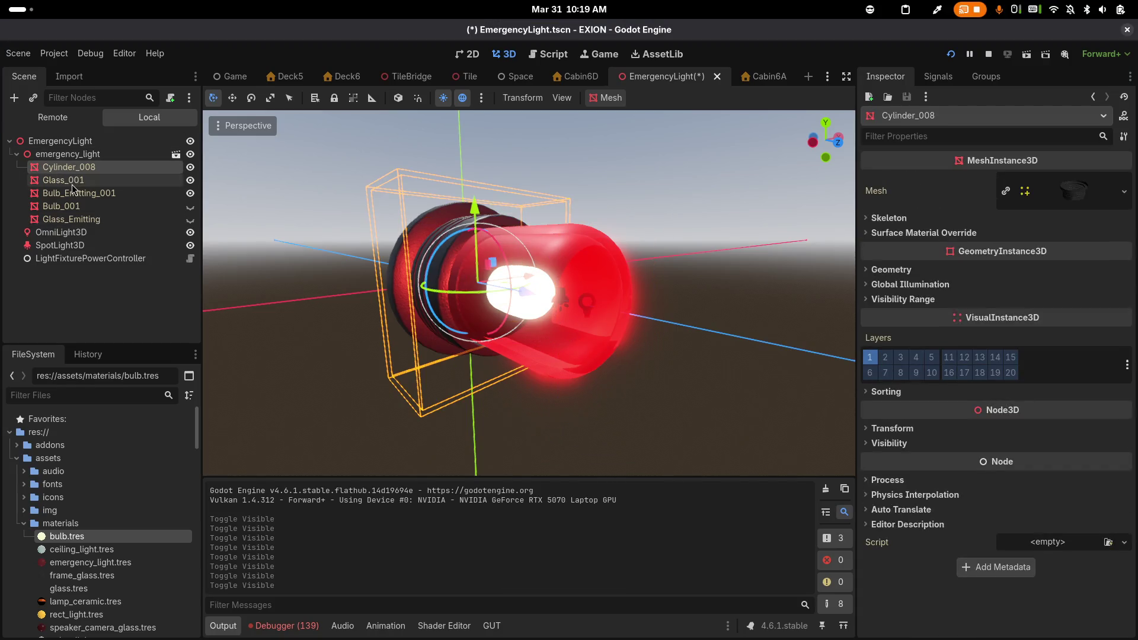
click(1076, 193)
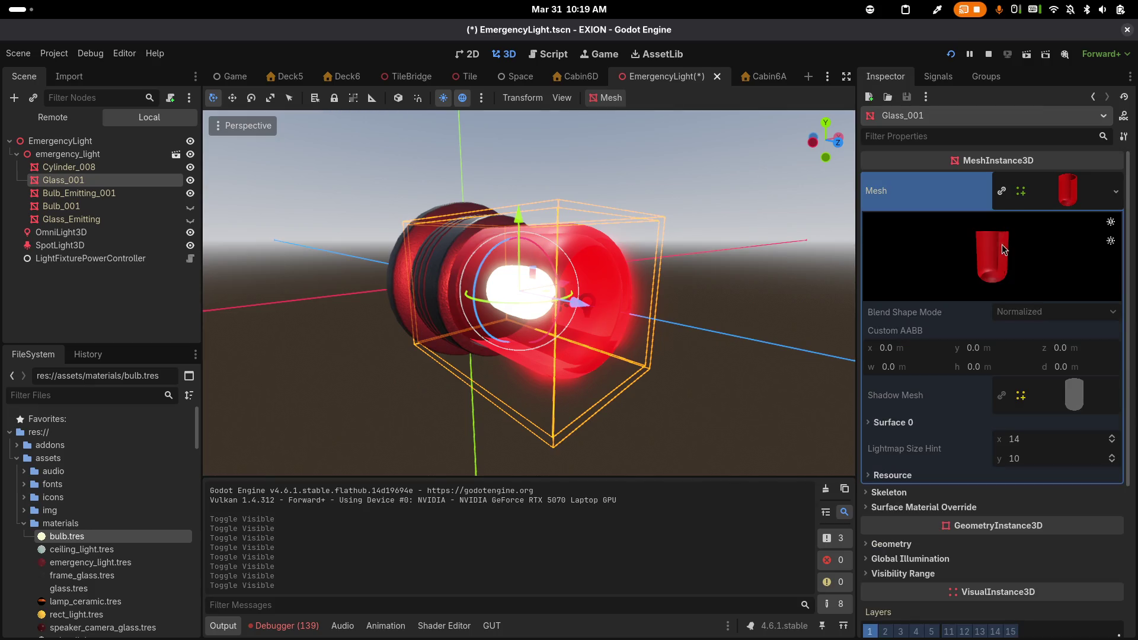
click(1068, 193)
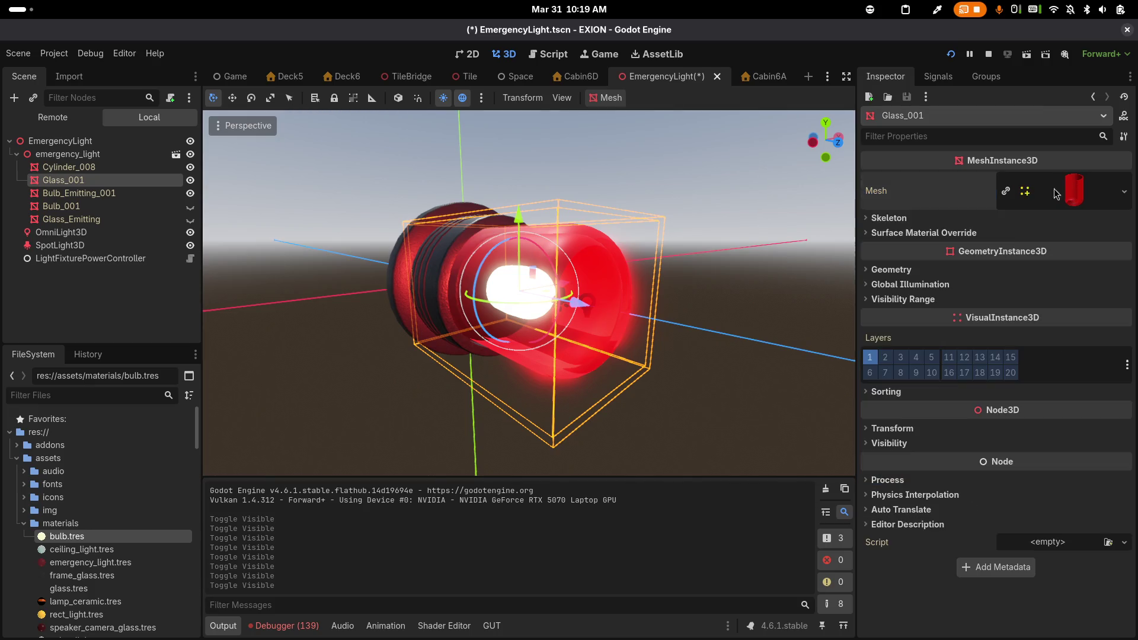
click(929, 233)
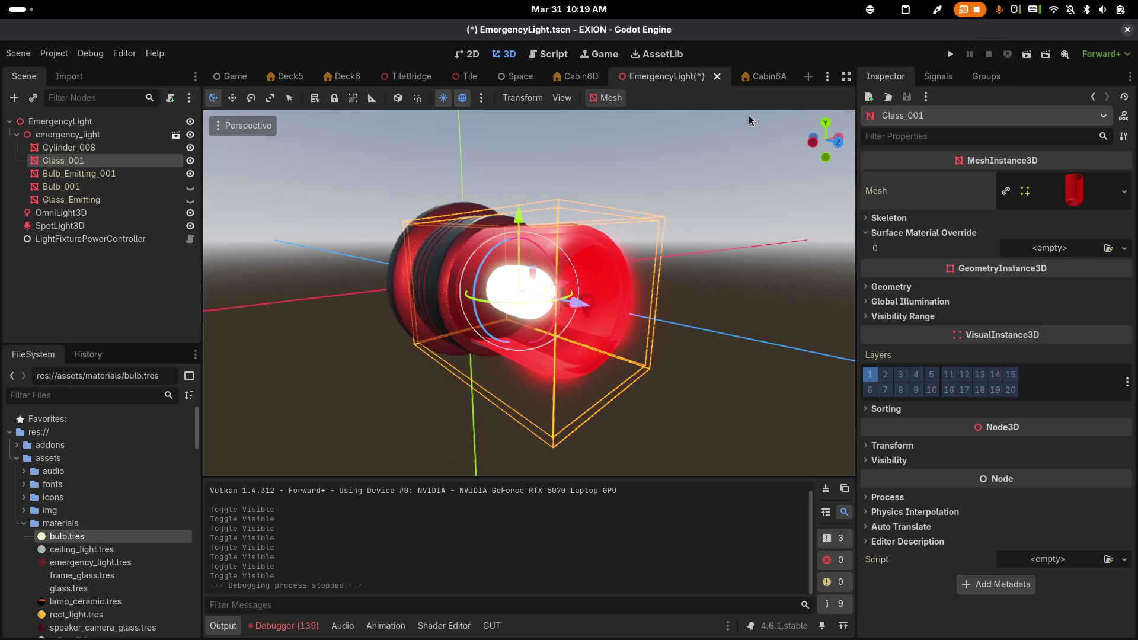
key(alt+Tab)
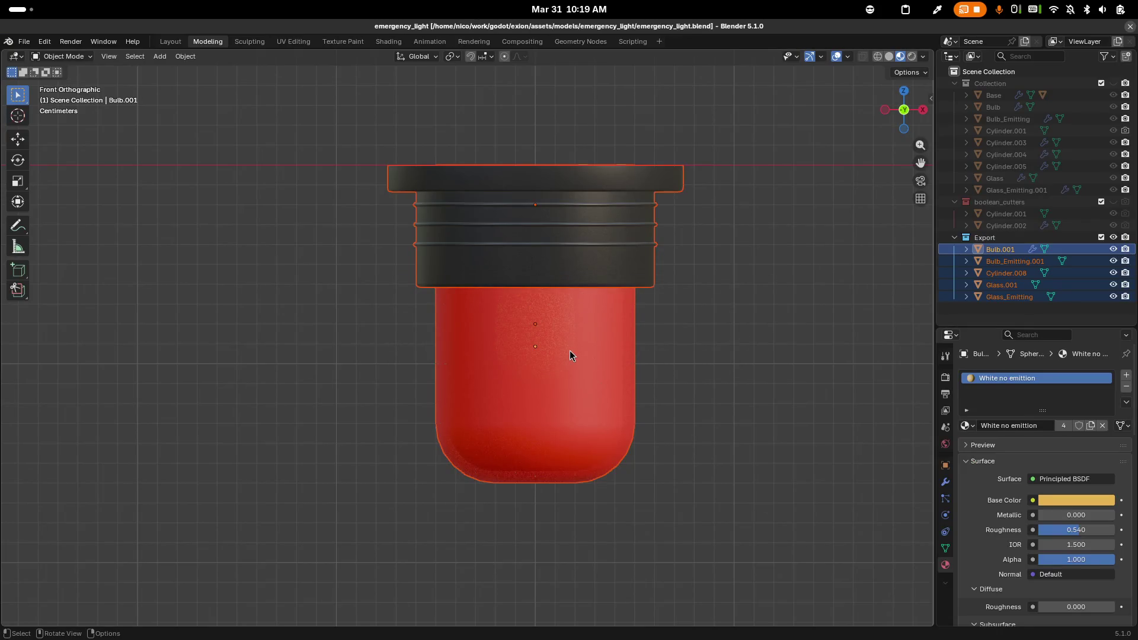
Lower Glass.001's Red Glass alpha to about 0.485 and save the Blender file
click(570, 350)
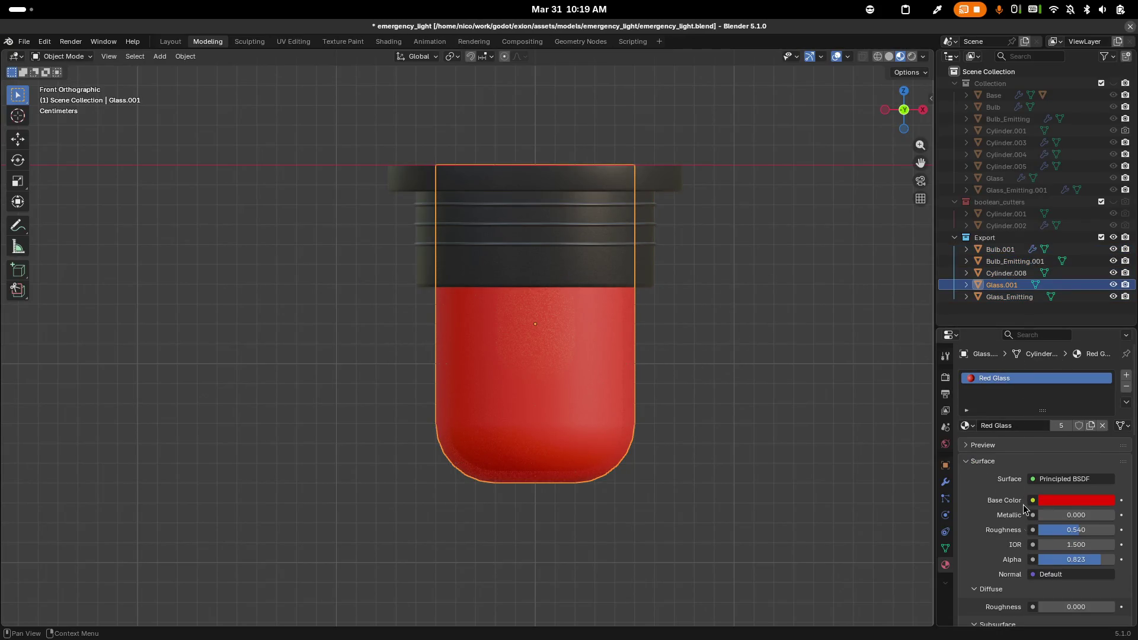
scroll(1023, 509, down, 6)
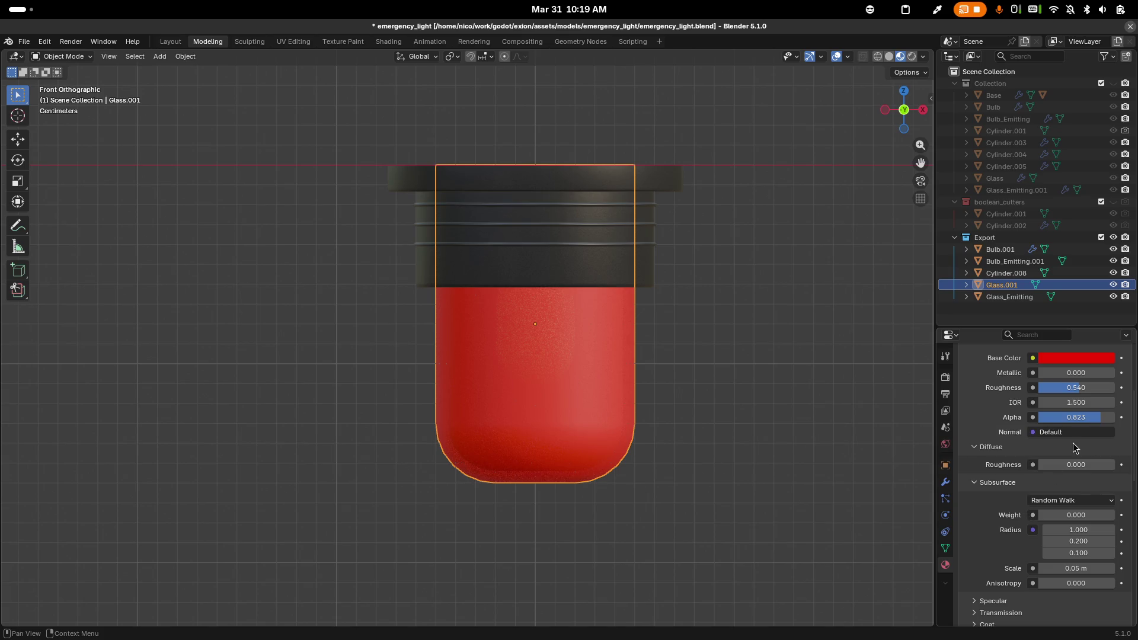
mouse_move(1100, 425)
mouse_down()
mouse_move(1069, 424)
mouse_move(1076, 418)
mouse_up()
key(ctrl+s)
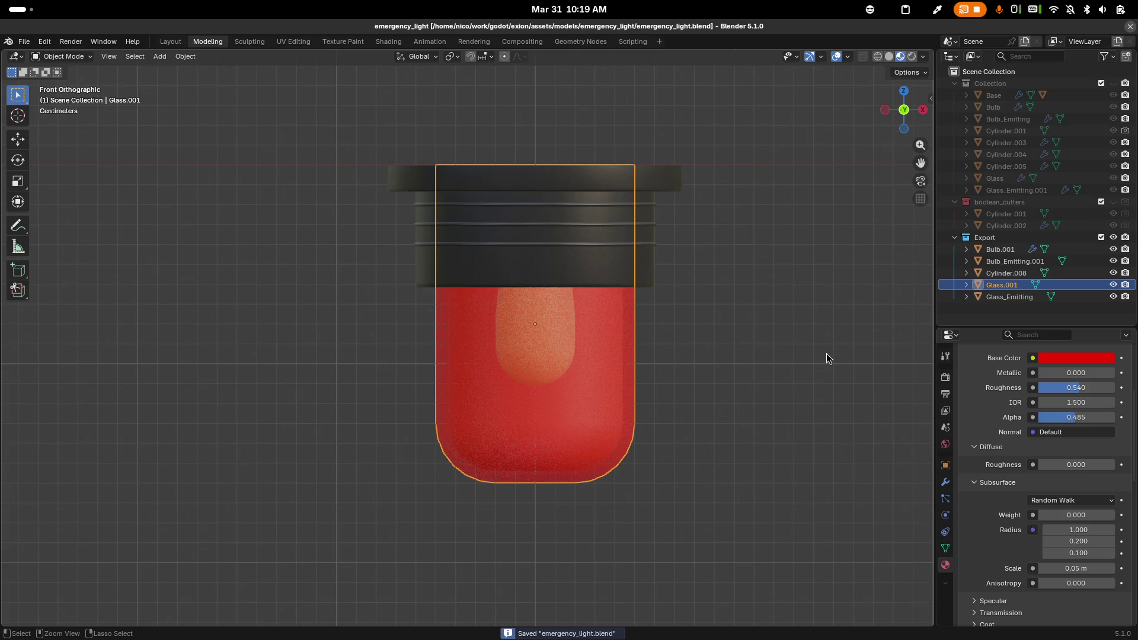
Select the Export objects and re-export them as glTF 2.0, overwriting emergency_light.gltf
scroll(829, 359, up, 1)
click(1000, 249)
shift+click(1001, 298)
key(F3)
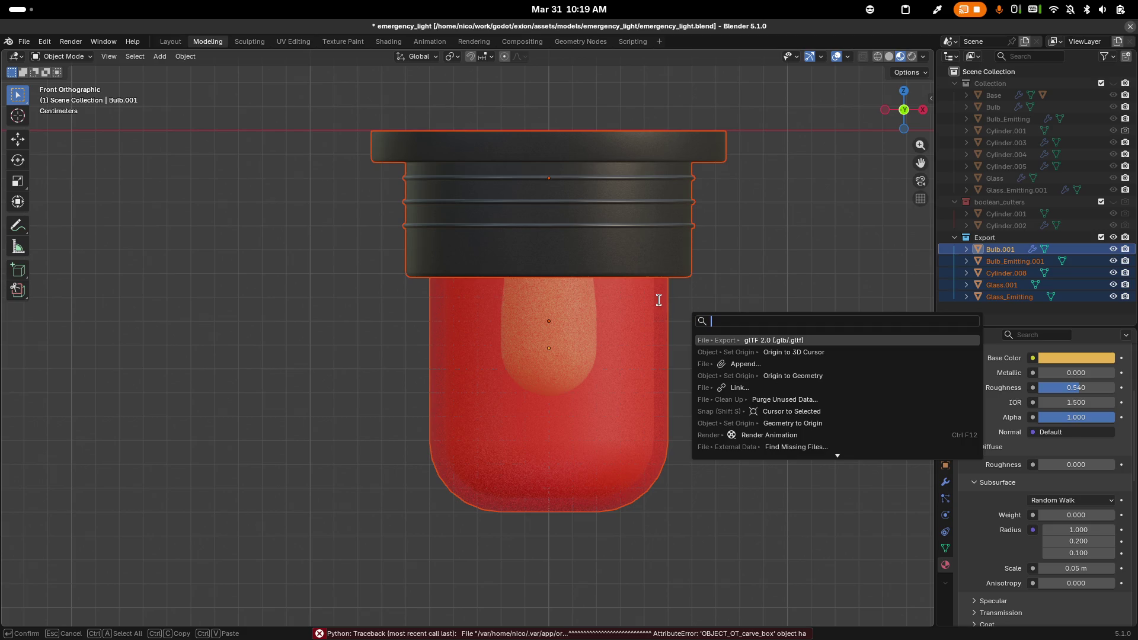
key(Return)
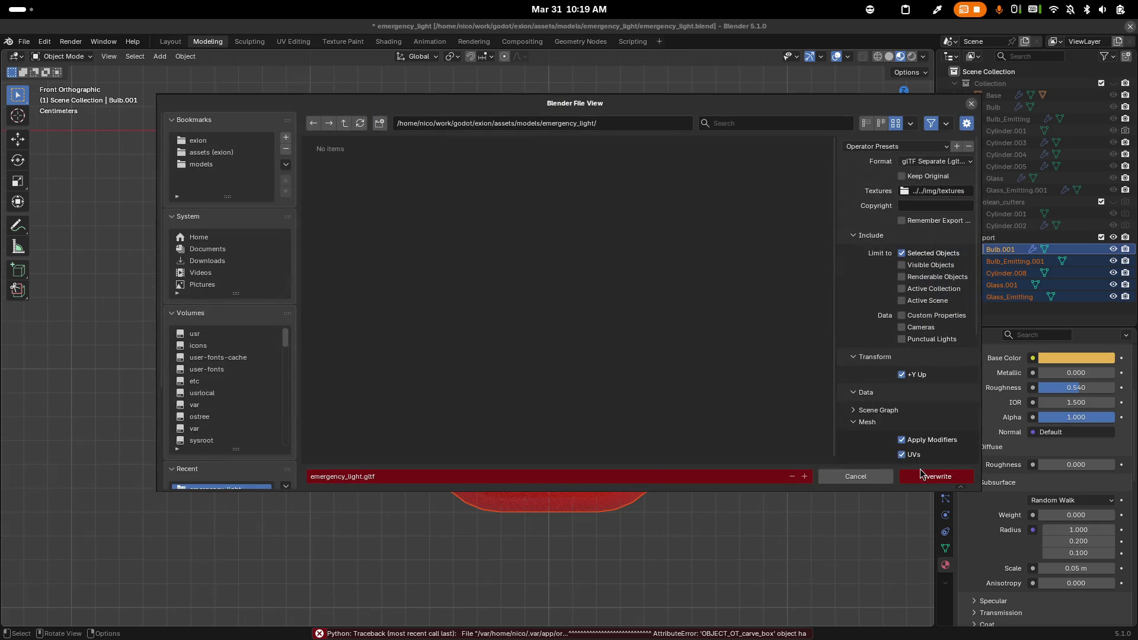
click(922, 478)
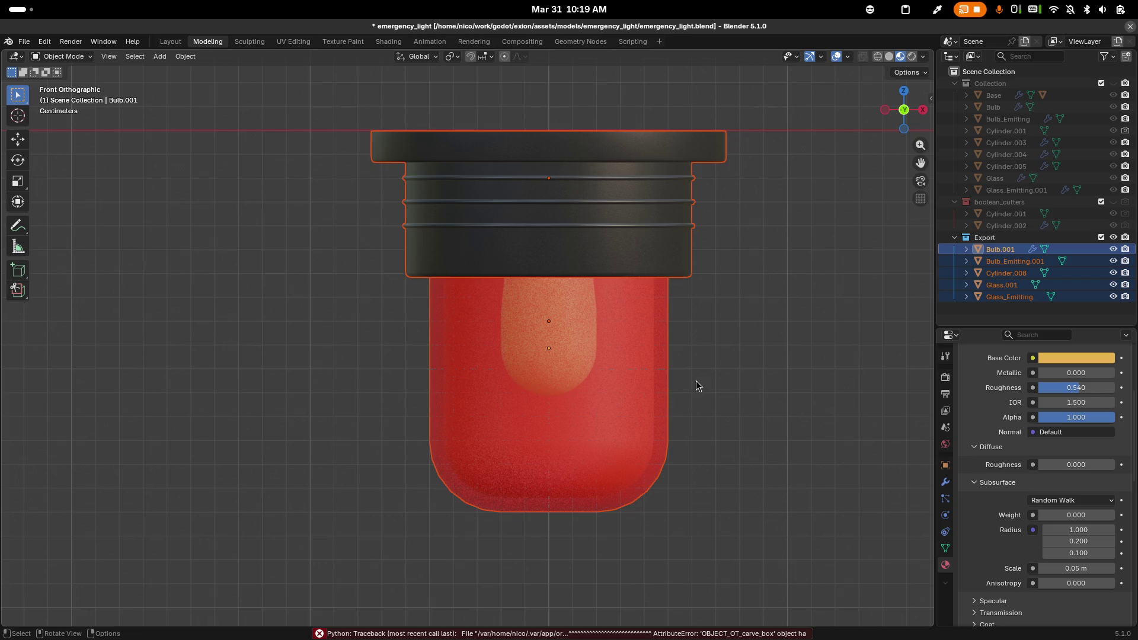
key(alt+Tab)
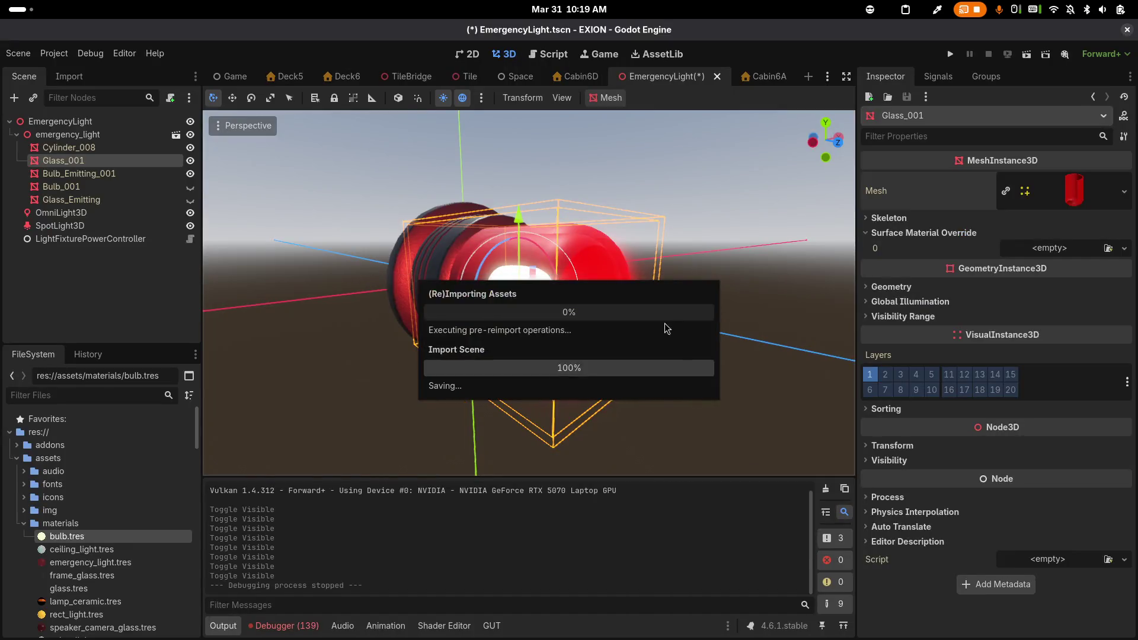
Save the EmergencyLight scene, then relaunch Godot and reopen the EXION project
key(F5)
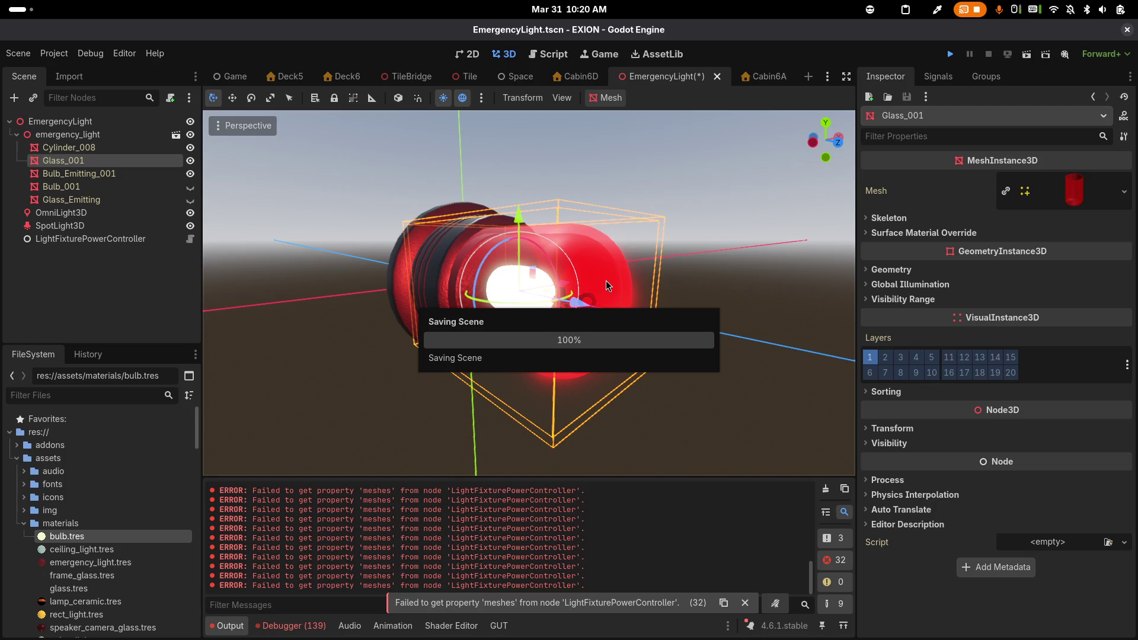
key(alt+Tab)
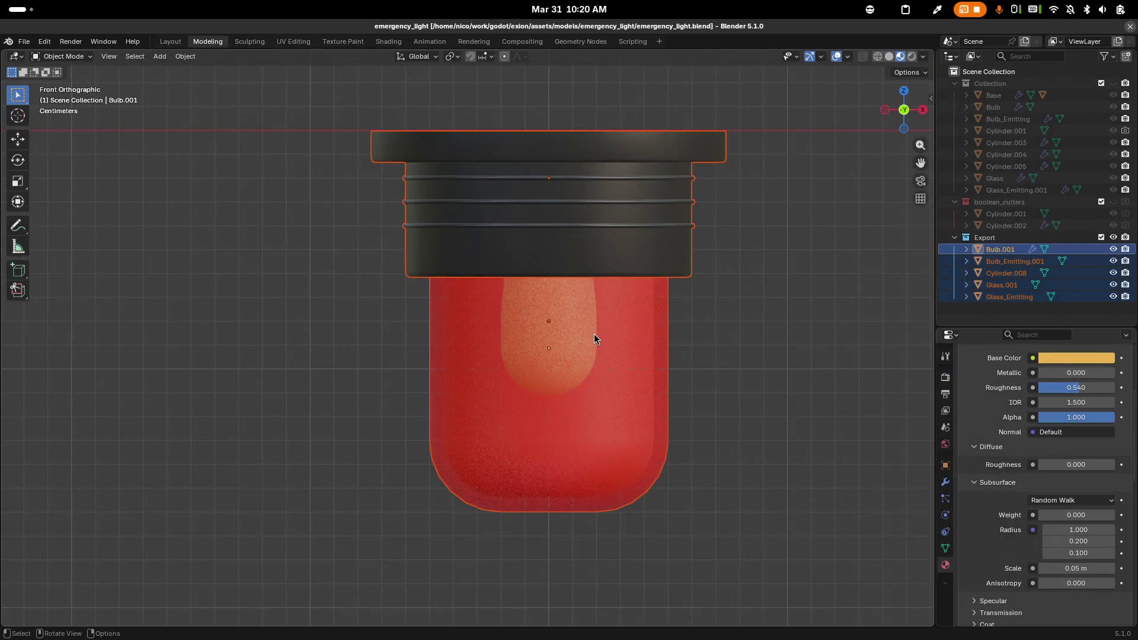
key(super)
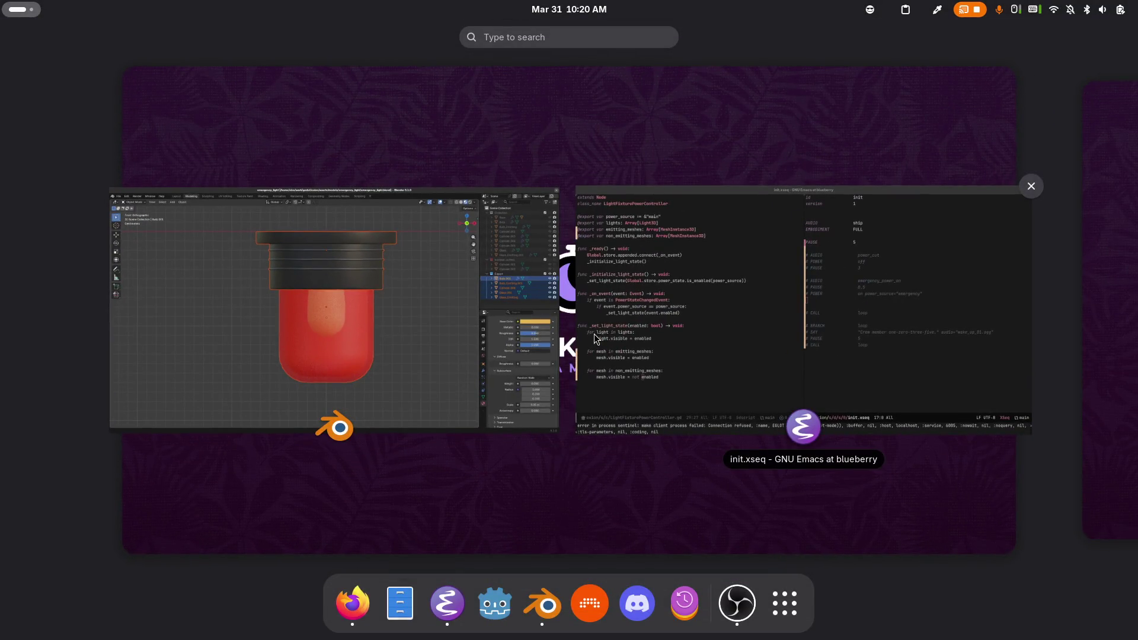
text(godo)
key(Return)
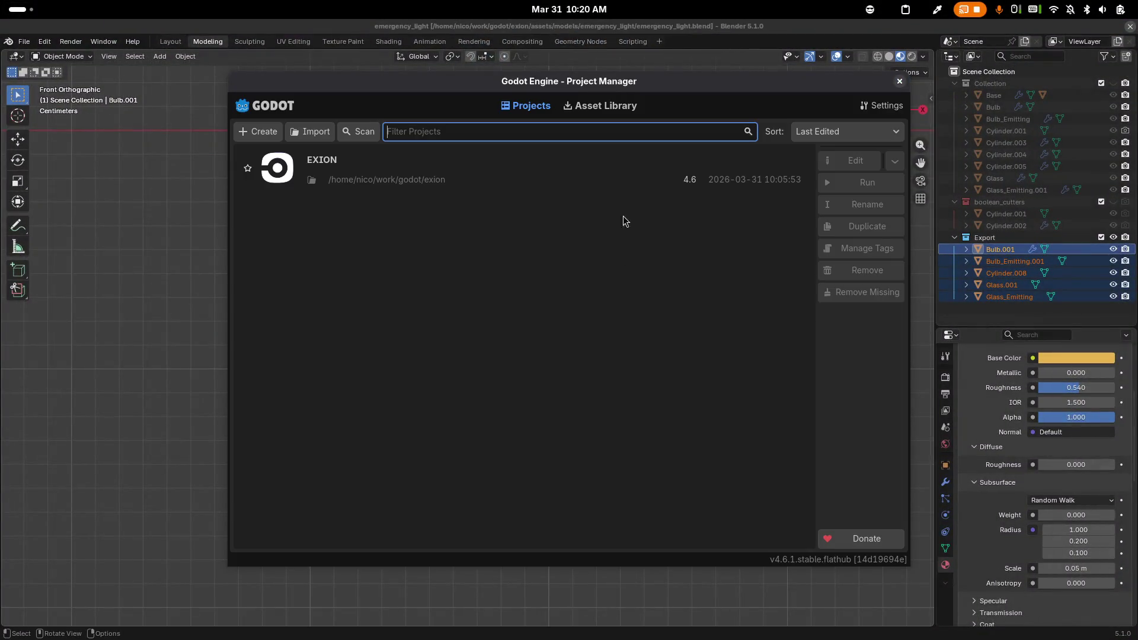
double_click(531, 159)
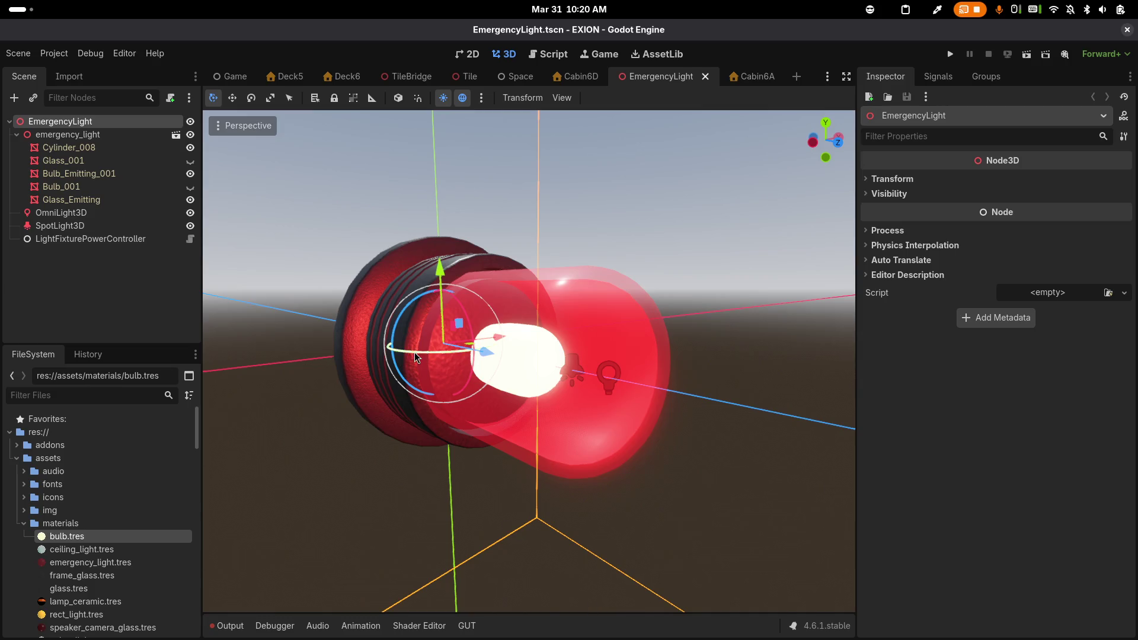
click(167, 239)
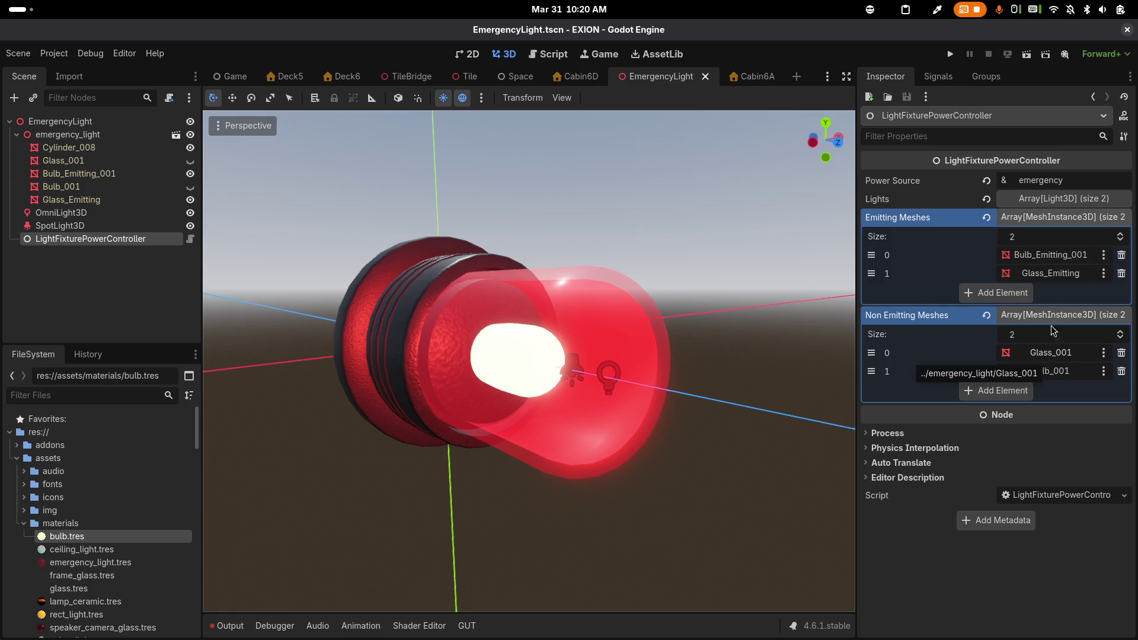
Test-run a new game to check door 6A's lamp, then quit to Emacs
click(950, 53)
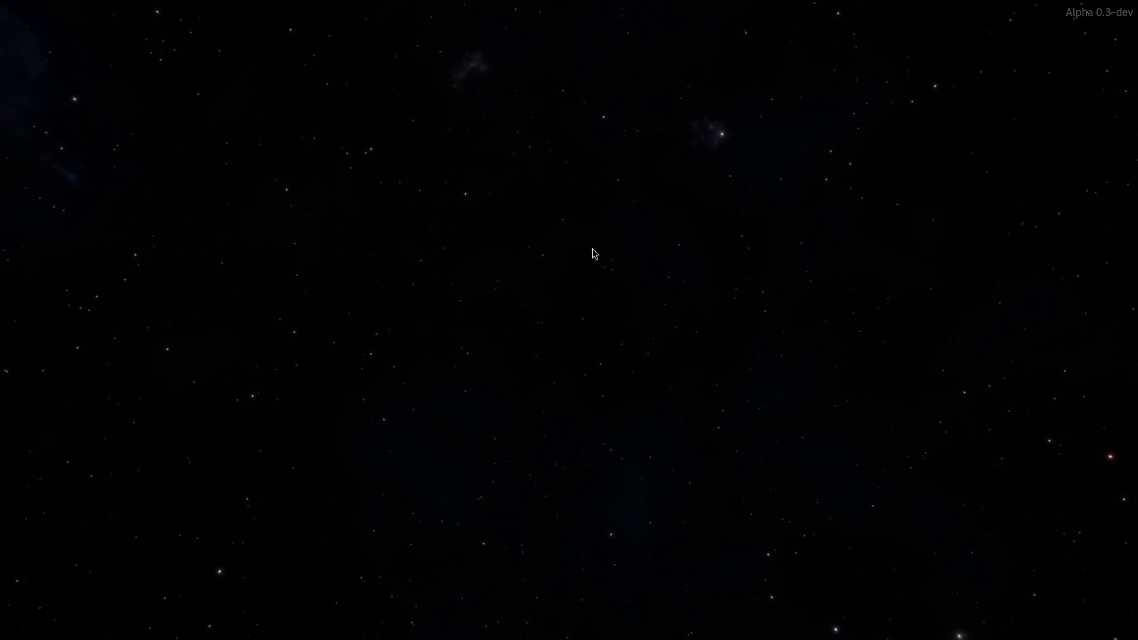
click(572, 441)
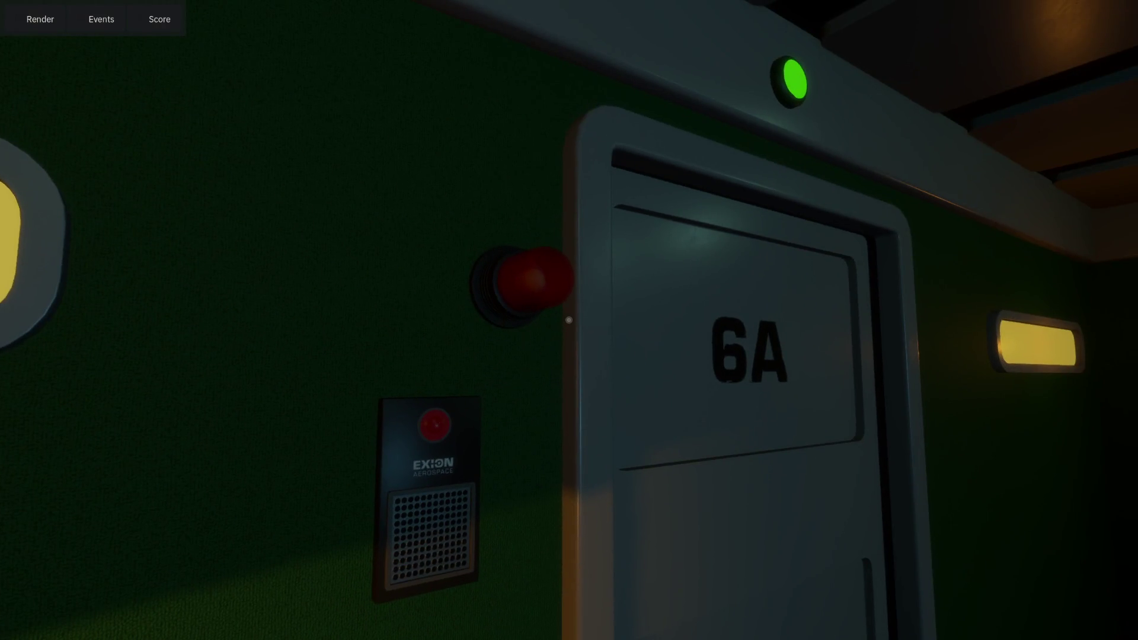
key(alt+Tab)
key(alt+Tab)
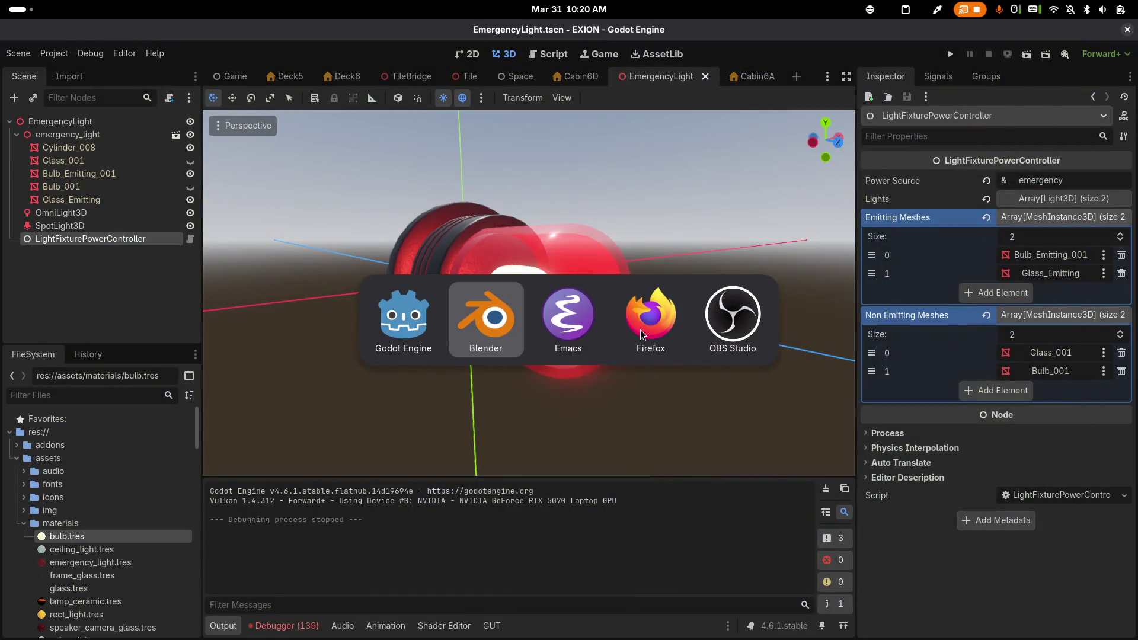
Uncomment the power_cut and emergency_power_on lines in init.xseq and save it
key(Up)
key(Up)
key(Up)
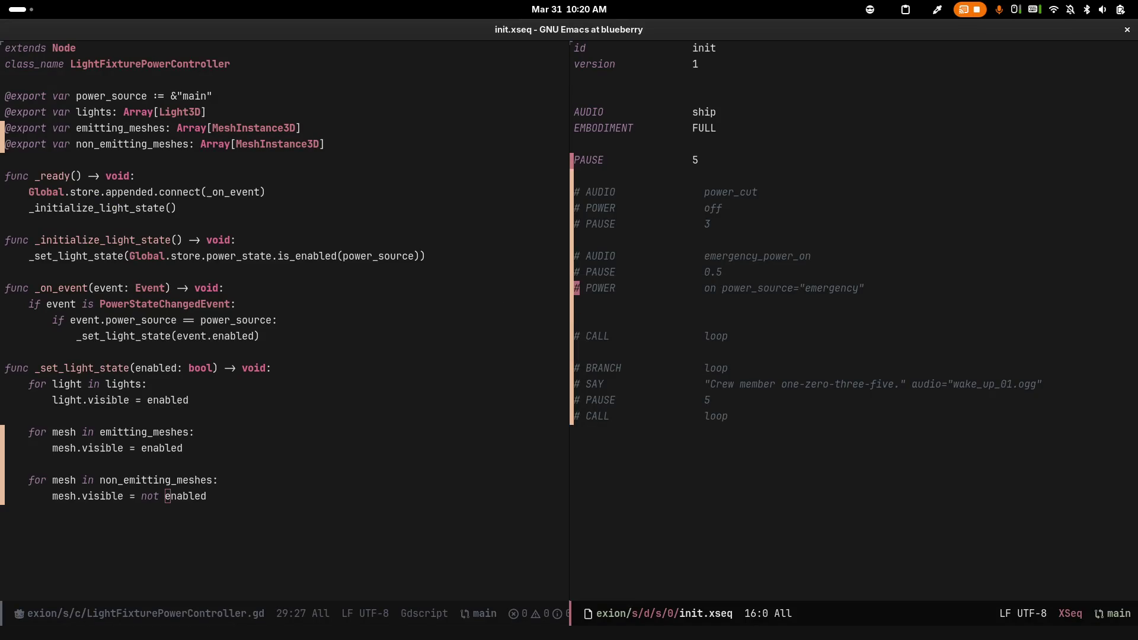
key(shift+Down)
key(shift+Down)
key(shift+Down)
key(shift+Down)
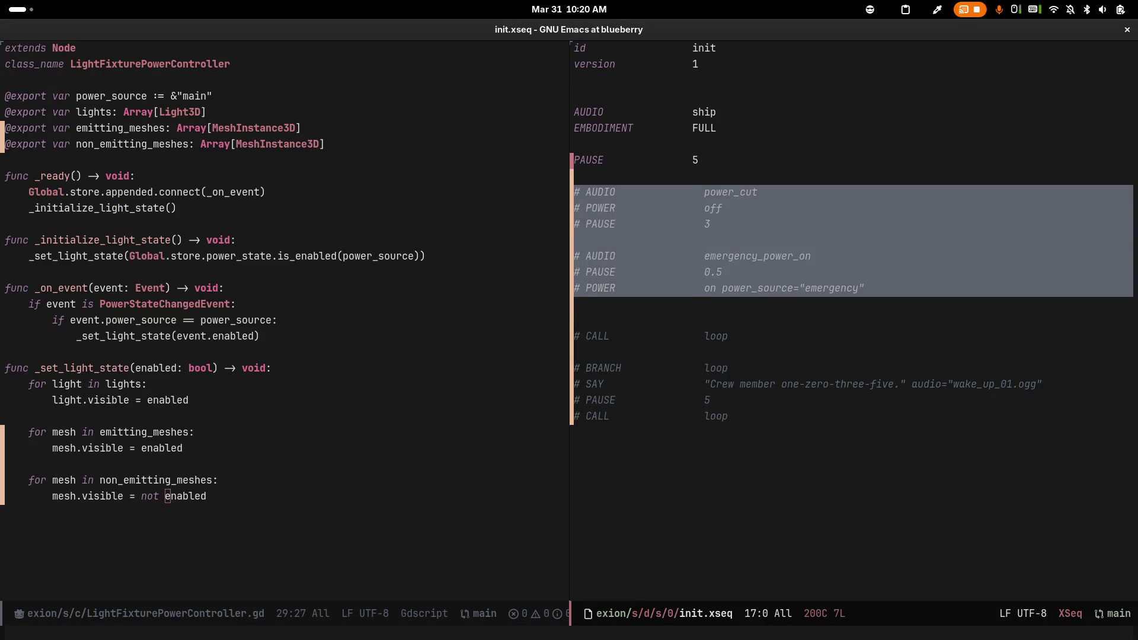
key(alt+semicolon)
key(ctrl+x)
key(ctrl+s)
key(alt+Tab)
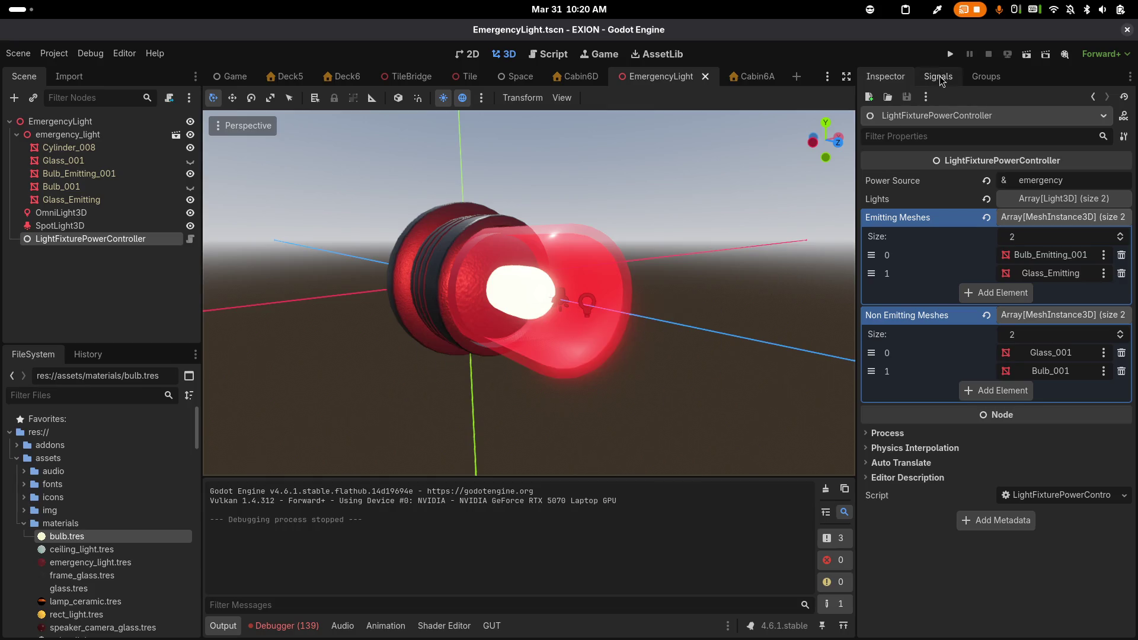
Test-run a new game and watch door 6A's wall lamp glow red on emergency power
click(951, 52)
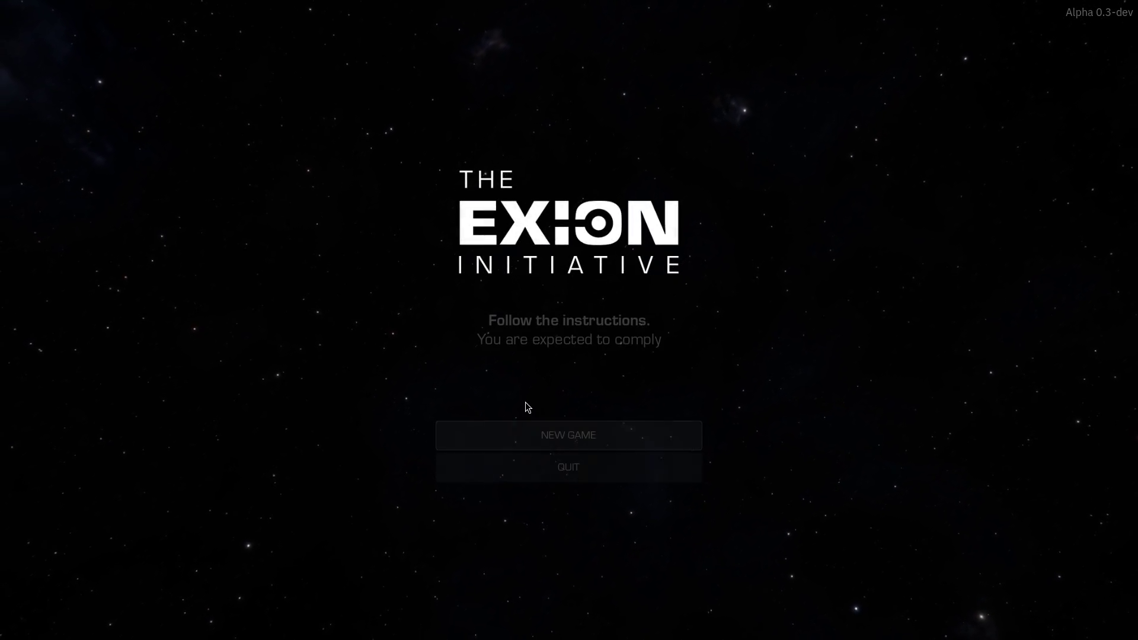
click(542, 439)
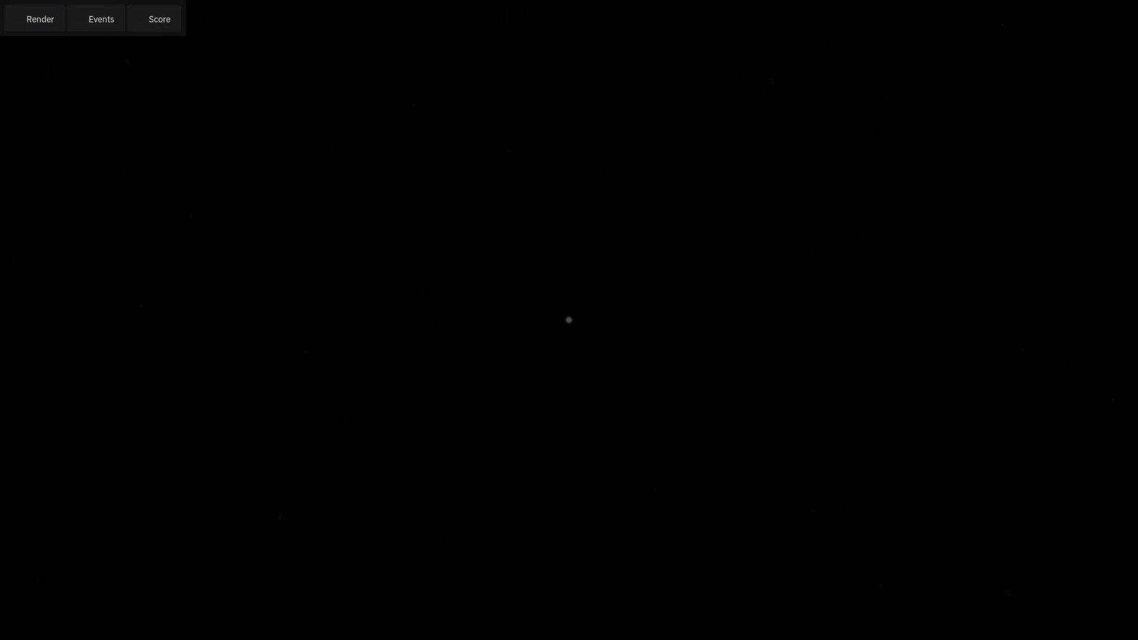
key(w)
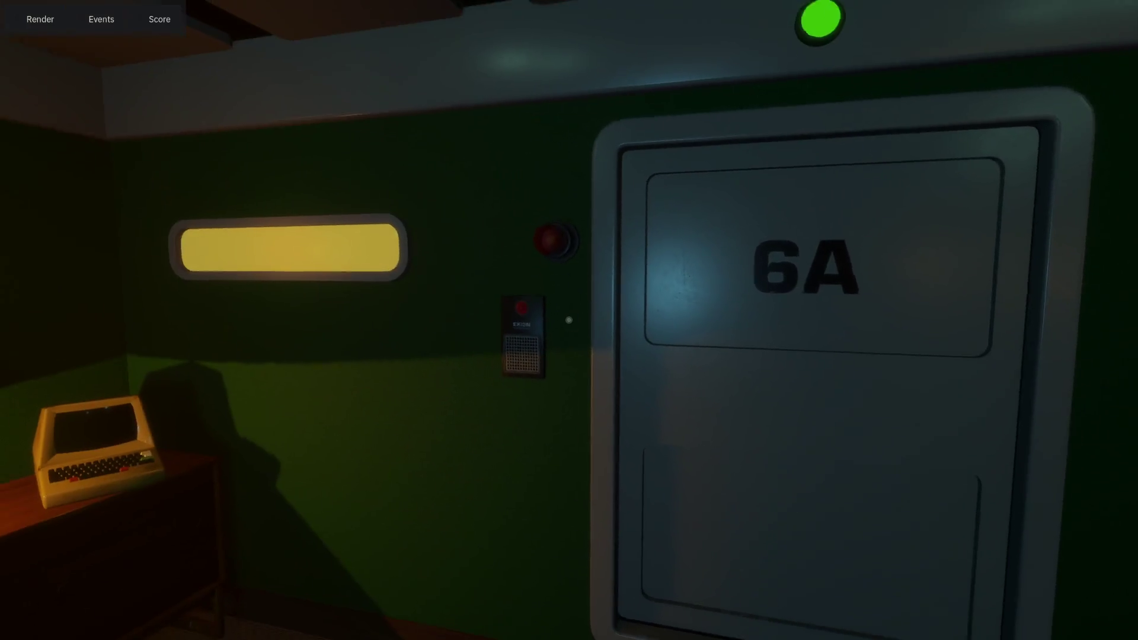
key(s)
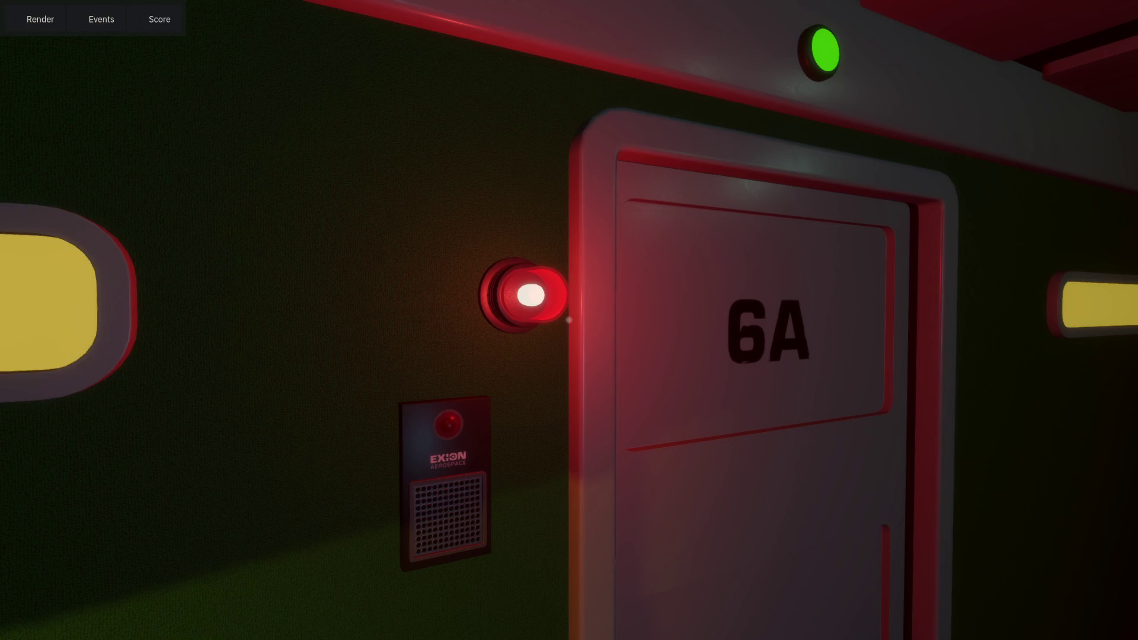
key(F8)
key(alt+Tab)
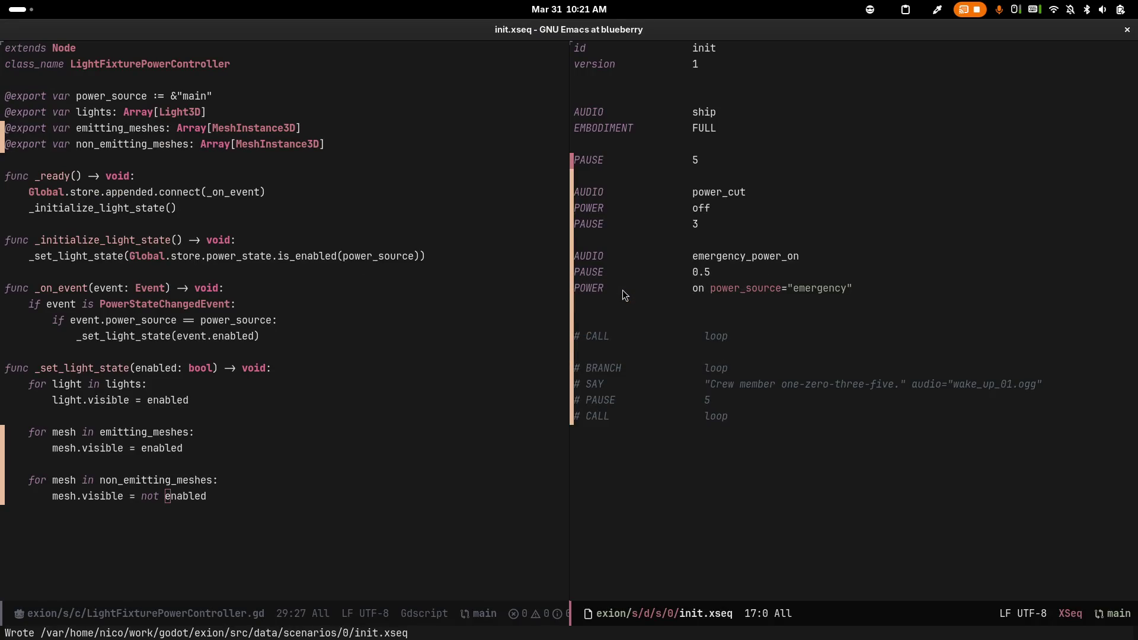
Review the power_cut and emergency_power_on lines in init.xseq unchanged, then rerun the game
key(Up)
key(Up)
key(Up)
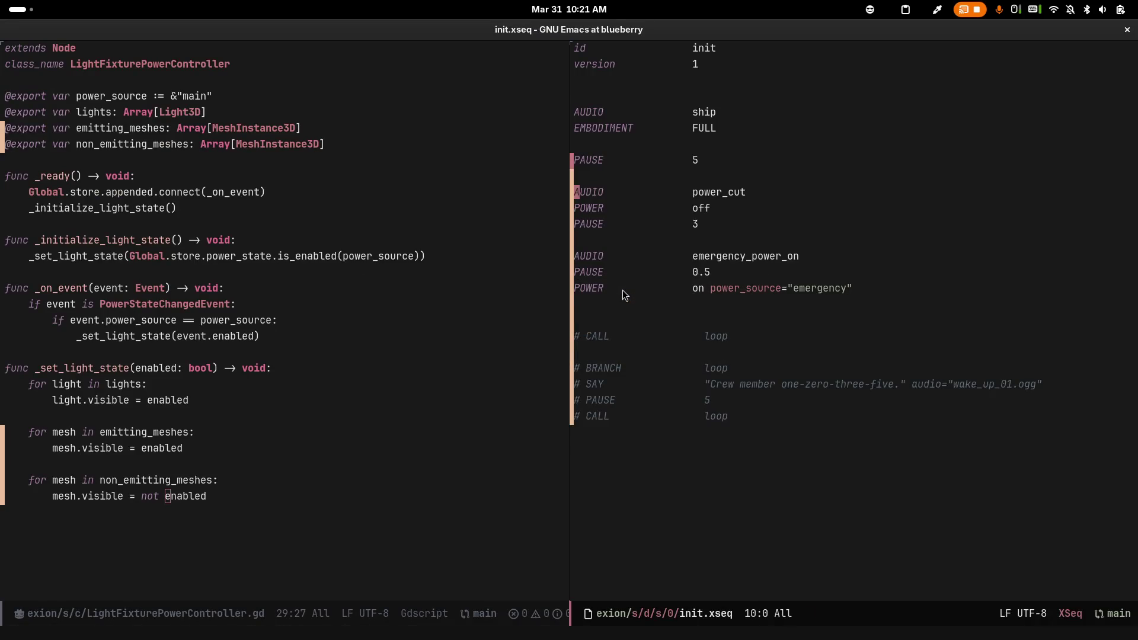
key(shift+End)
key(ctrl+g)
key(Down)
key(Down)
key(Down)
key(Down)
key(shift+End)
key(ctrl+g)
key(Up)
key(Up)
key(Up)
key(shift+Home)
key(ctrl+g)
key(alt+Tab)
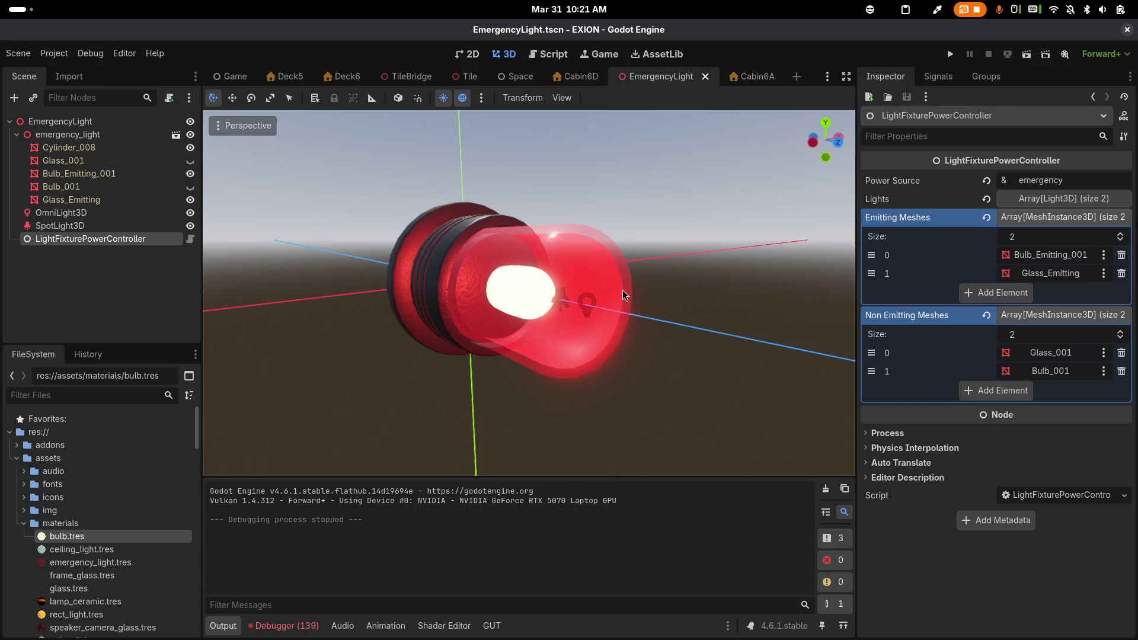
click(953, 53)
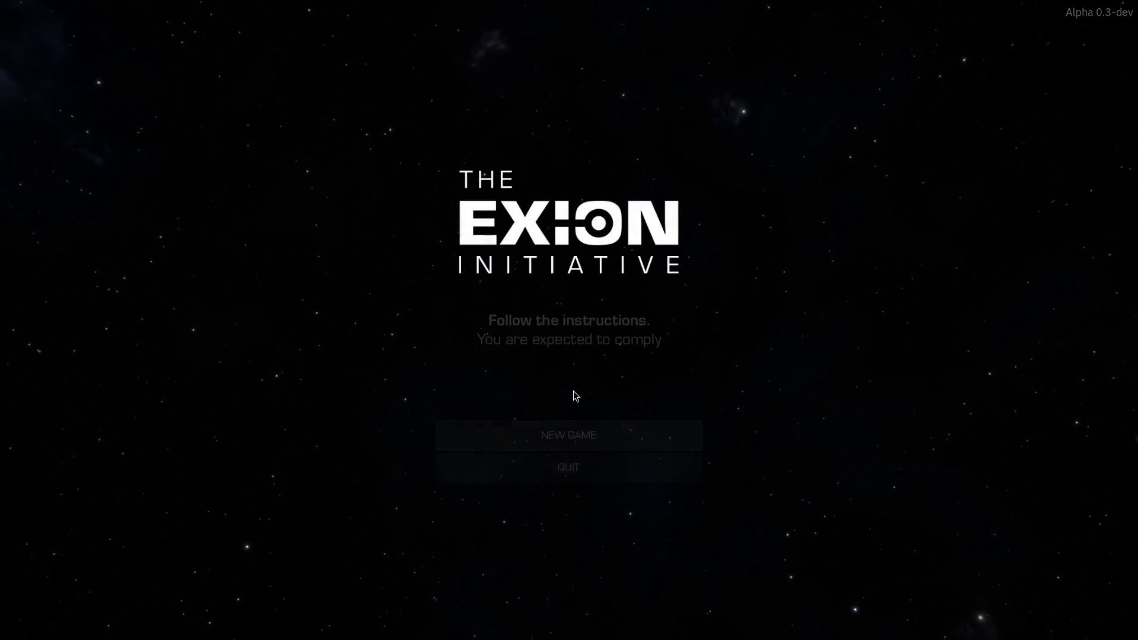
Start a new game, walk to door 6A and press the red button beside it
click(569, 435)
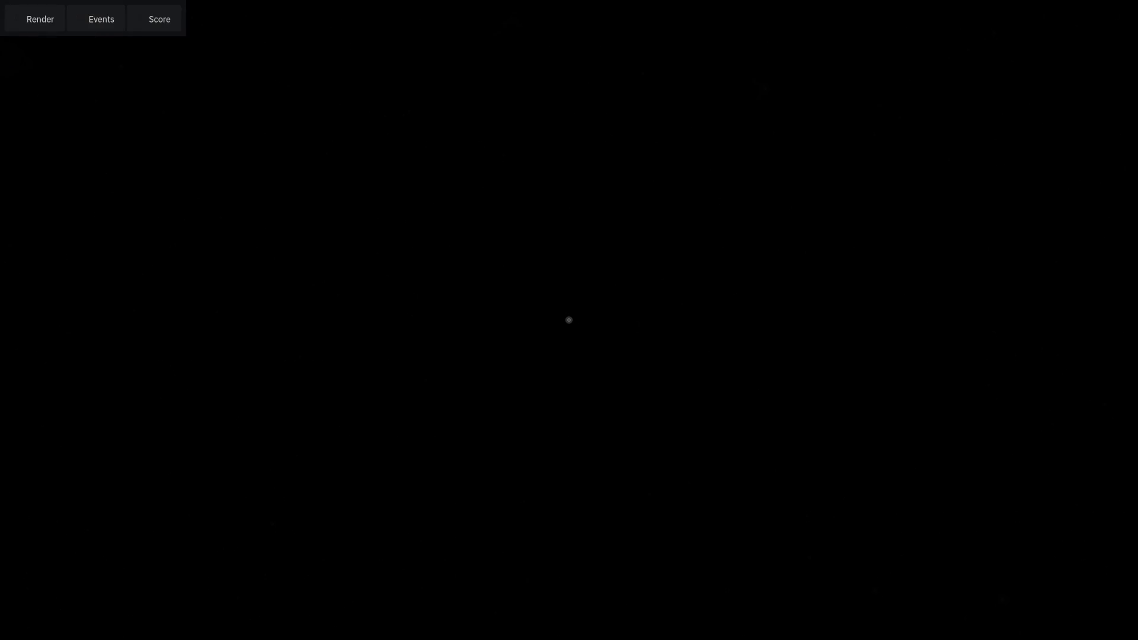
key(w)
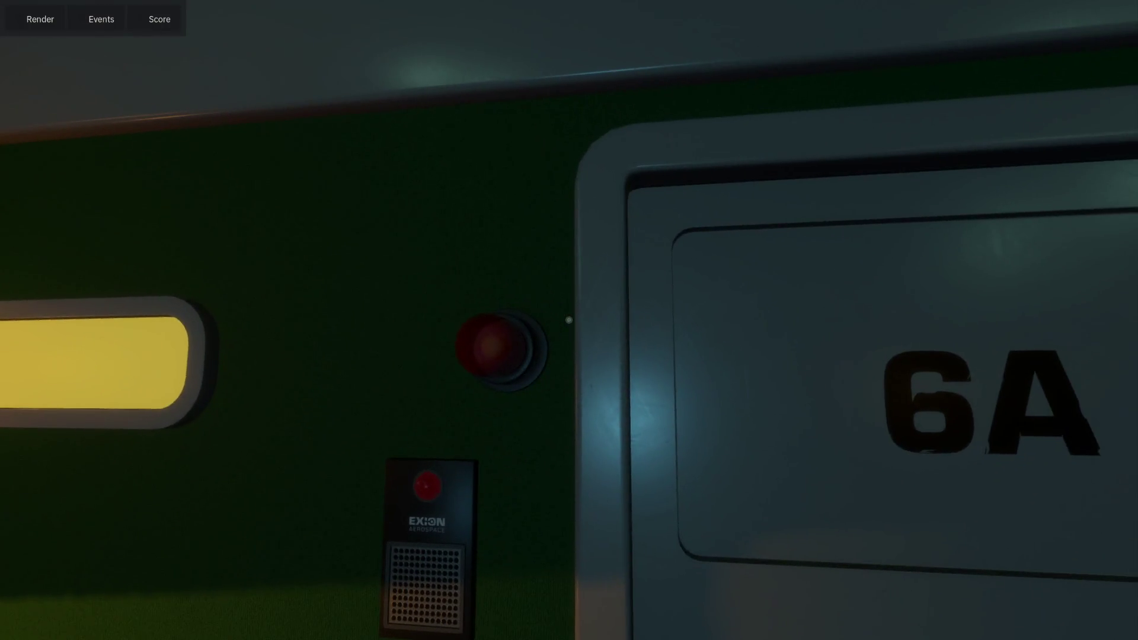
key(s)
key(w)
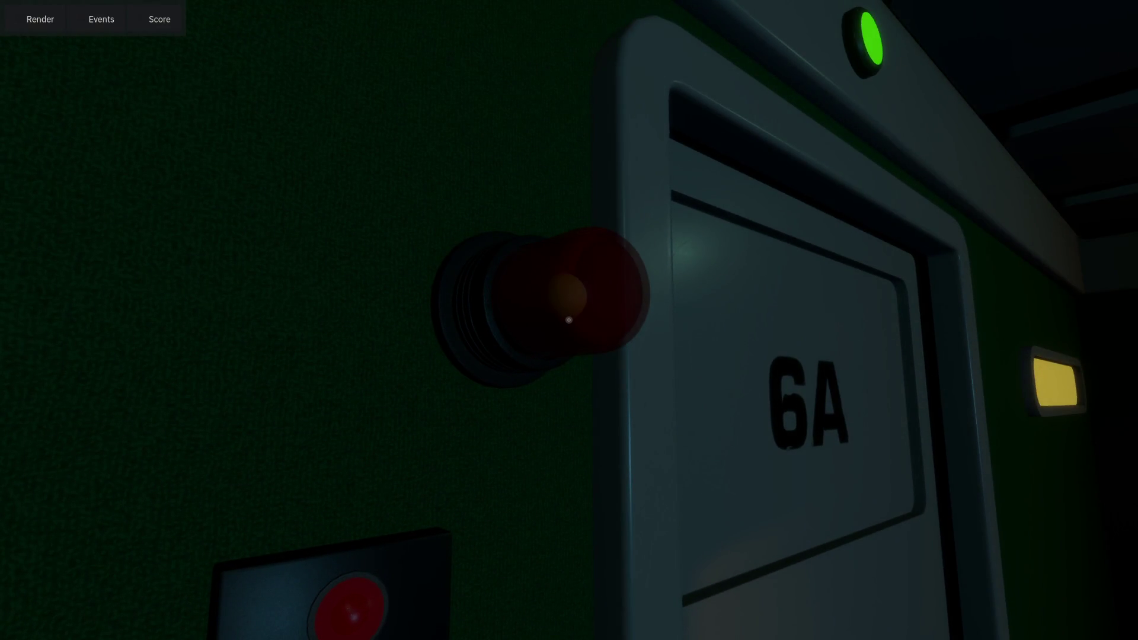
click(568, 320)
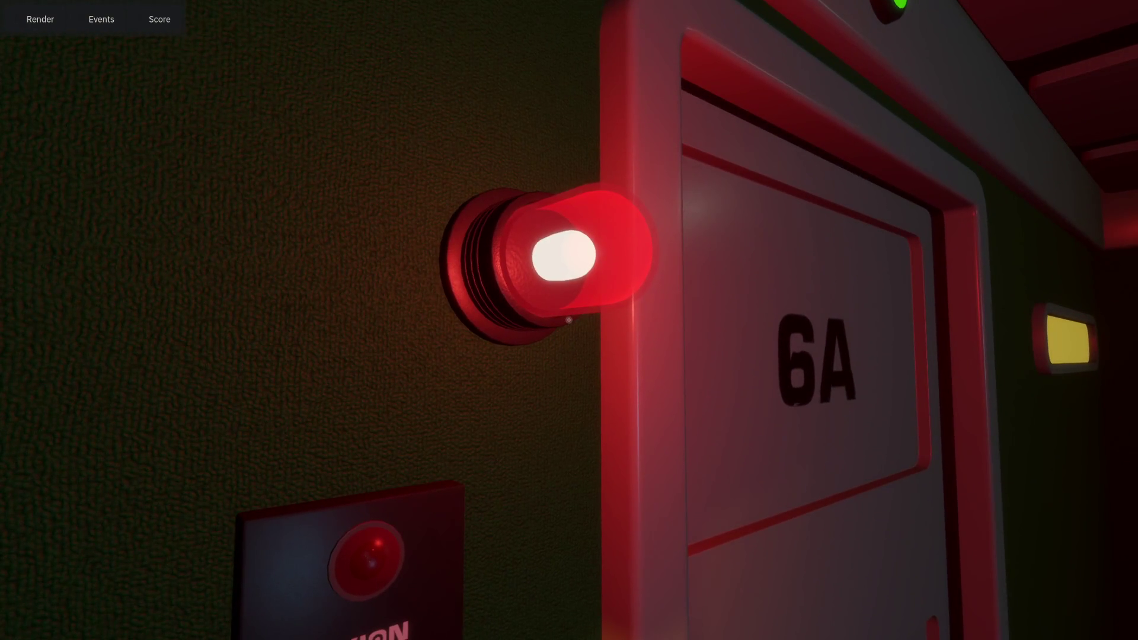
key(F8)
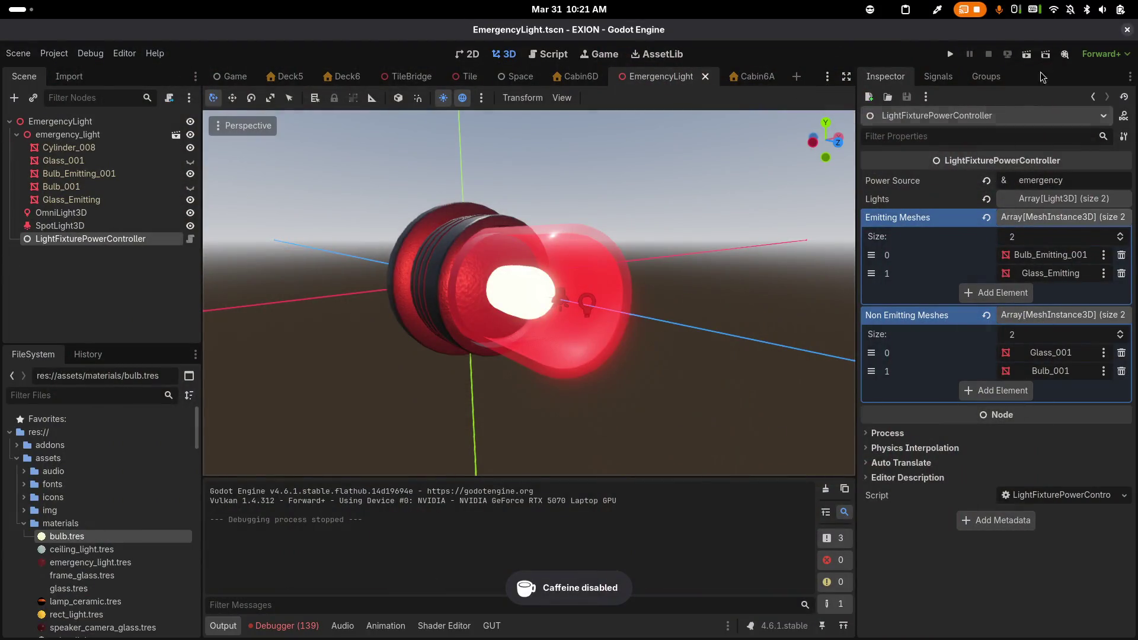
Relaunch with a new game, watch door 6A's emergency lamp light red, then stop the game
key(F5)
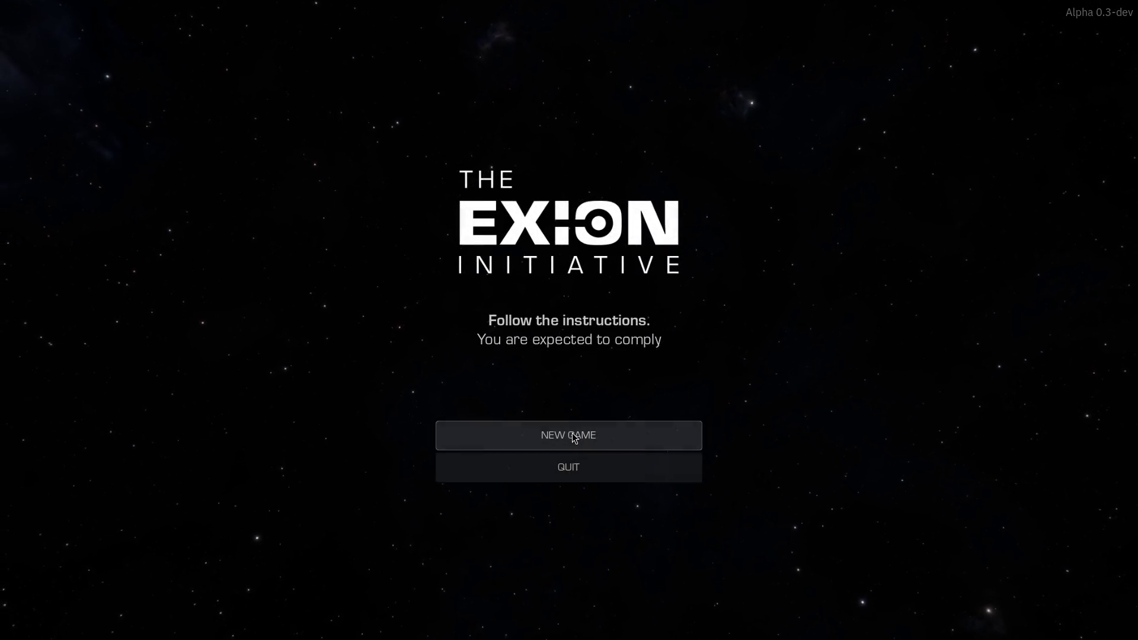
click(578, 433)
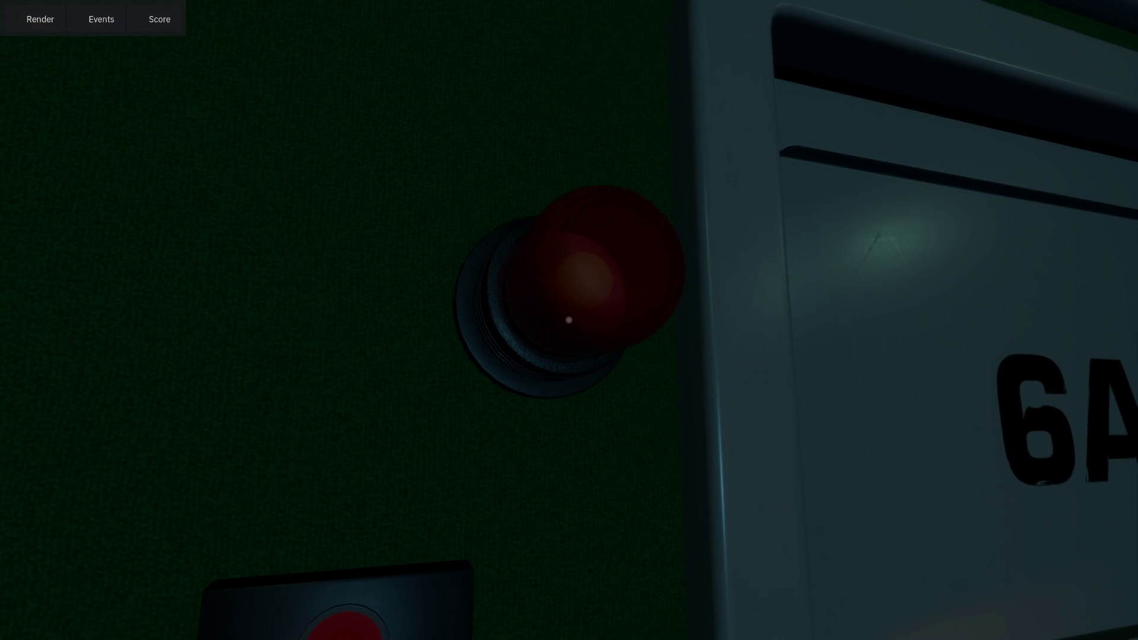
click(568, 320)
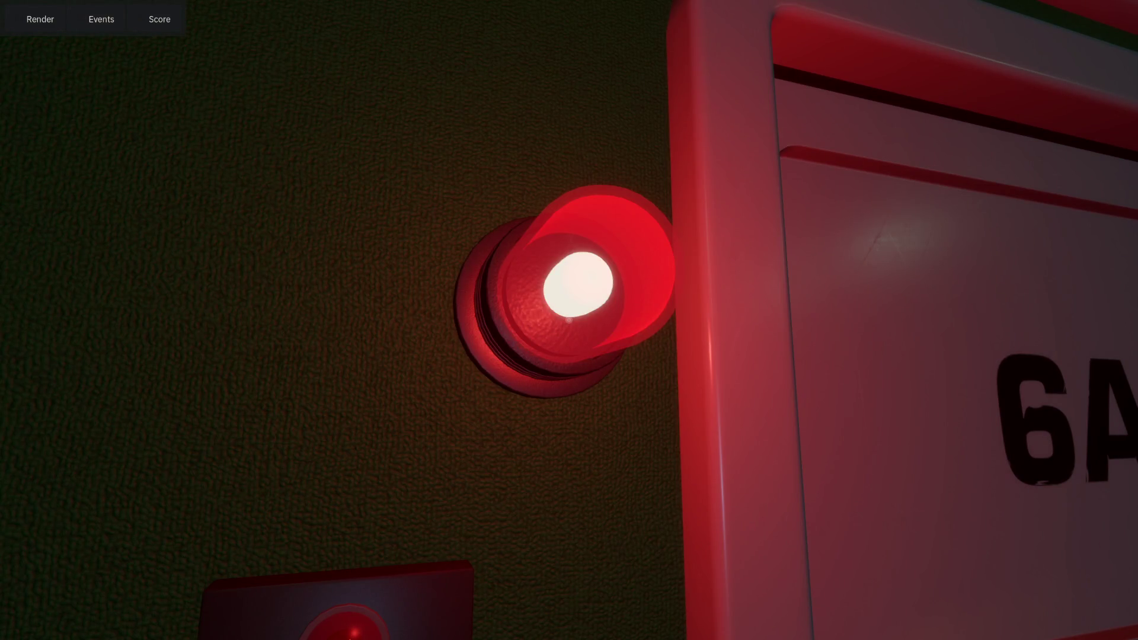
key(F8)
key(alt+Tab)
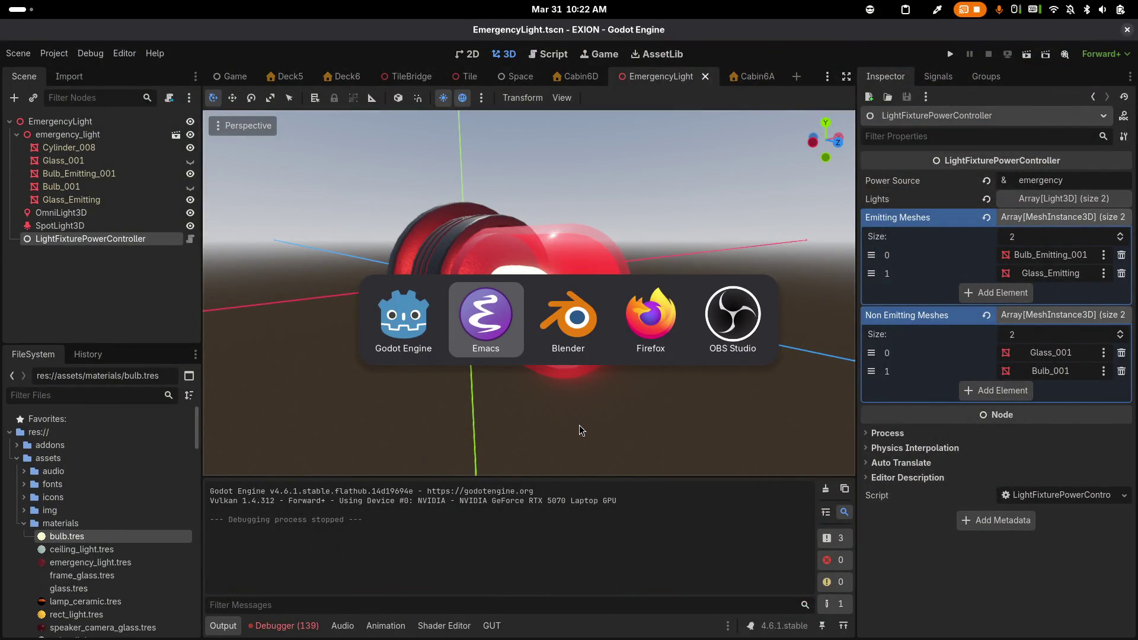
key(ctrl+x)
key(o)
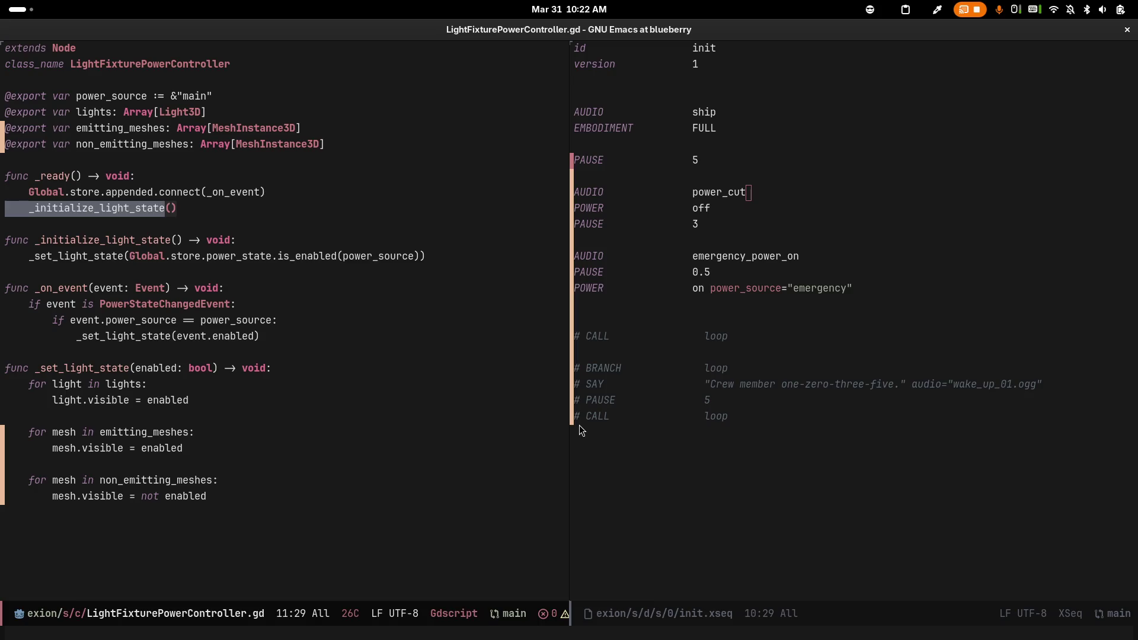
key(Escape)
key(braceright)
key(braceright)
key(Down)
key(Down)
key(Down)
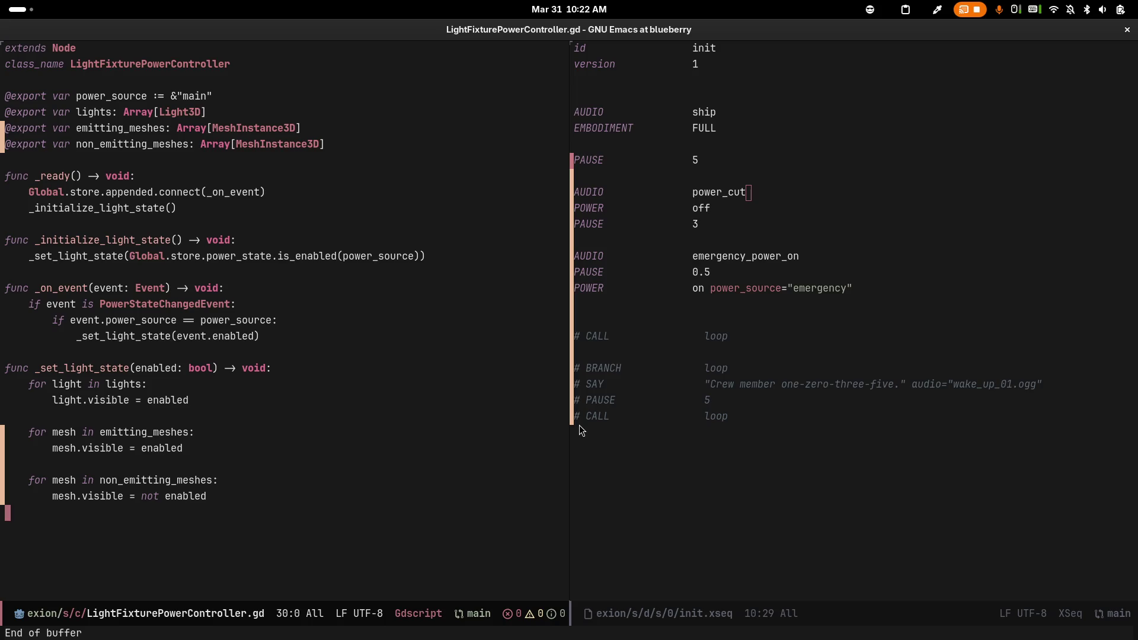
key(braceleft)
key(braceleft)
key(braceleft)
key(alt+Tab)
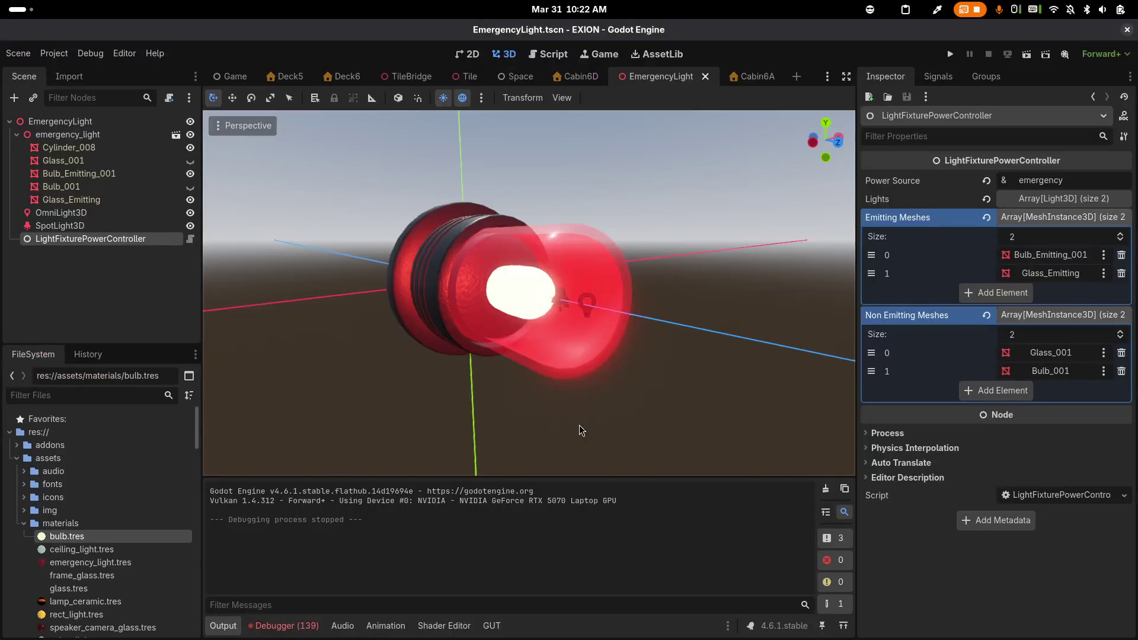
click(948, 58)
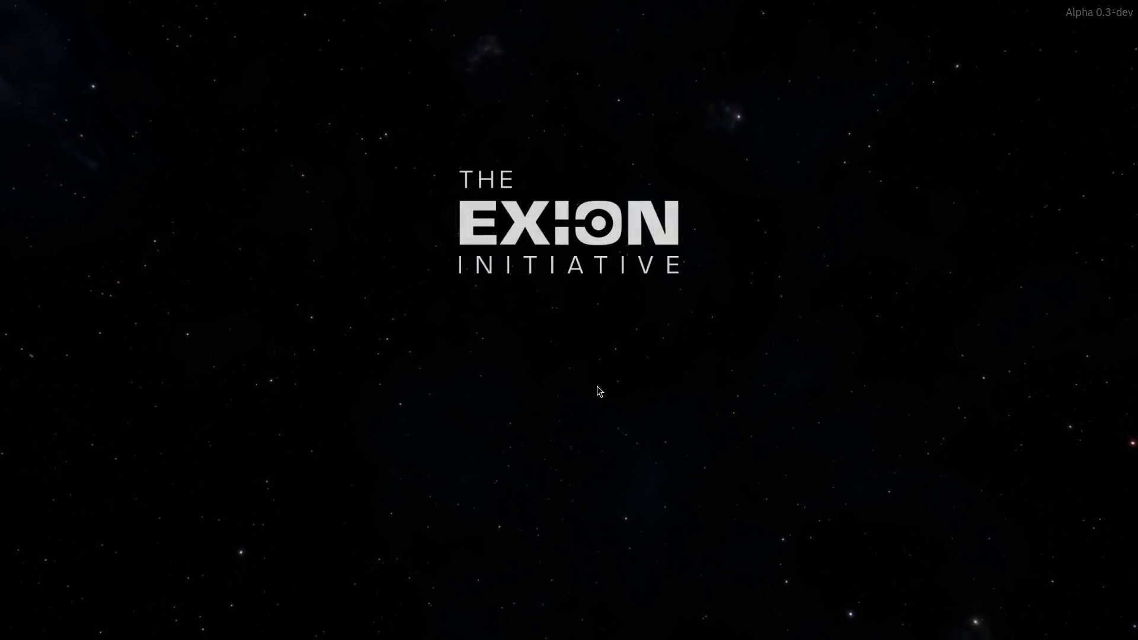
click(570, 439)
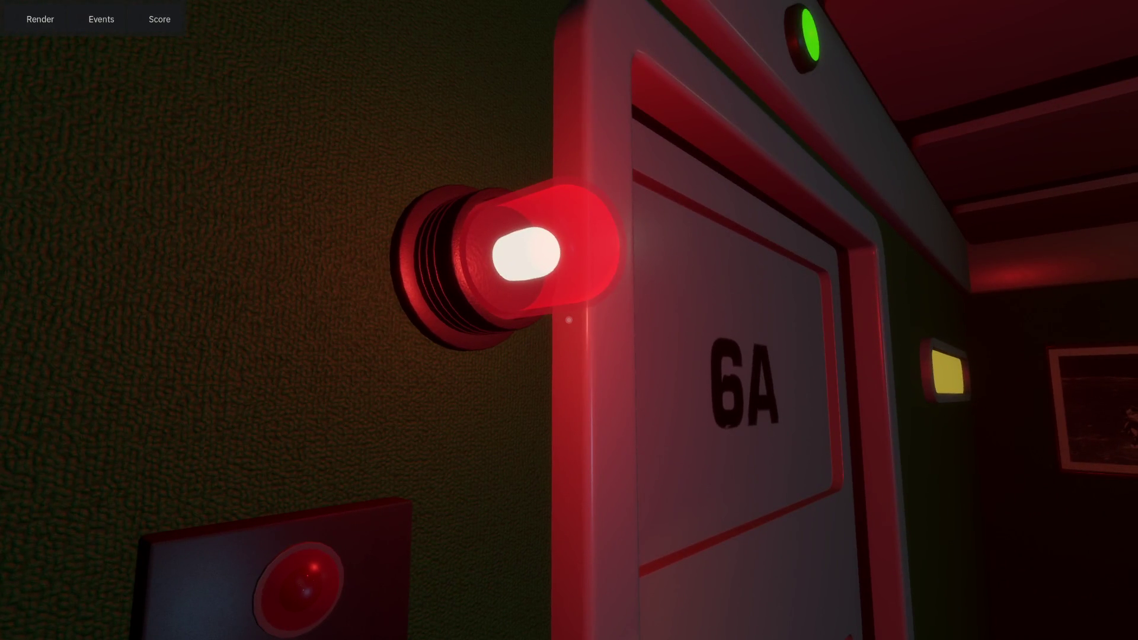
key(Escape)
click(950, 54)
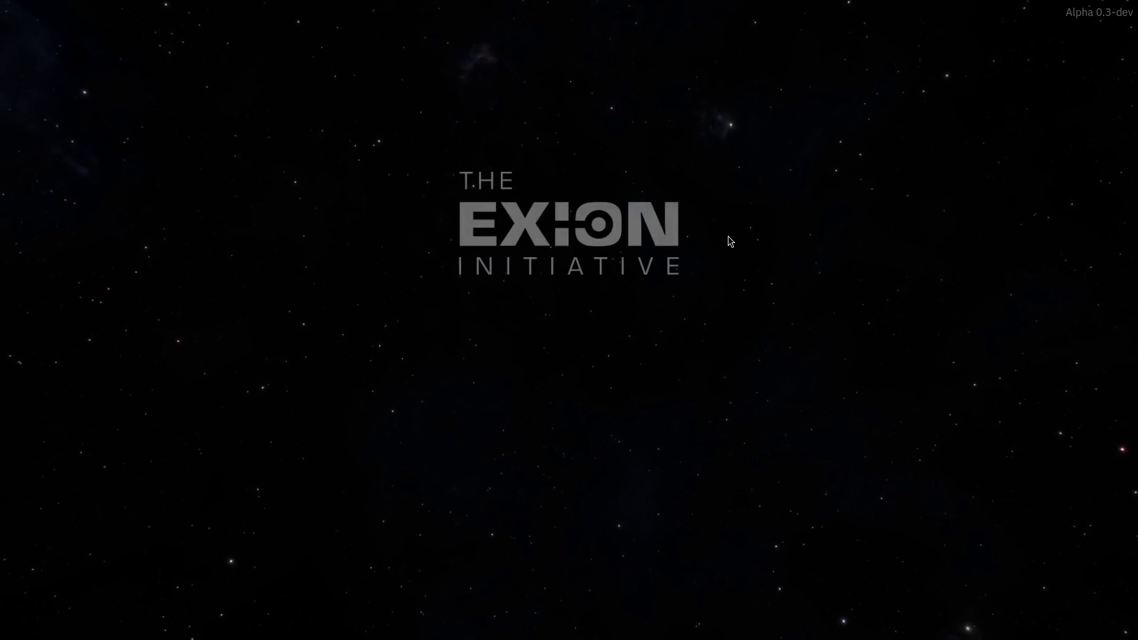
click(550, 437)
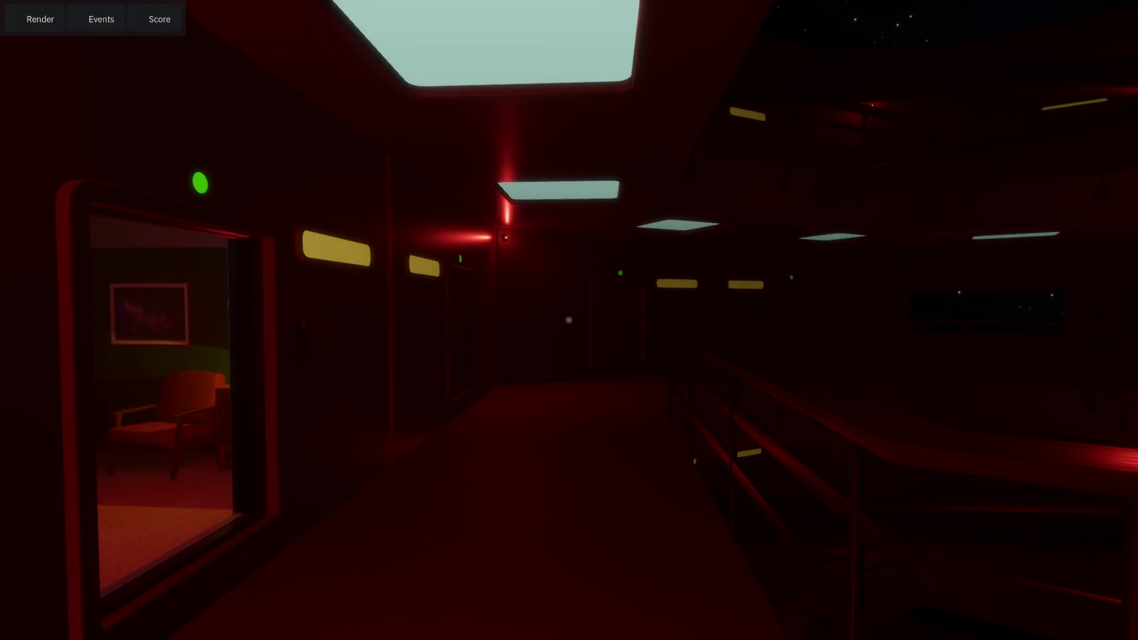
key(F8)
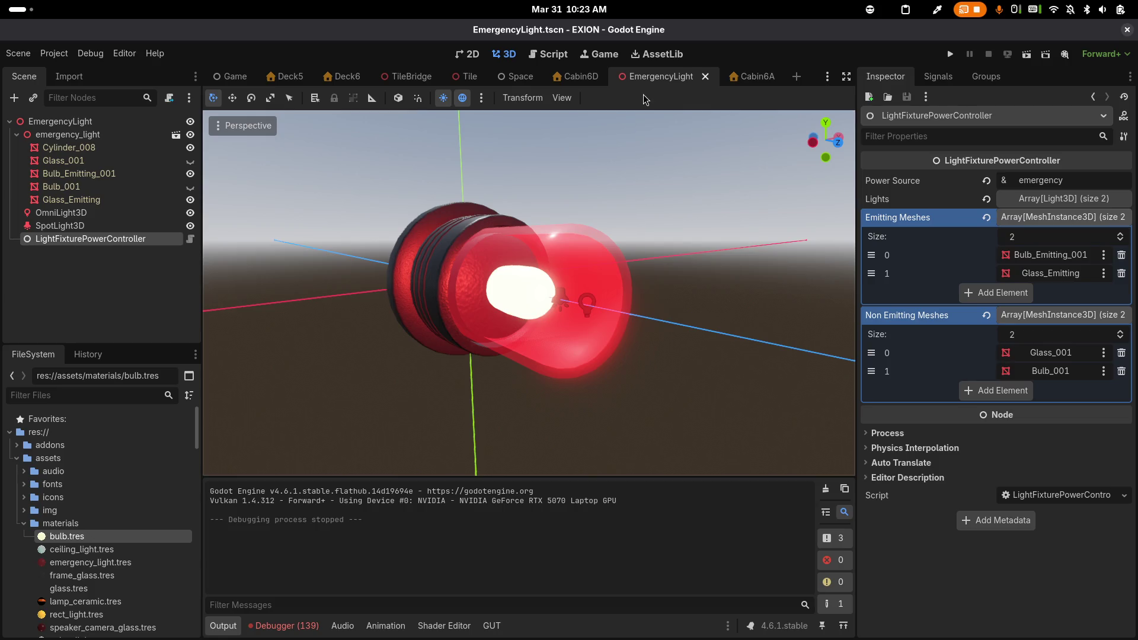
In the Tile scene, select lamp WallLamp6 and open its WallLamp scene for editing
click(468, 76)
scroll(584, 236, down, 3)
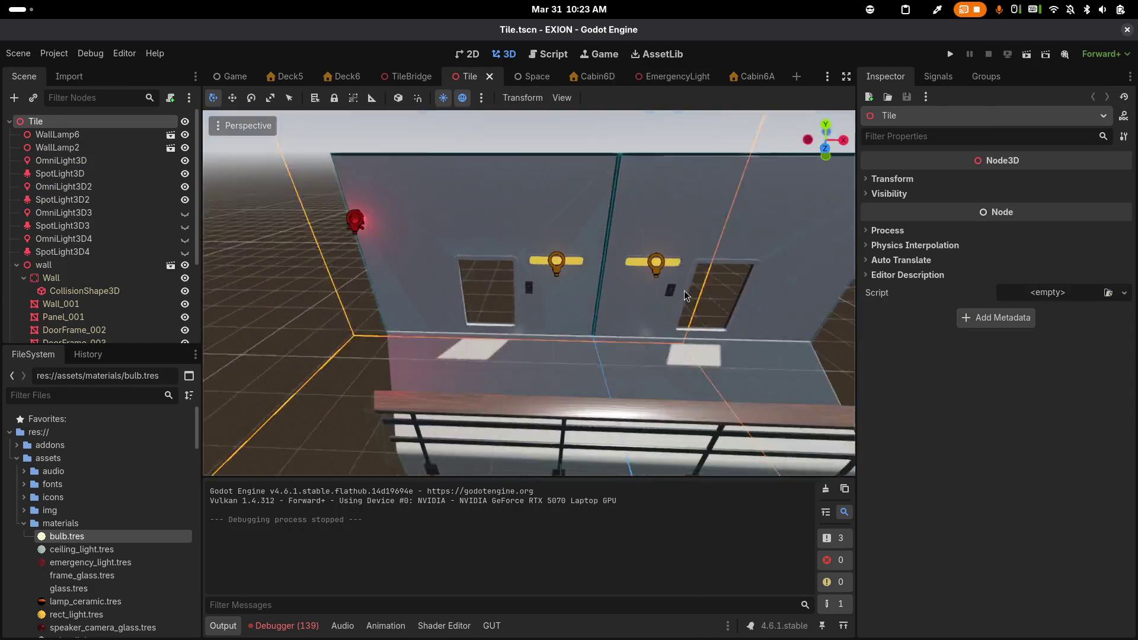
scroll(562, 269, up, 5)
scroll(561, 269, up, 3)
click(597, 173)
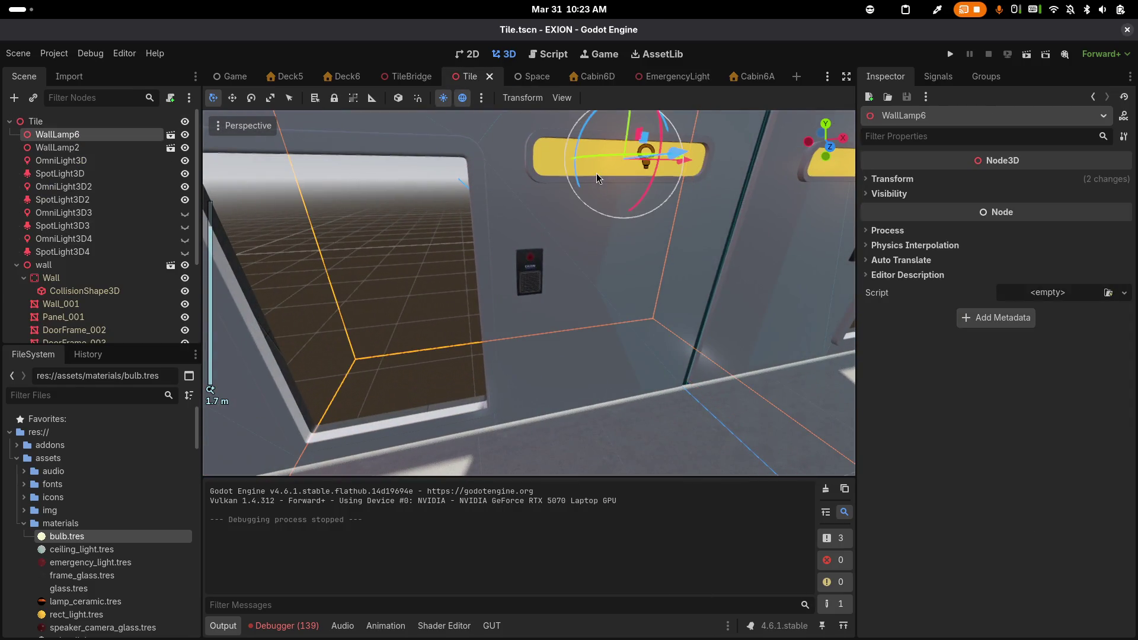
click(171, 135)
Toggle Light_001_Baked's visibility, then open the imported wall_lamp model anyway
click(149, 161)
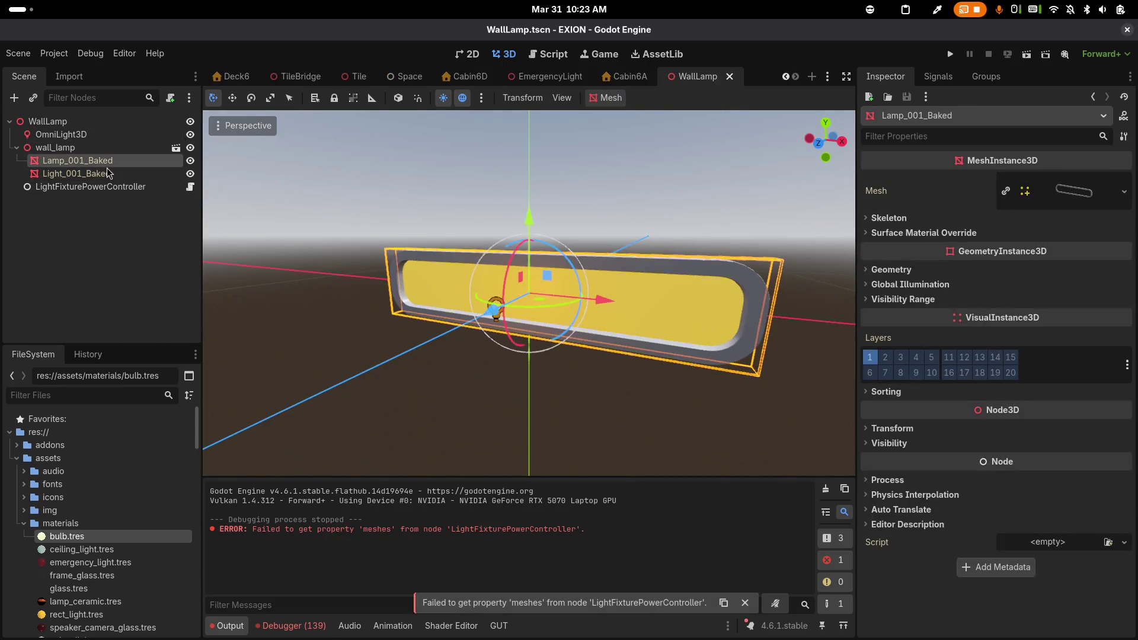
click(175, 173)
click(190, 174)
click(191, 174)
click(191, 174)
click(190, 173)
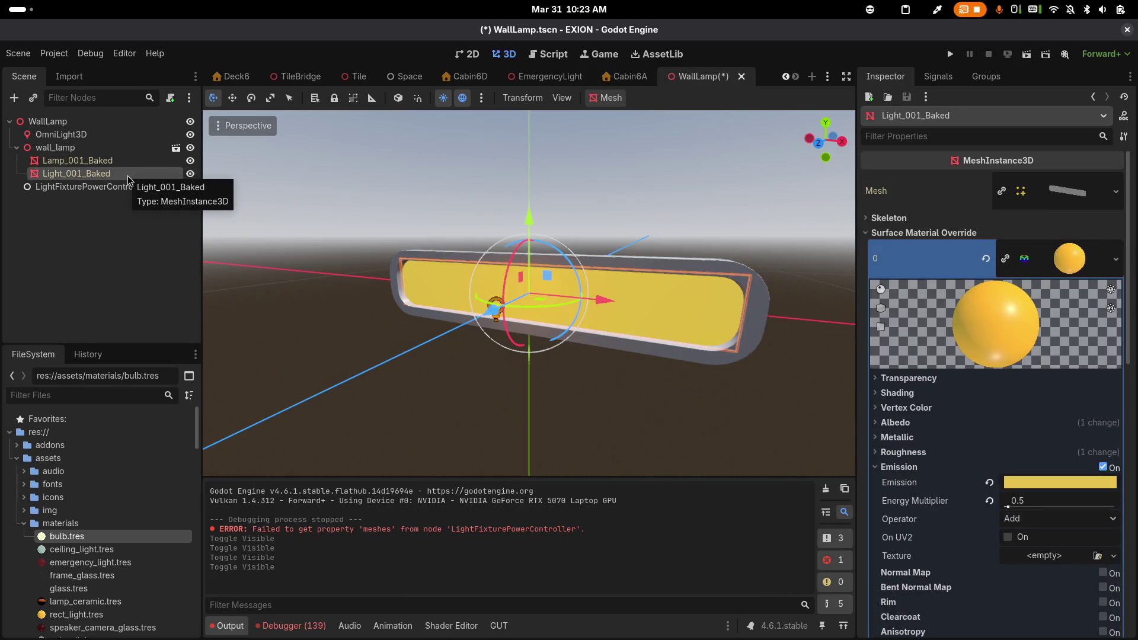
click(174, 151)
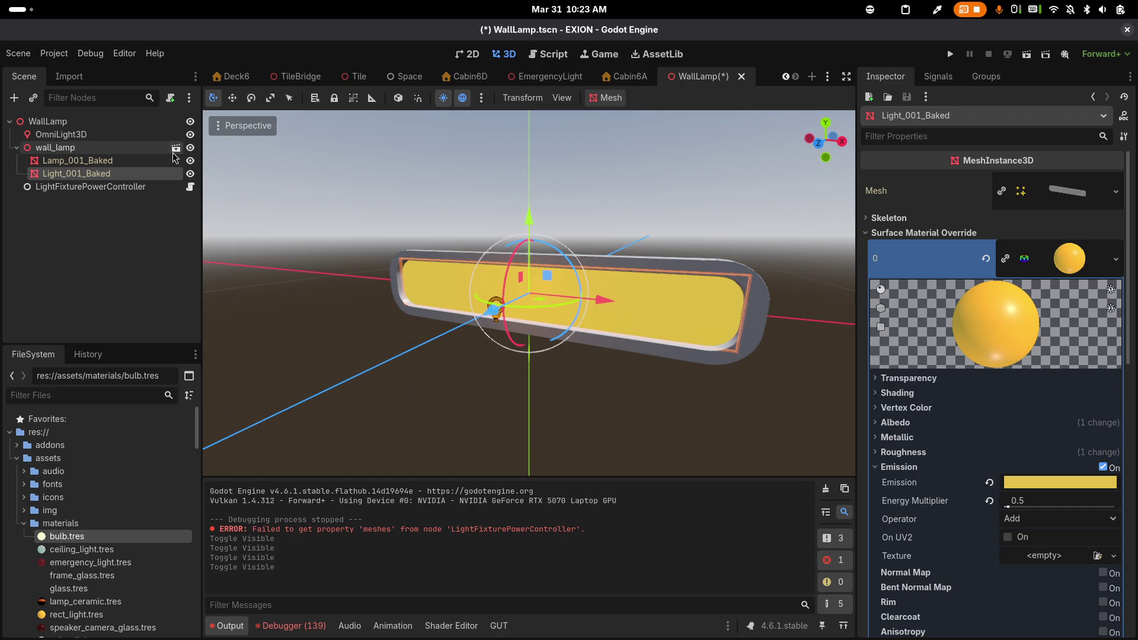
click(575, 344)
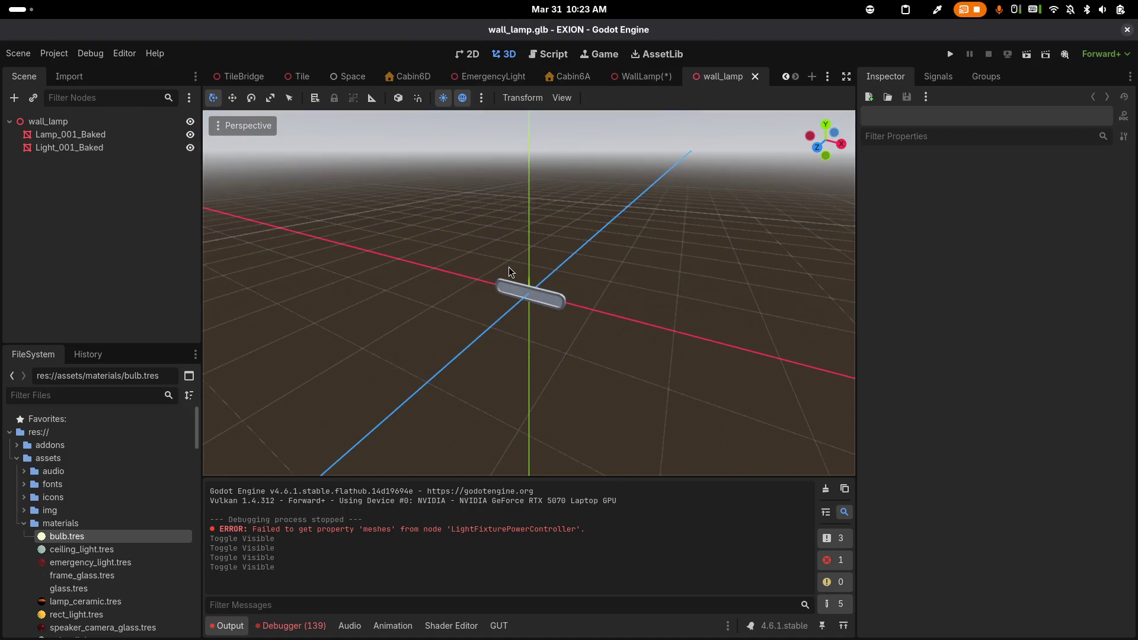
View the wall_lamp model from the front and select its Lamp_001_Baked and Light_001_Baked meshes
scroll(509, 266, up, 5)
key(KP_1)
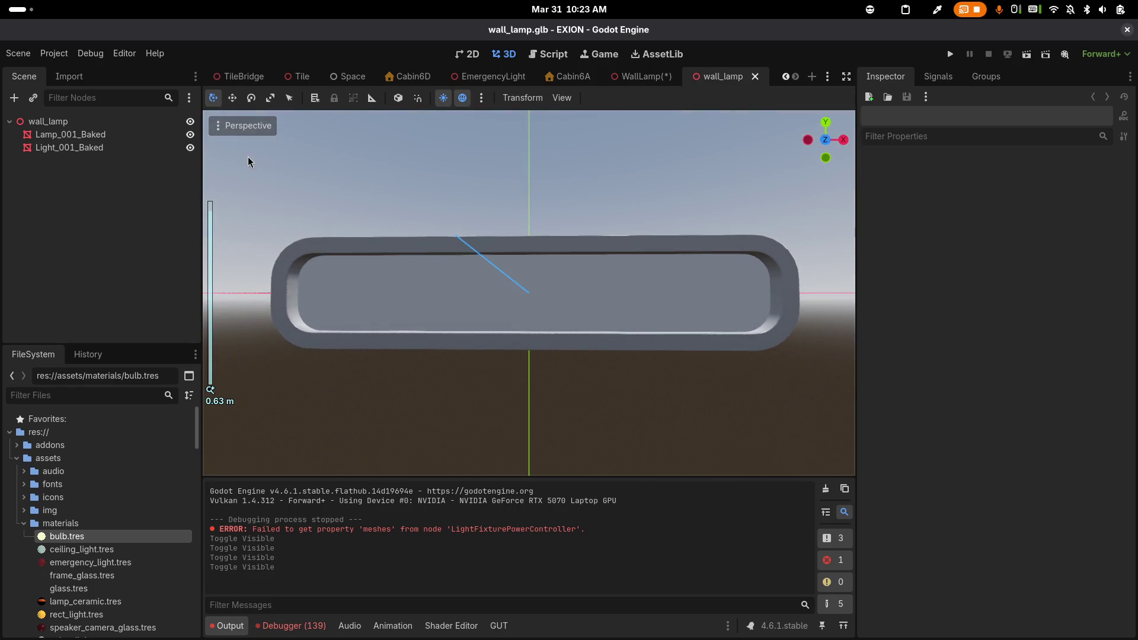
click(143, 135)
click(135, 149)
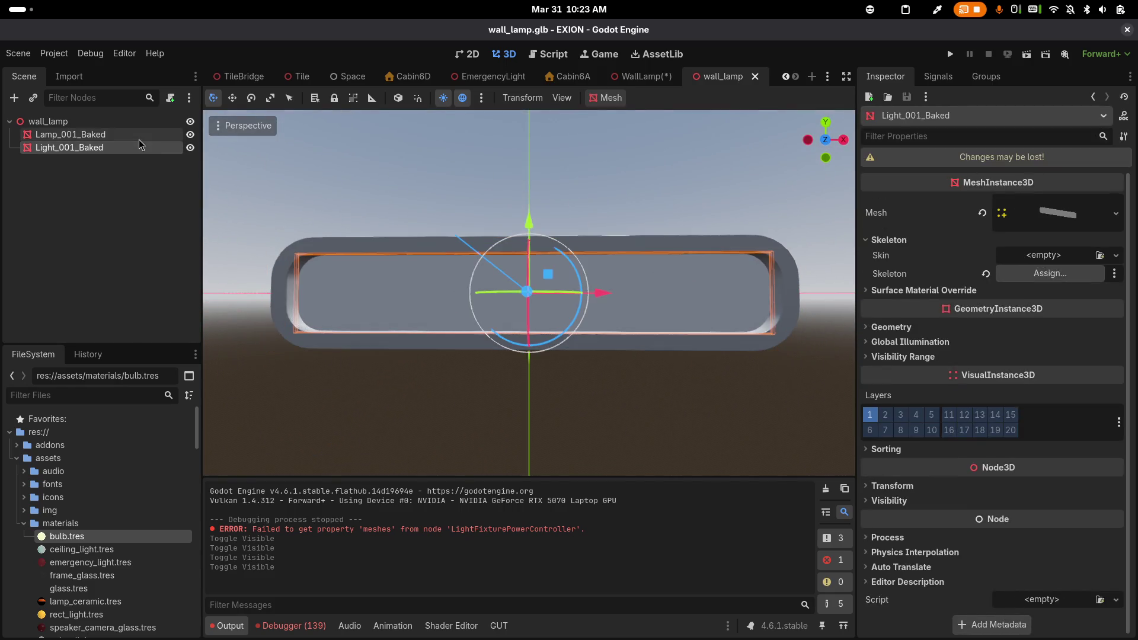
click(139, 138)
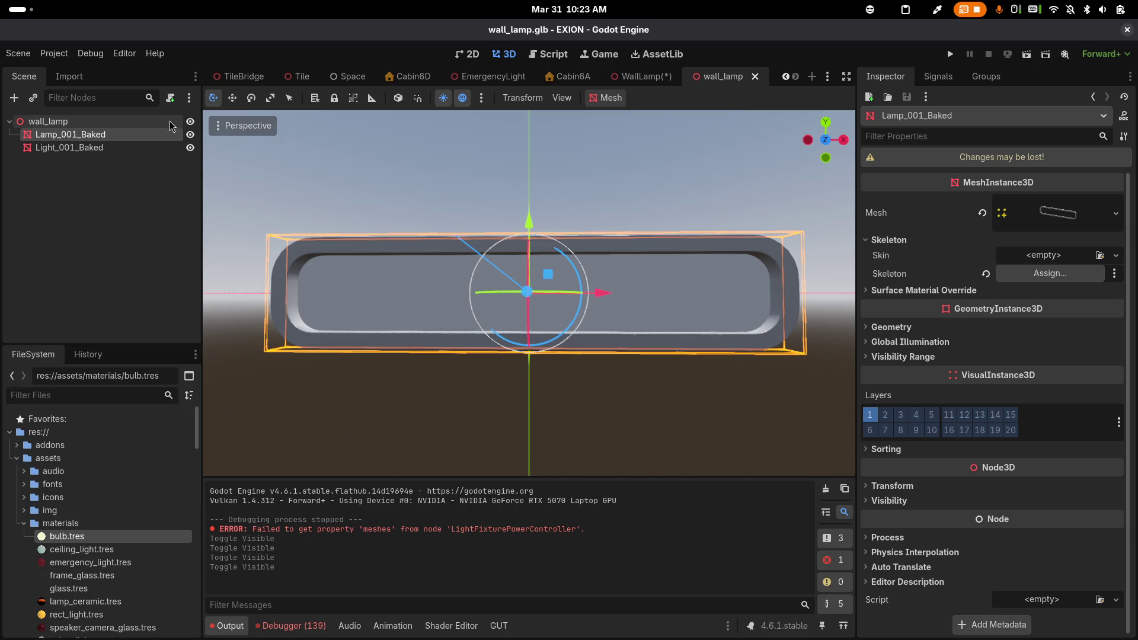
Reveal wall_lamp.glb in the FileSystem dock, then bring up Blender's open-file browser
right_click(730, 76)
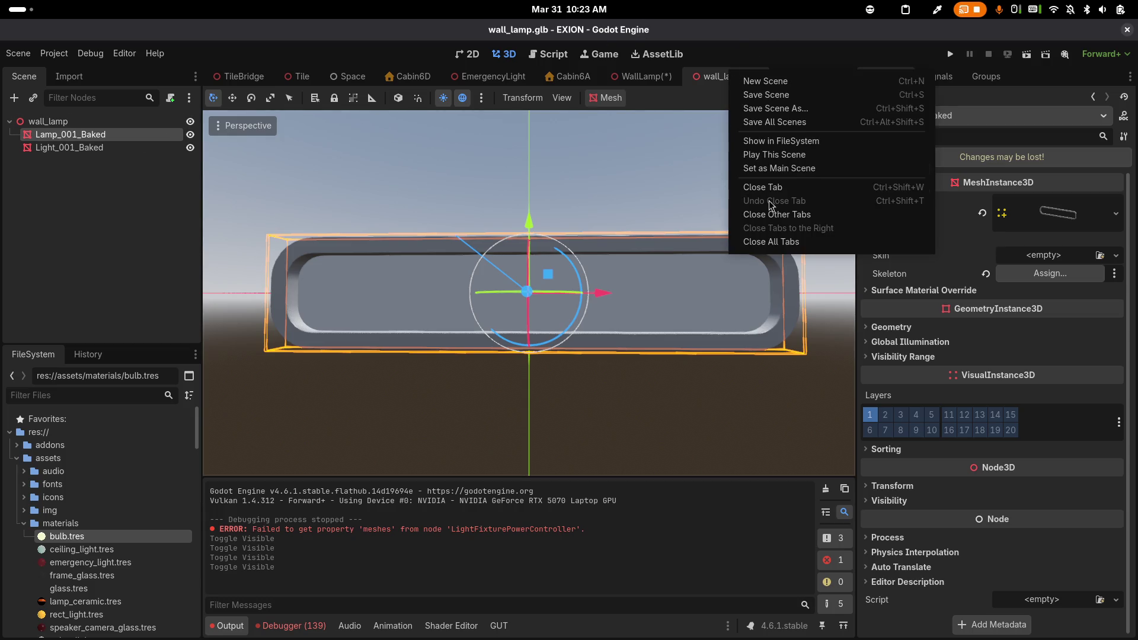
click(775, 148)
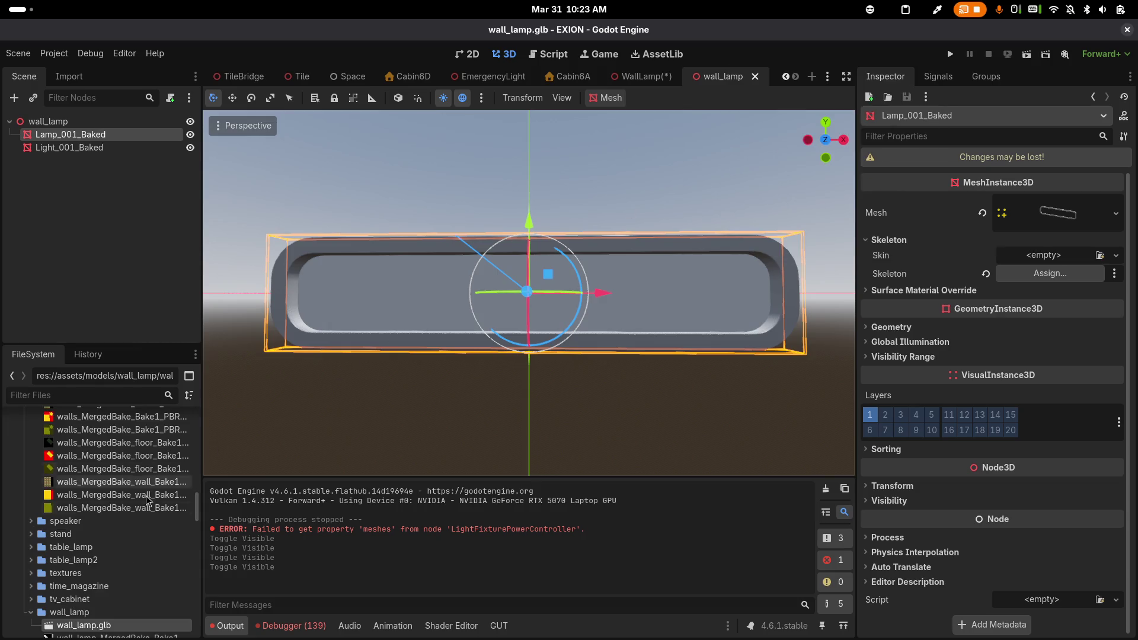
scroll(124, 511, down, 2)
key(alt+Tab)
key(alt+Tab)
key(ctrl+o)
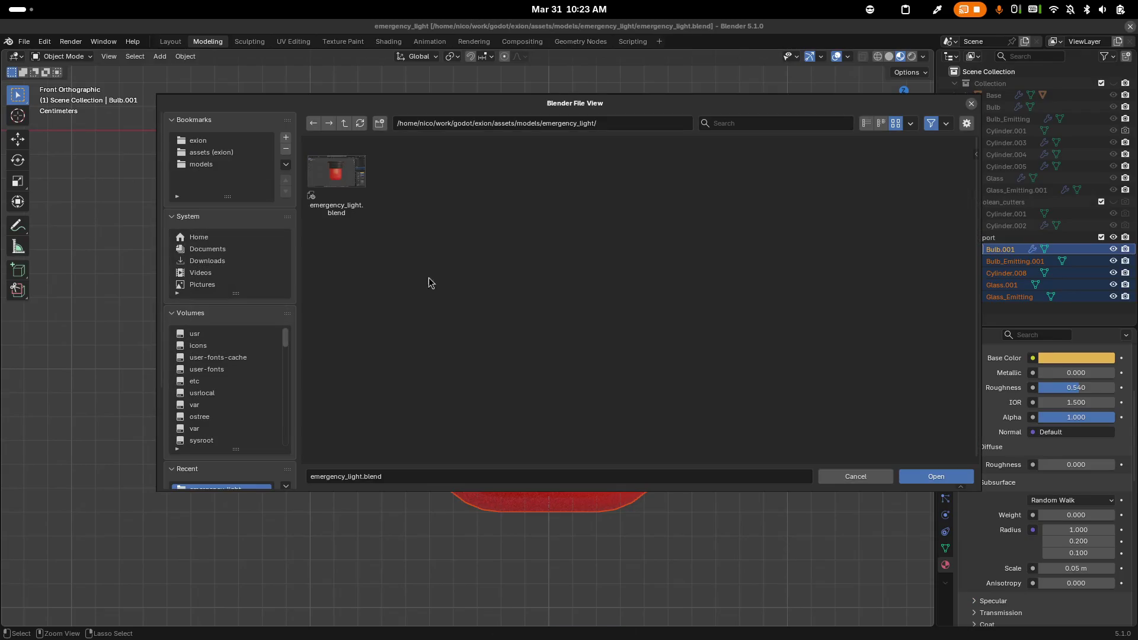
Open wall_lamp.blend from the models' wall_lamp folder
click(343, 123)
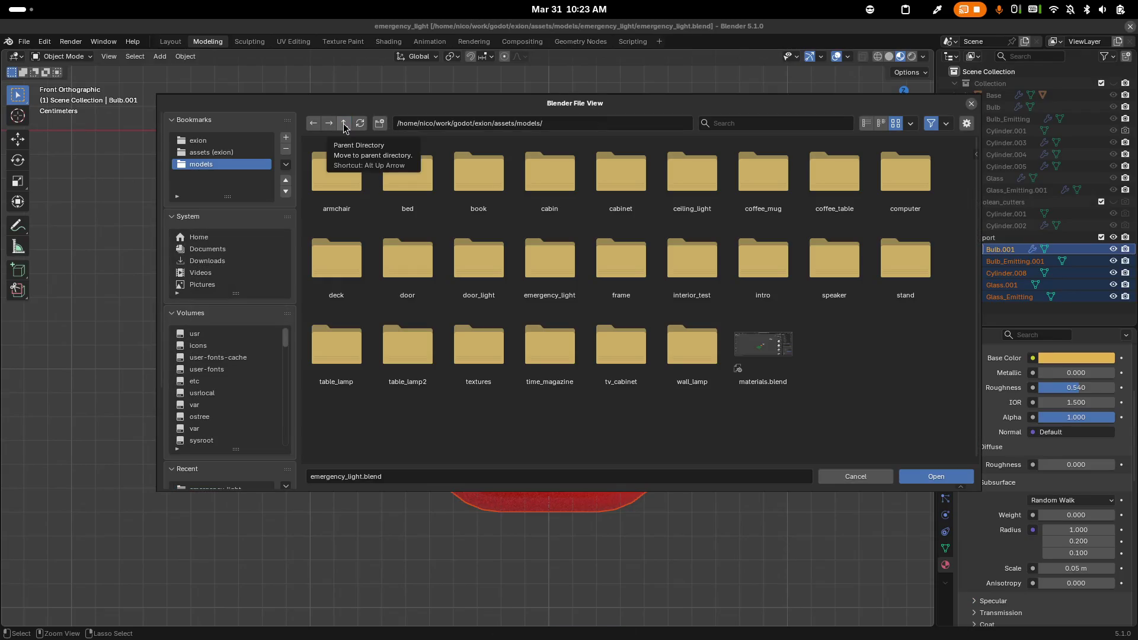
double_click(697, 355)
double_click(346, 190)
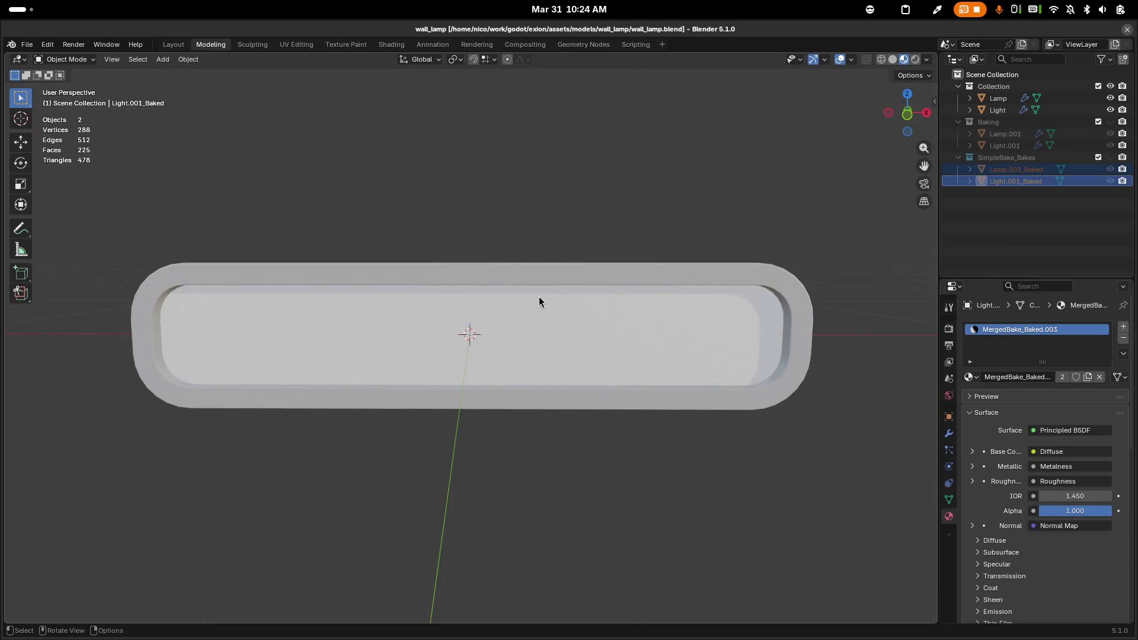
Duplicate the Light panel object in place, rename the original Light_Emitting, and save
click(508, 351)
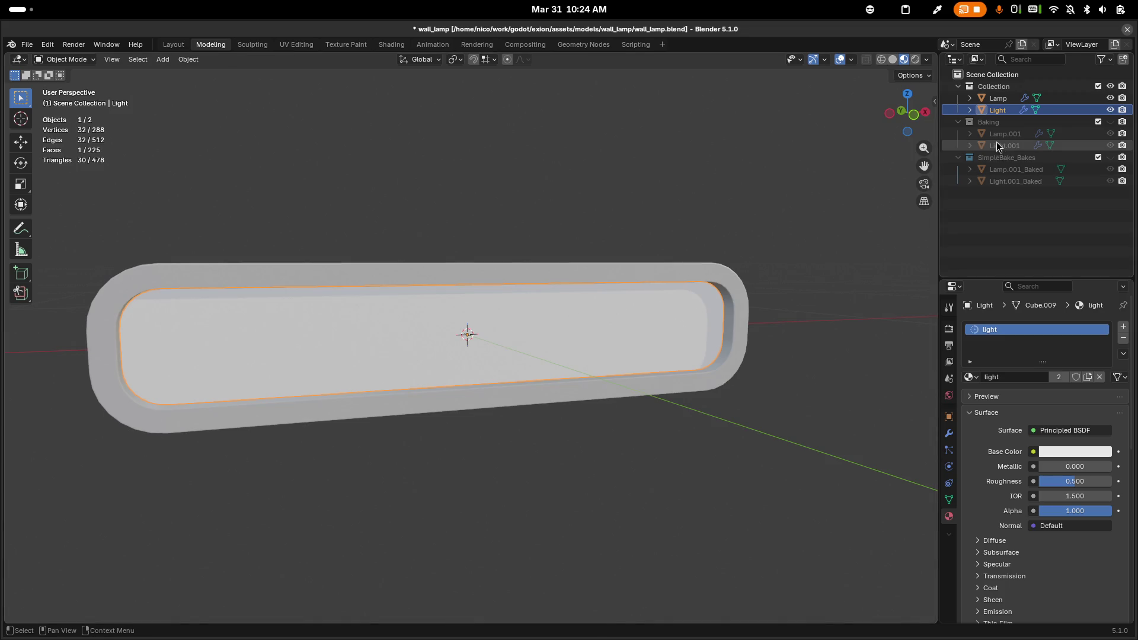
key(shift+d)
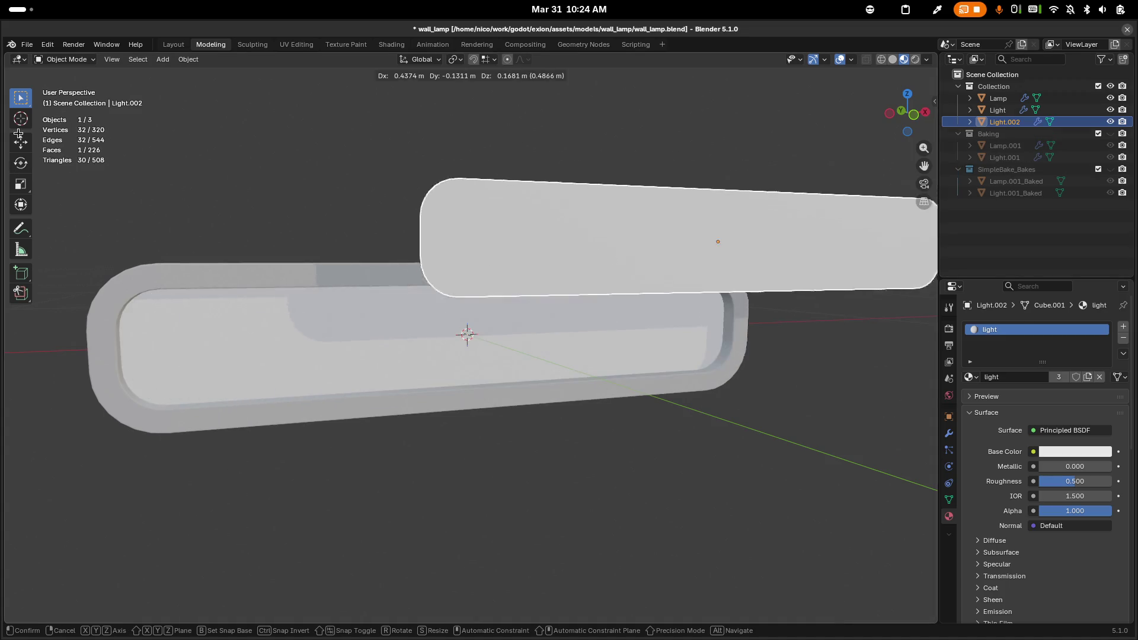
key(Escape)
double_click(999, 110)
text(_Emittin)
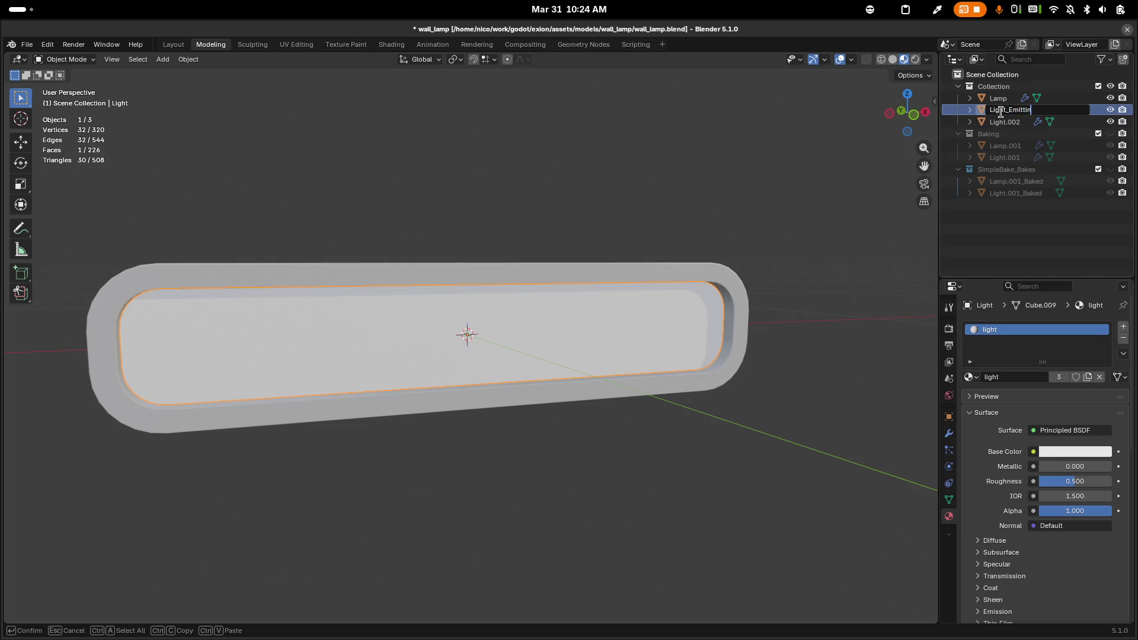
text(g)
key(Return)
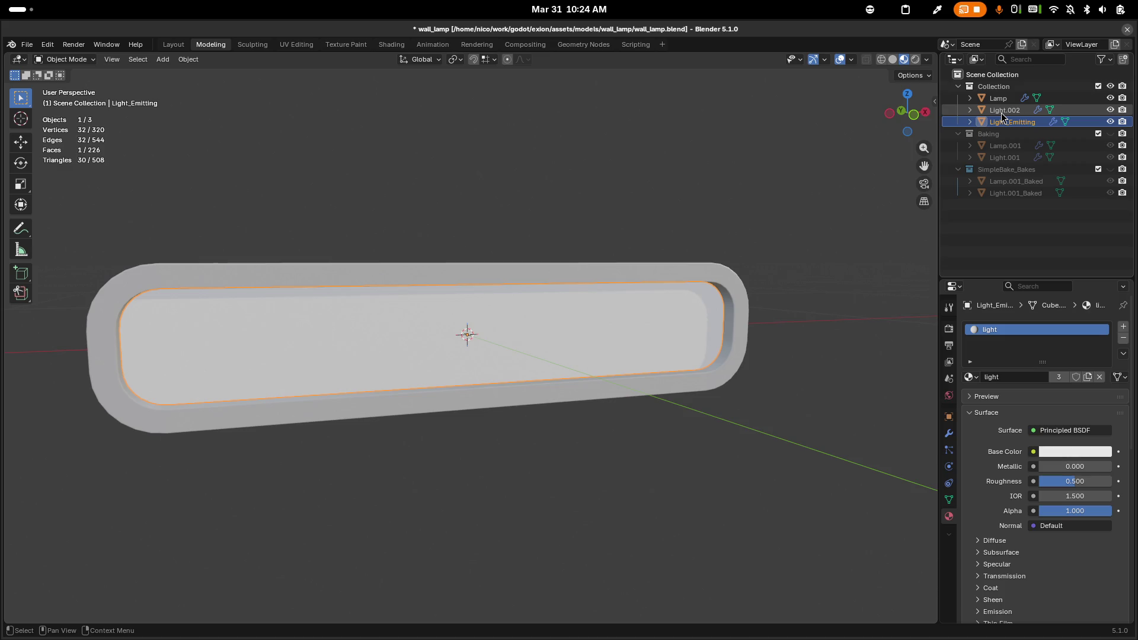
key(ctrl+s)
Copy Light_Emitting into the SimpleBake_Bakes collection, then delete that Light_Emitting.001 copy
click(1110, 169)
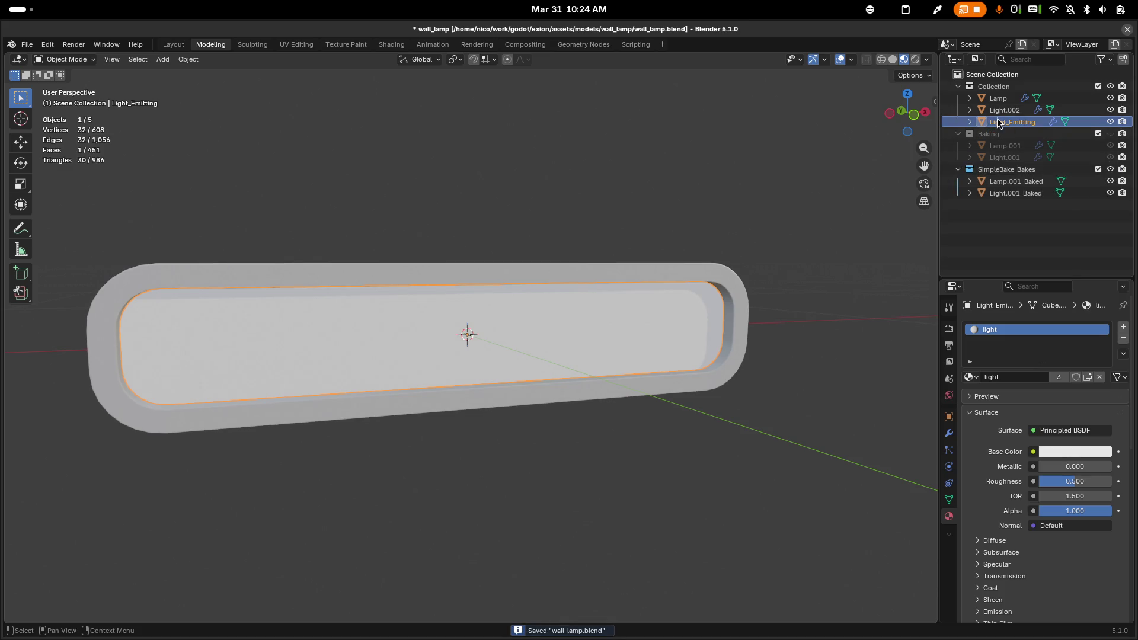
key(shift+d)
key(Escape)
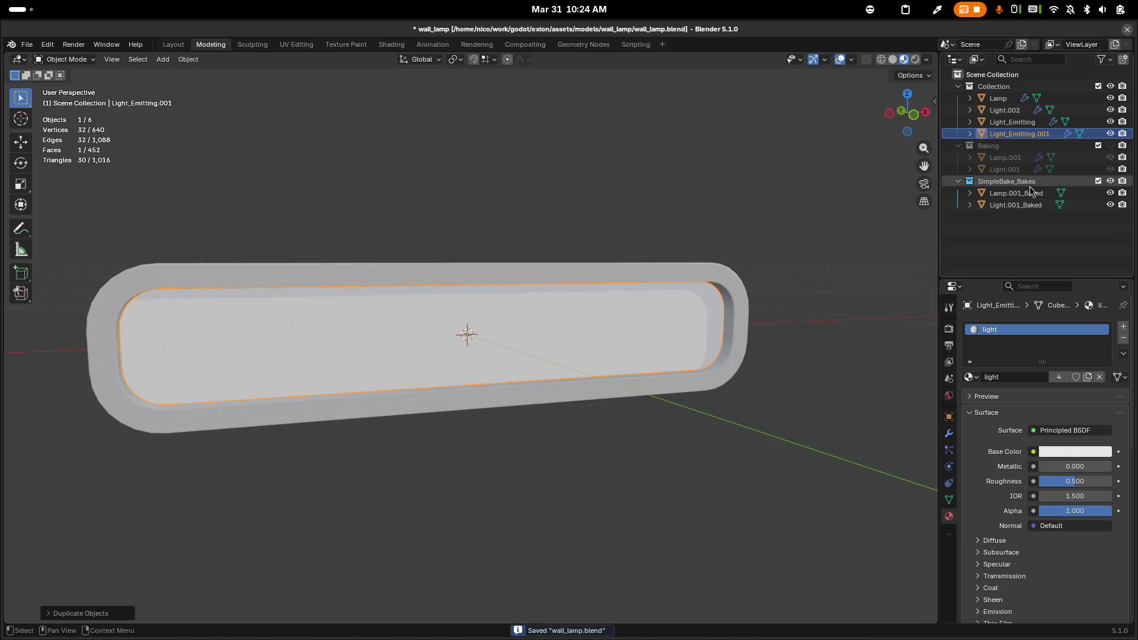
drag(1018, 137, 1010, 190)
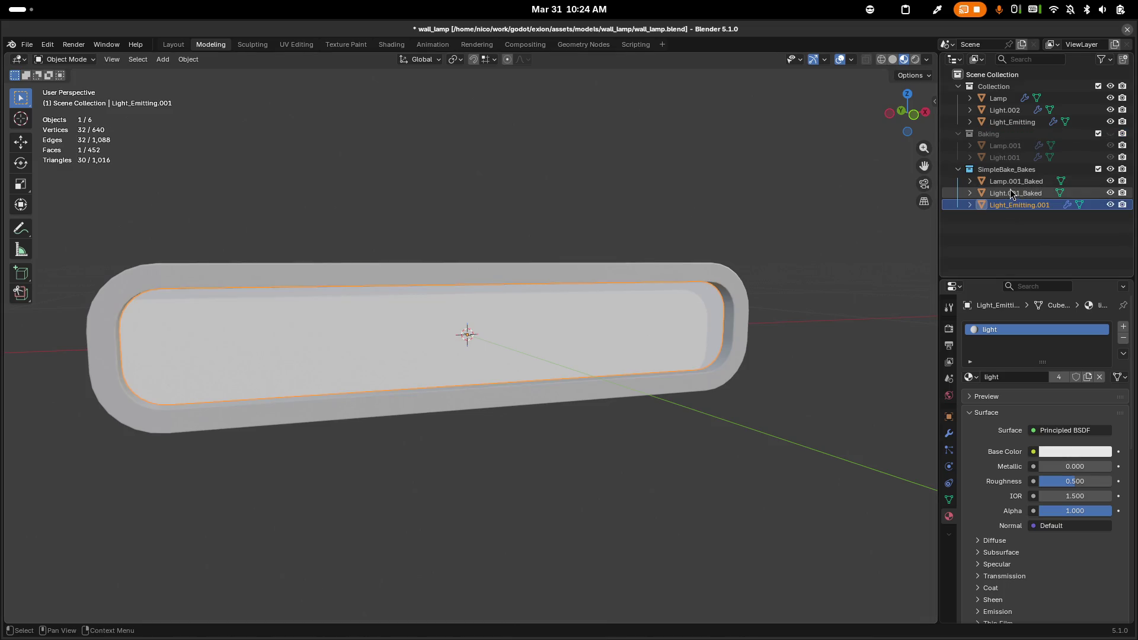
click(1110, 86)
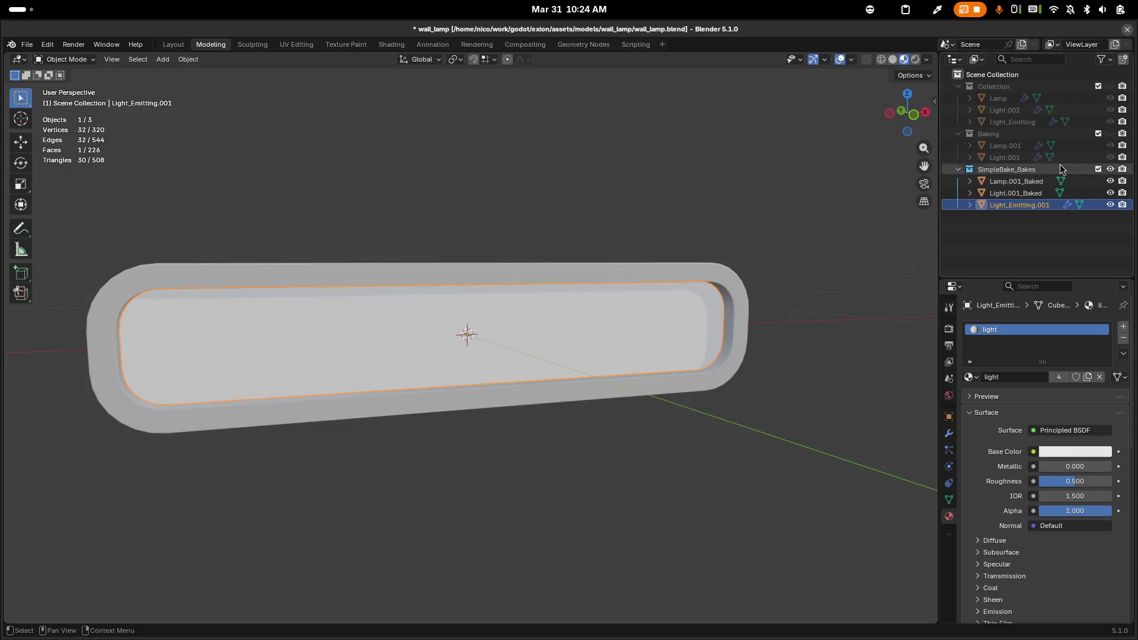
click(1014, 182)
shift+click(1007, 205)
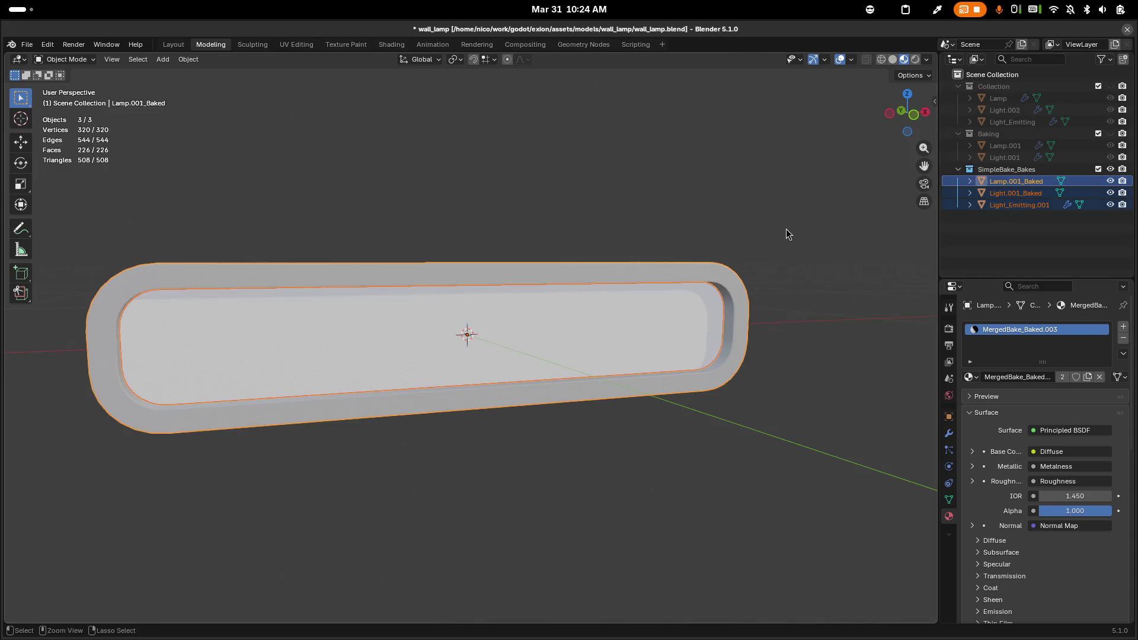
click(1025, 205)
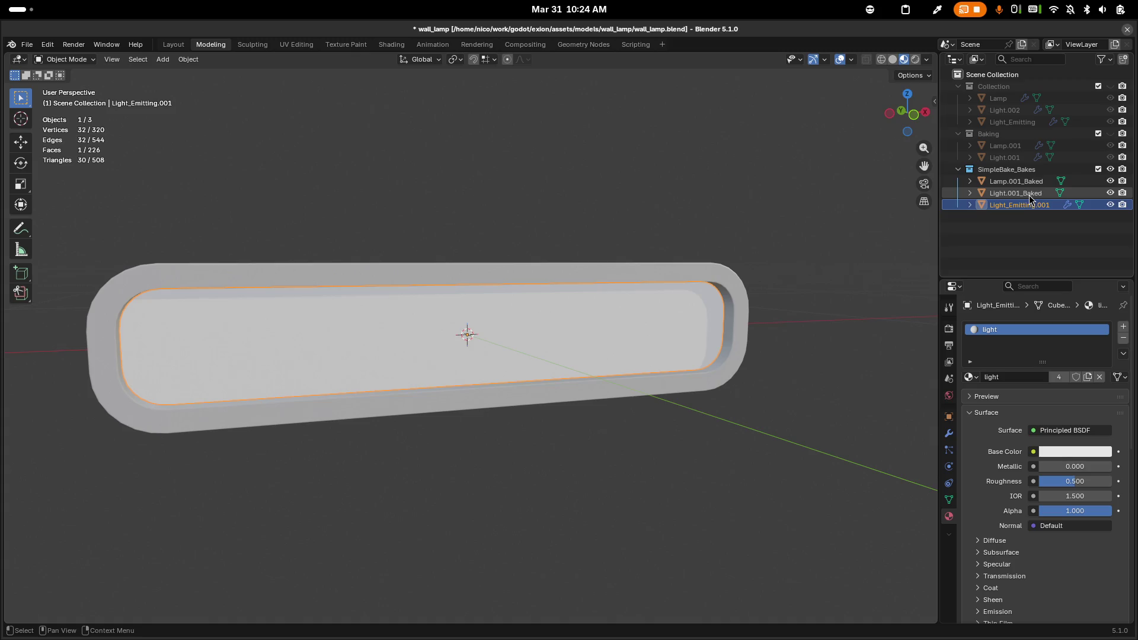
key(Delete)
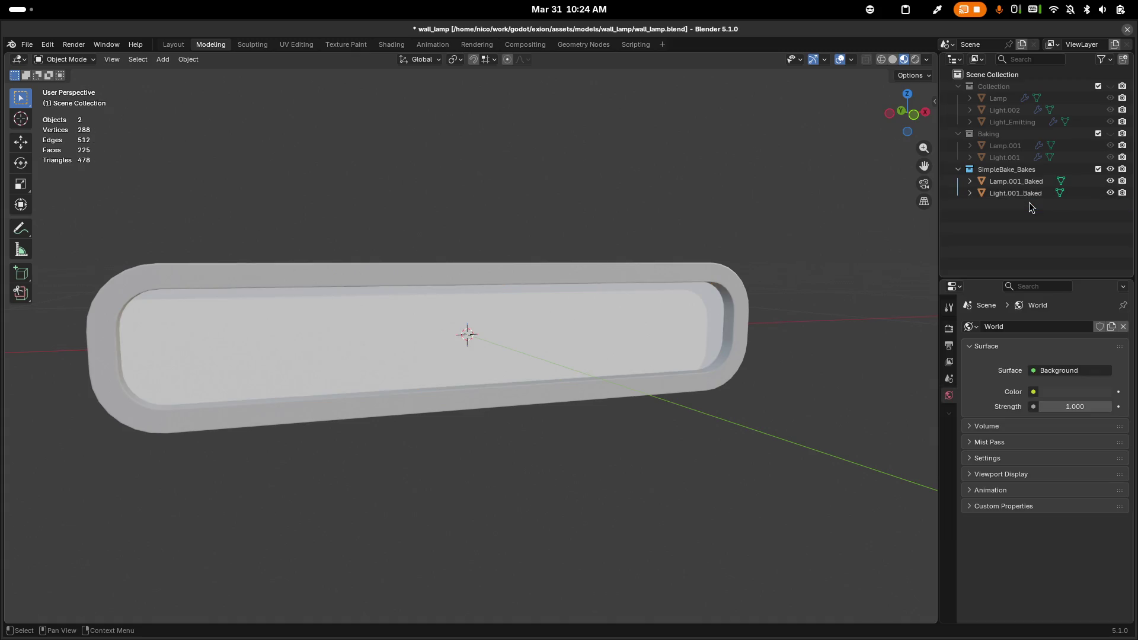
Duplicate Light.001_Baked, name the copy Light_Emitting.001_Baked.001, and save the file
click(1029, 196)
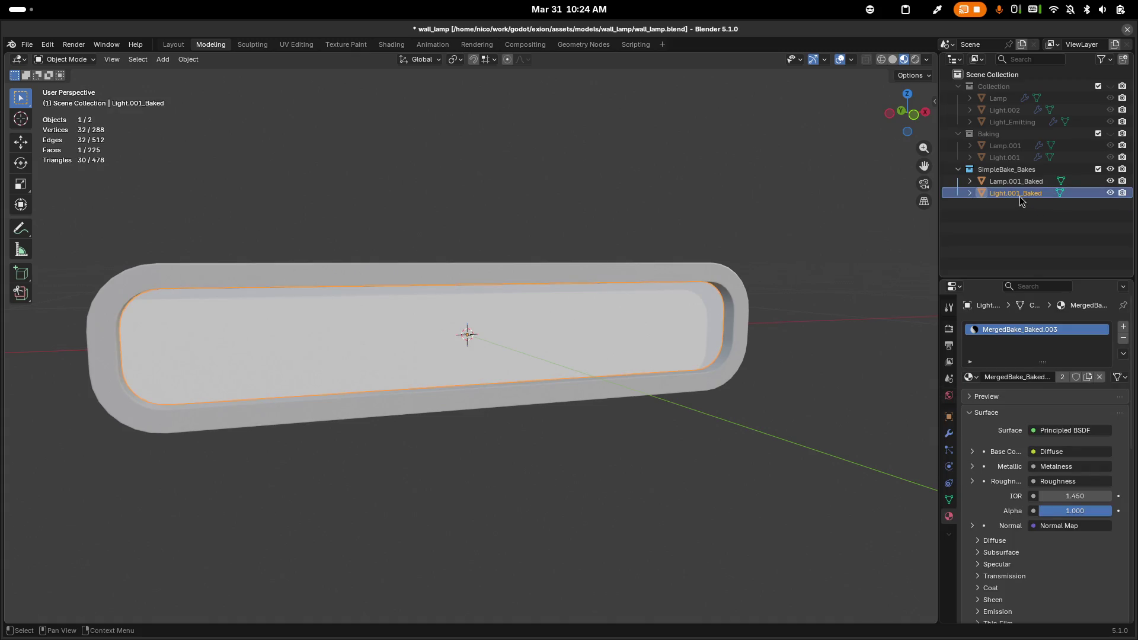
key(shift+d)
key(Escape)
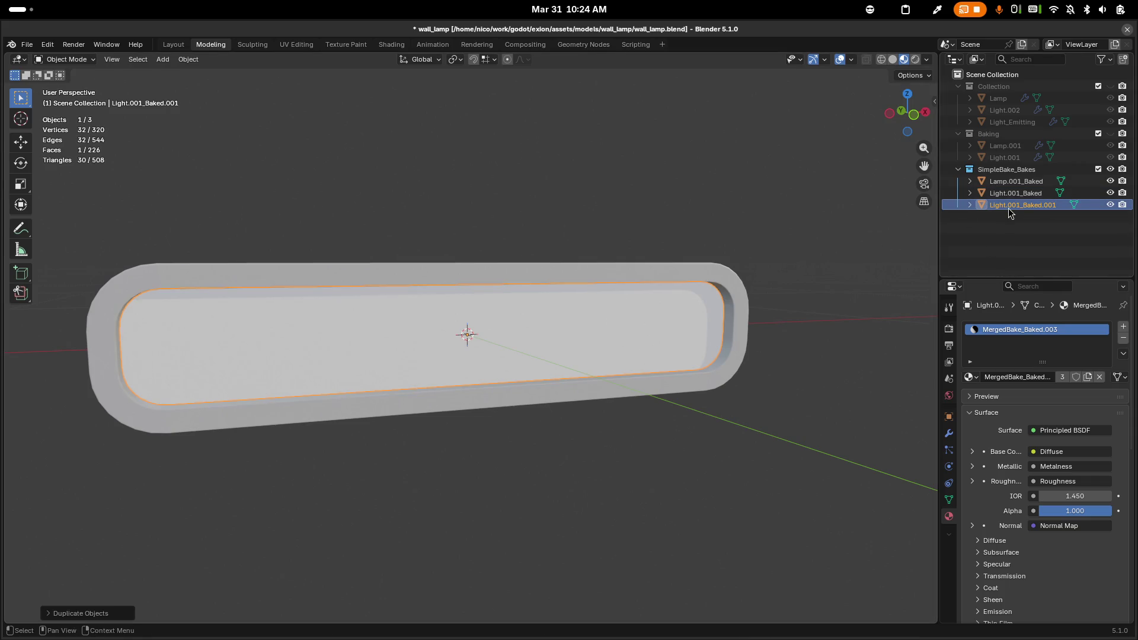
double_click(1008, 208)
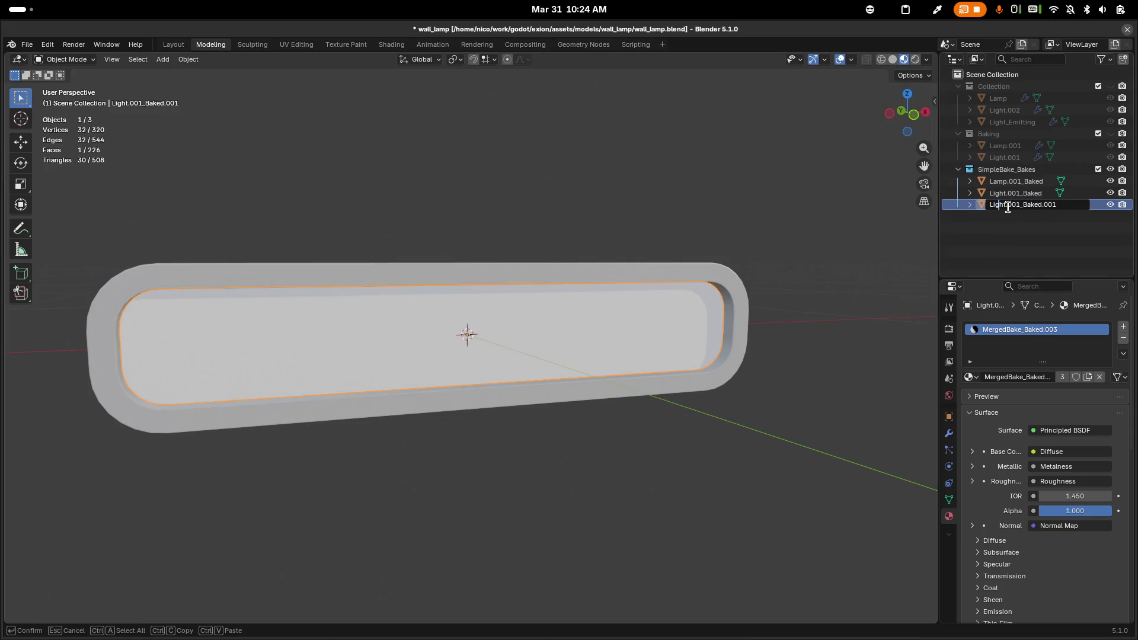
text(_Emittin)
text(g)
key(Return)
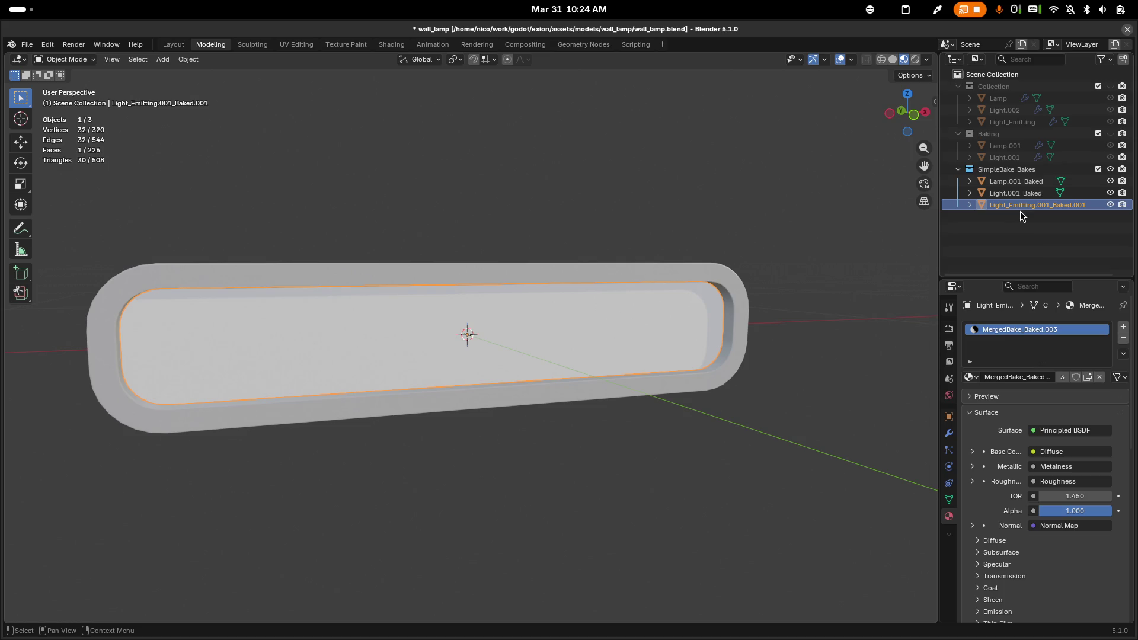
key(ctrl+s)
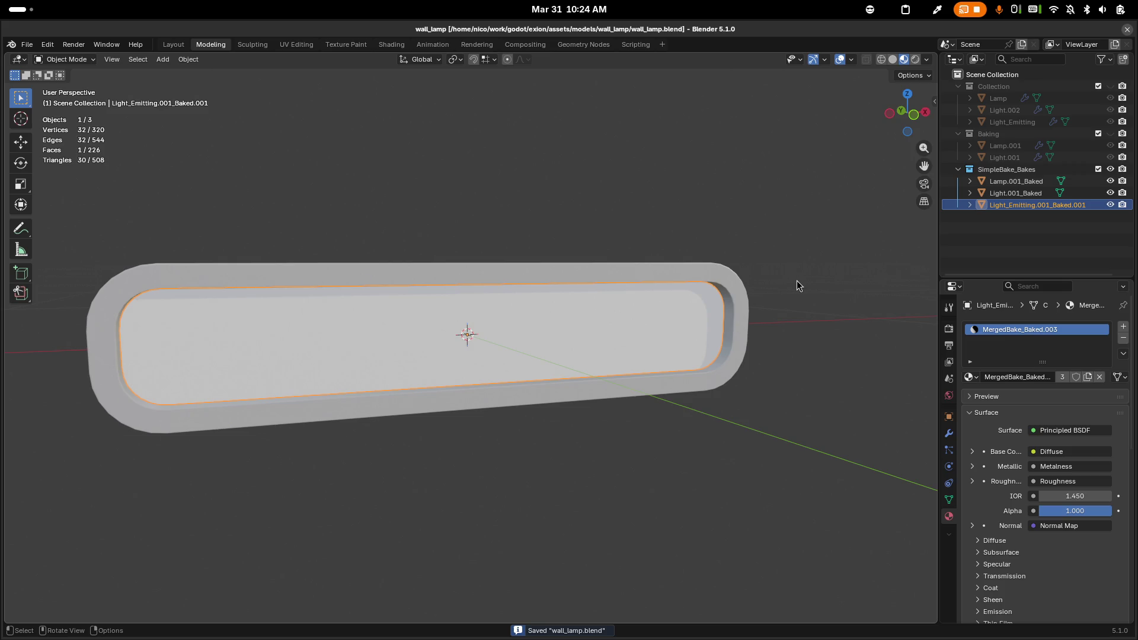
key(alt+Tab)
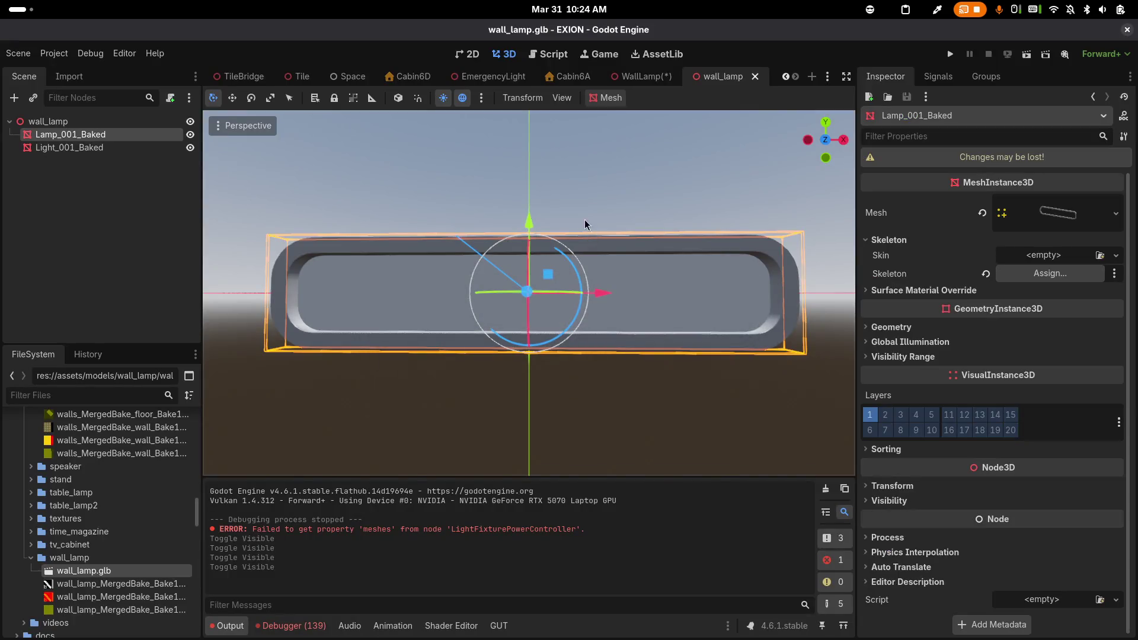
Open the Cabin6A scene and zoom and orbit the view around the cabin door area
click(569, 76)
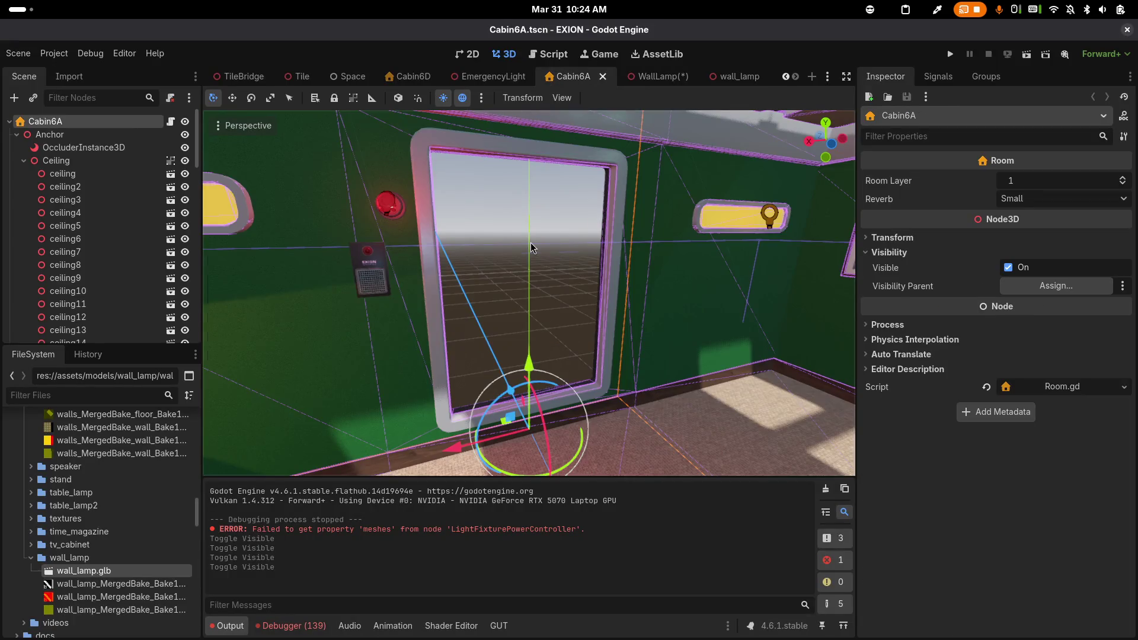
scroll(531, 248, up, 3)
scroll(531, 248, down, 5)
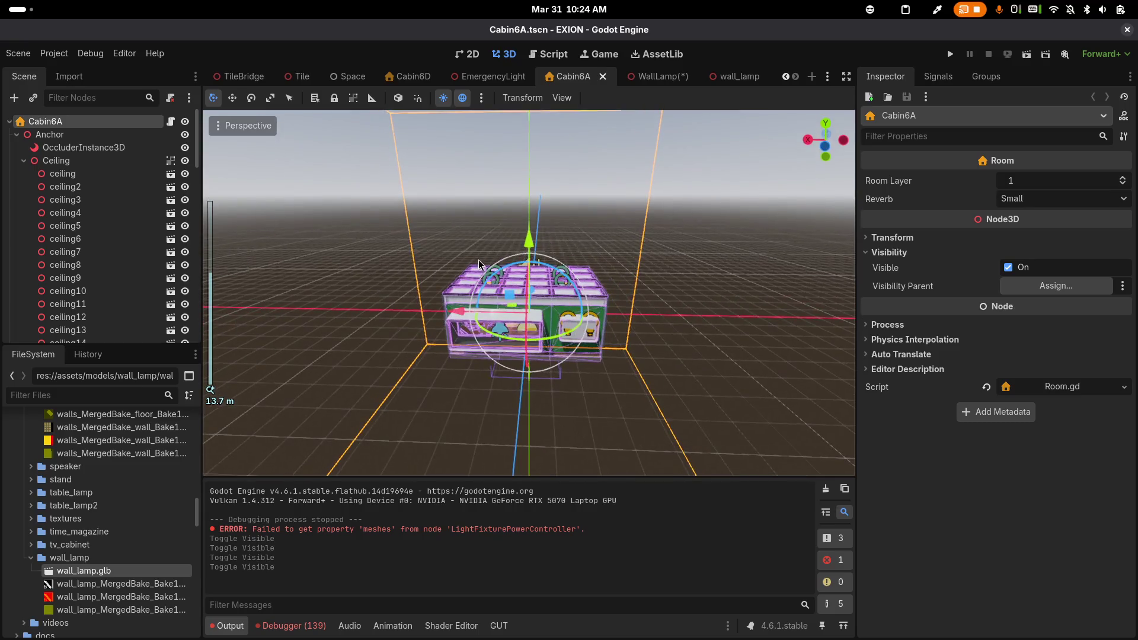
scroll(100, 226, down, 10)
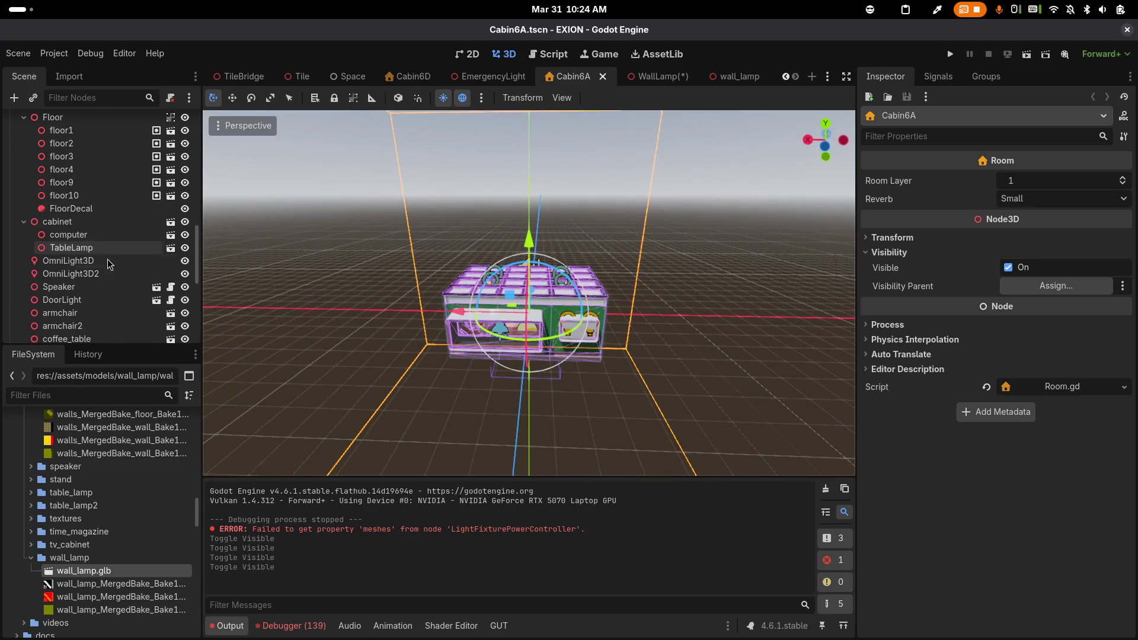
scroll(115, 263, down, 5)
scroll(577, 284, up, 5)
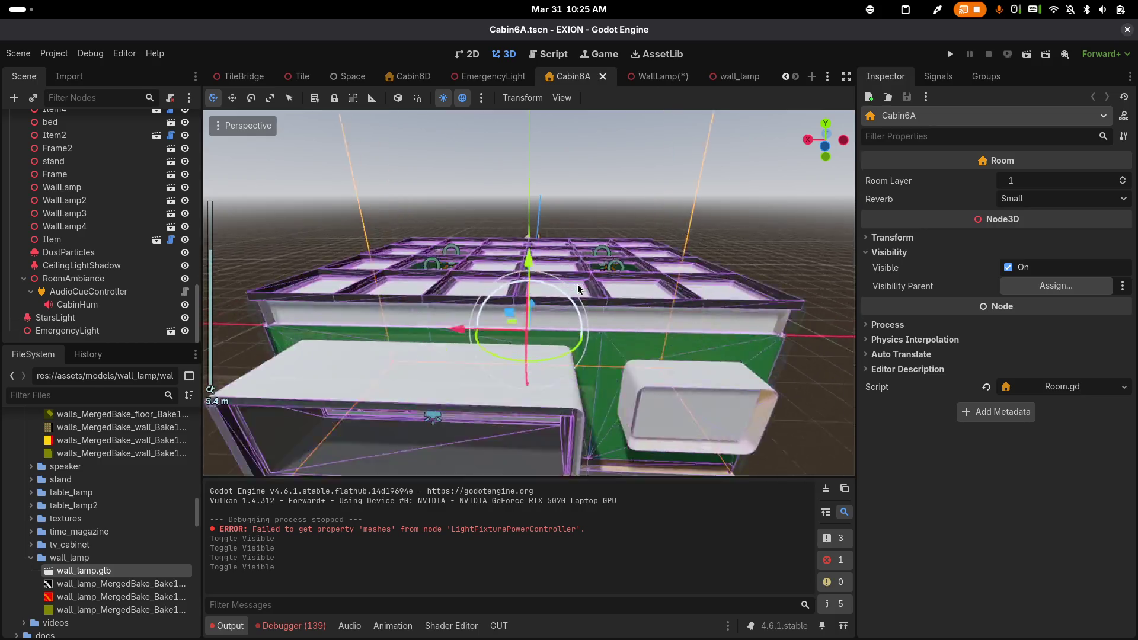
drag(578, 283, 653, 245)
key(alt+Tab)
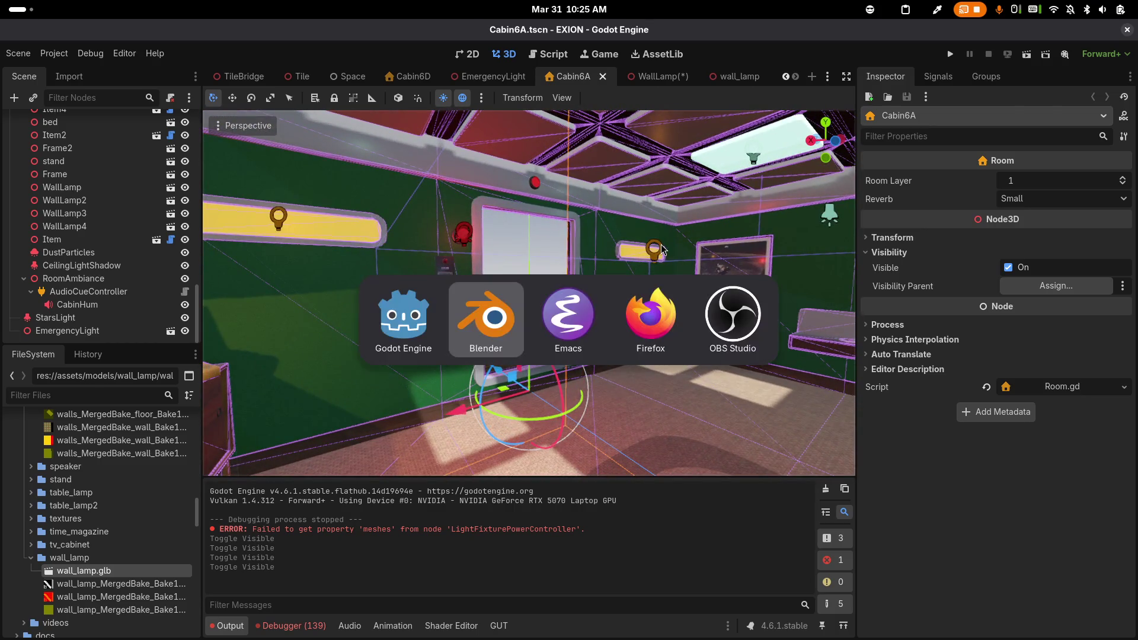
Comment out init.xseq's power_cut and emergency power lines 10–17, save, and return to Godot
key(alt+Tab)
key(alt+Tab)
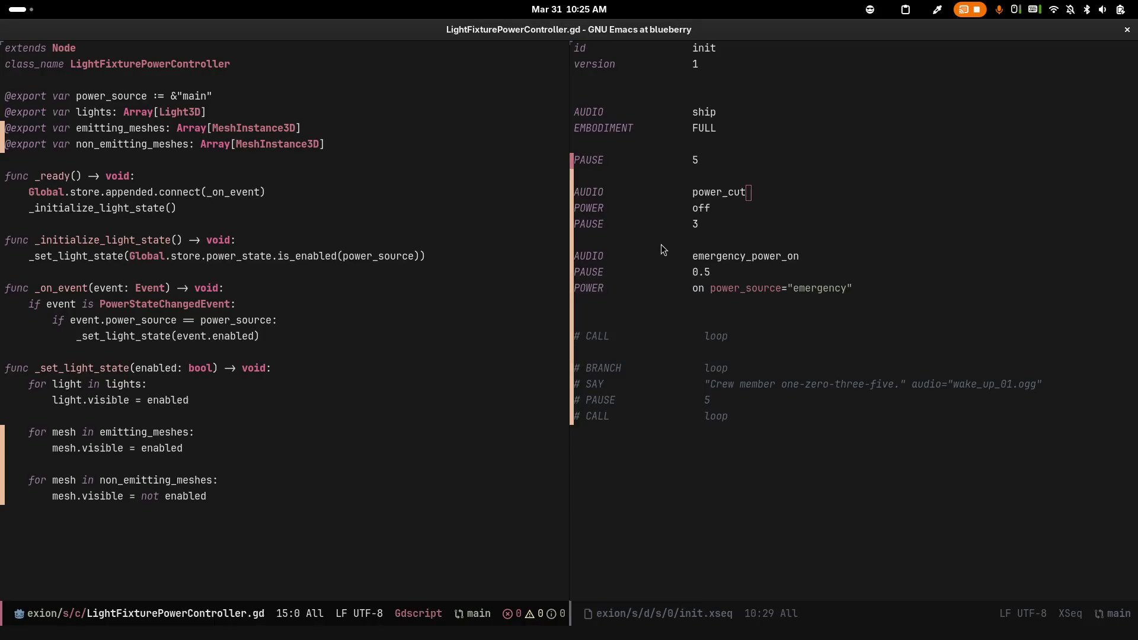
key(ctrl+x)
key(o)
key(ctrl+a)
key(ctrl+space)
key(Down)
key(Down)
key(Down)
key(Down)
key(Down)
key(Down)
key(alt+semicolon)
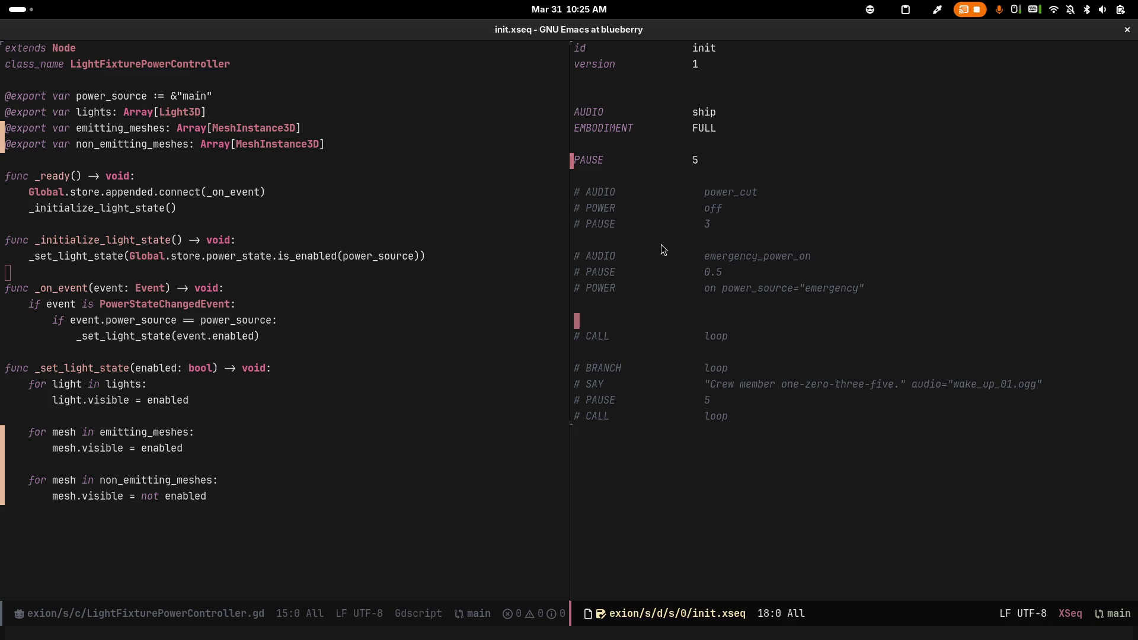
key(ctrl+x)
key(ctrl+s)
key(alt+Tab)
key(alt+Tab)
key(Tab)
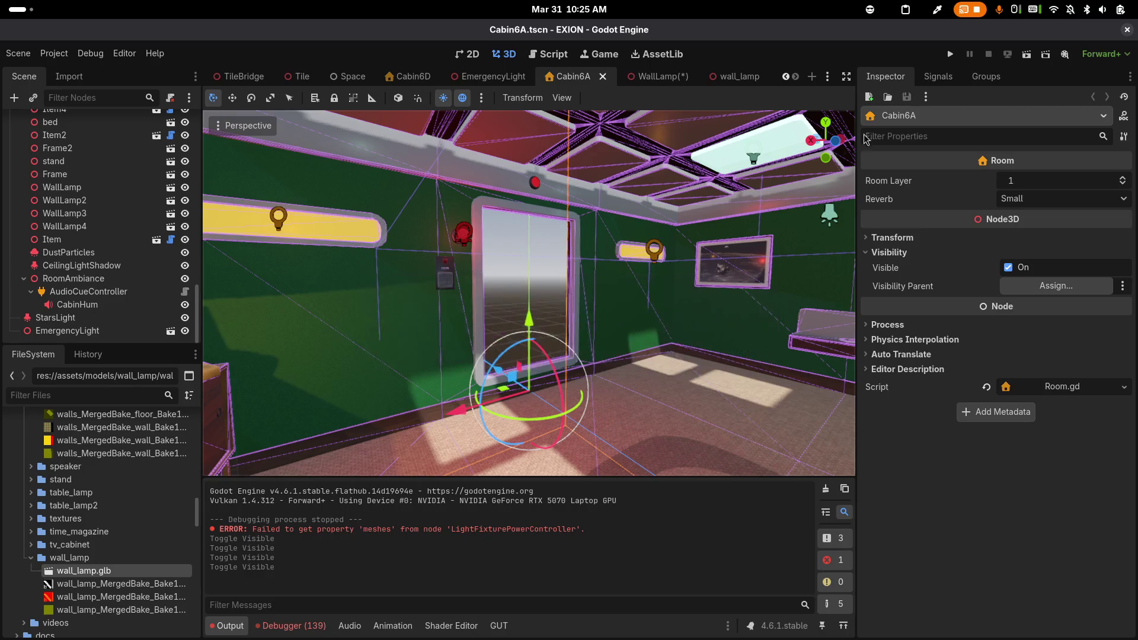
Run the project, start a new game to view the cabin's lit wall lamps, then stop it
click(948, 60)
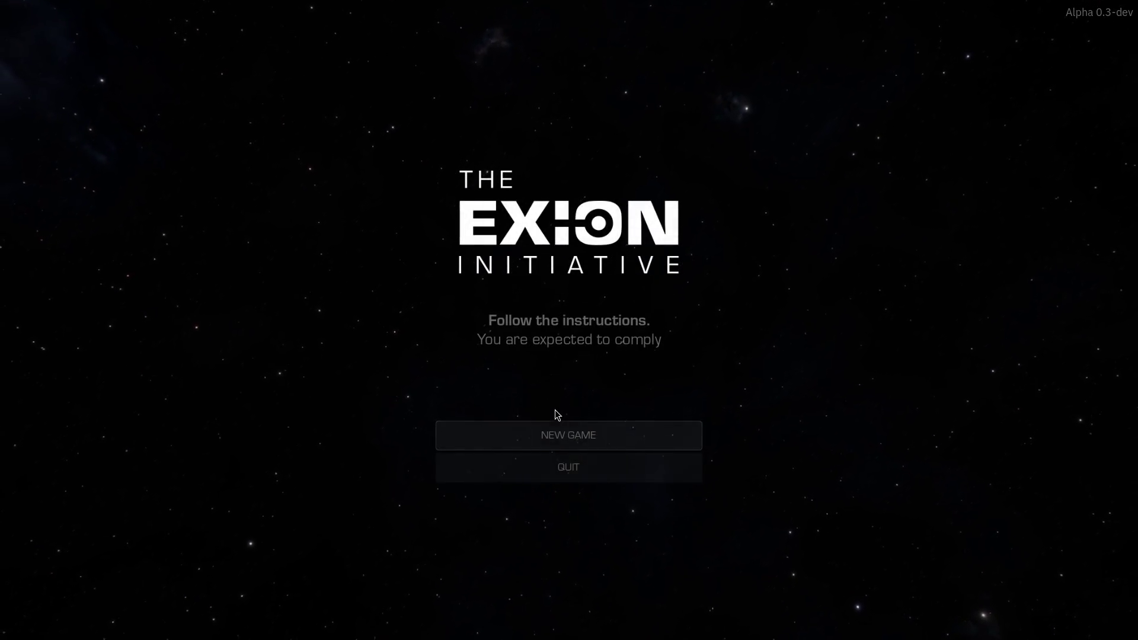
click(567, 428)
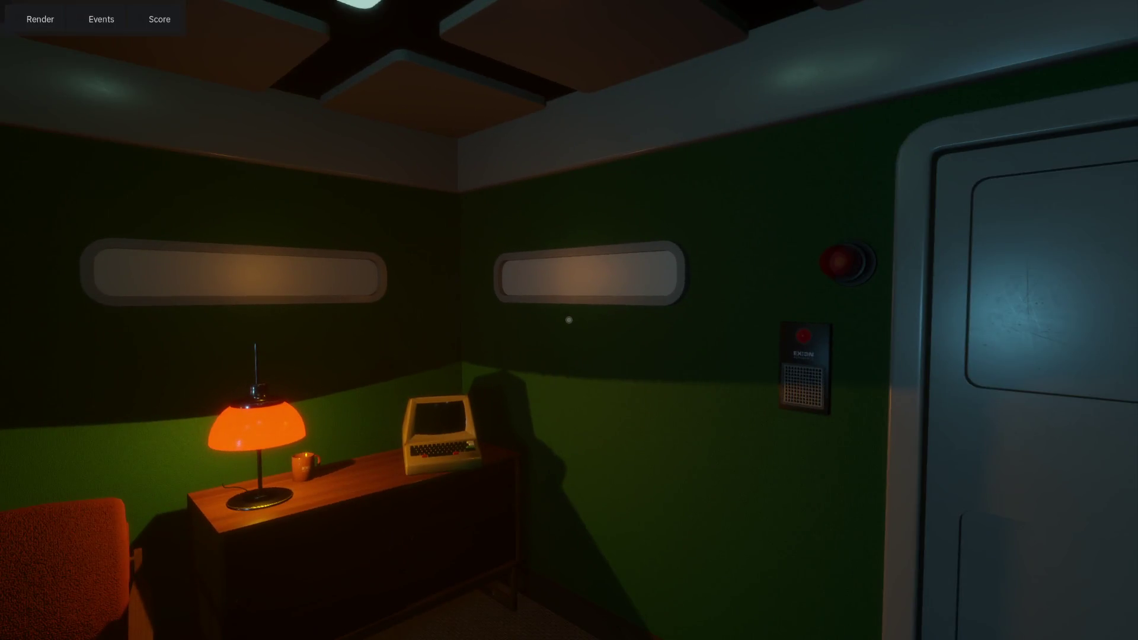
mouse_move(569, 320)
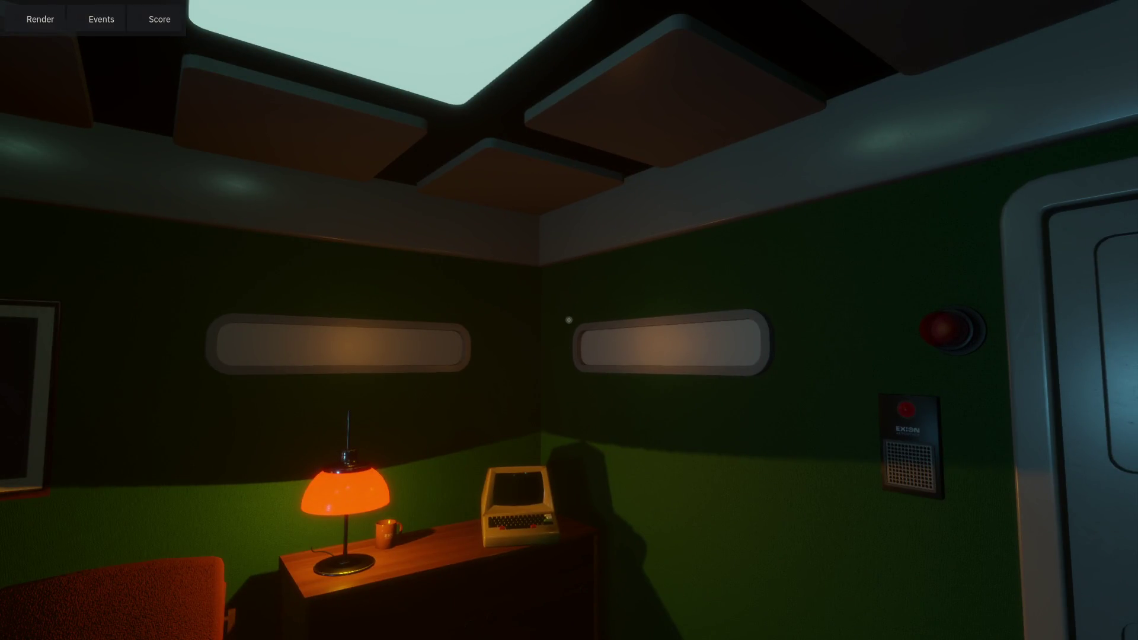
key(F8)
key(alt+Tab)
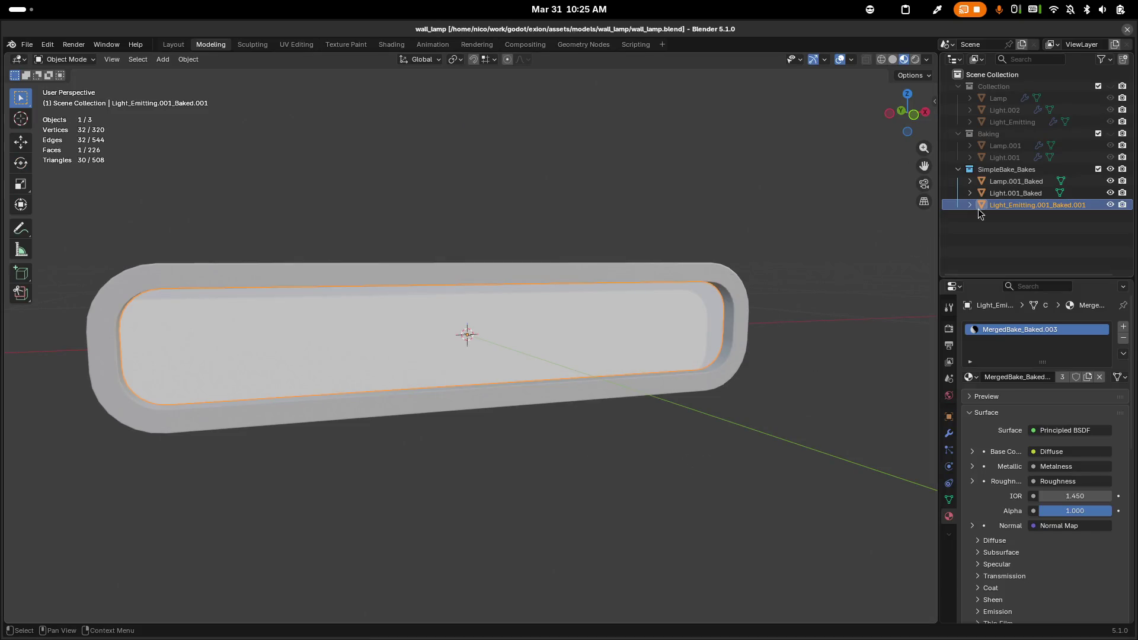
Back in Godot, open the WallLamp scene tab and briefly check Emacs
key(alt+Tab)
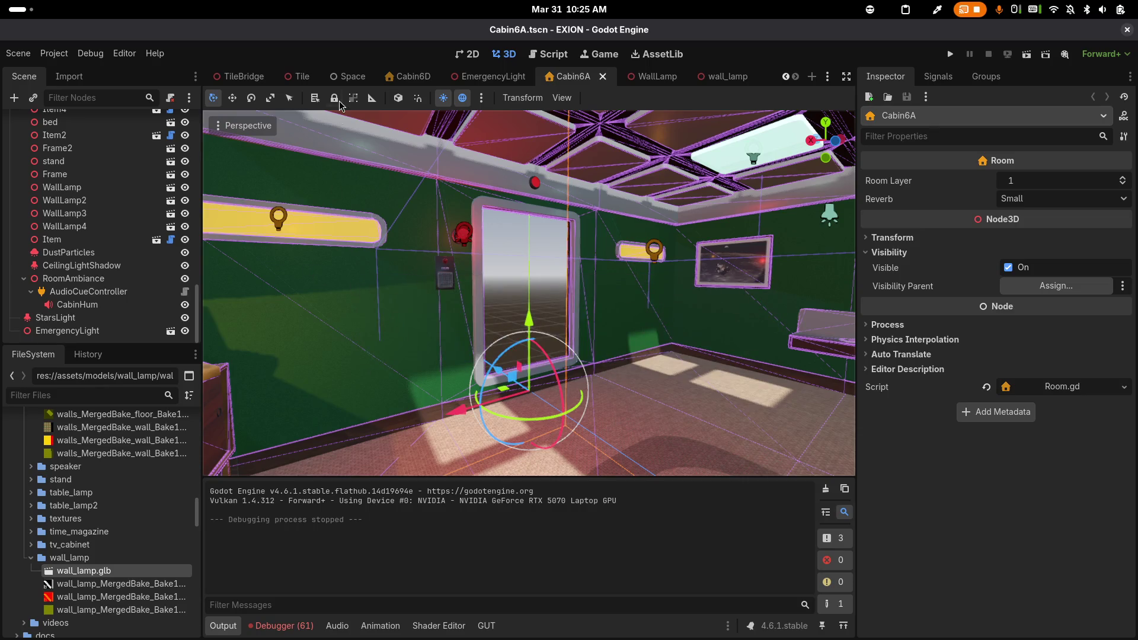
click(644, 78)
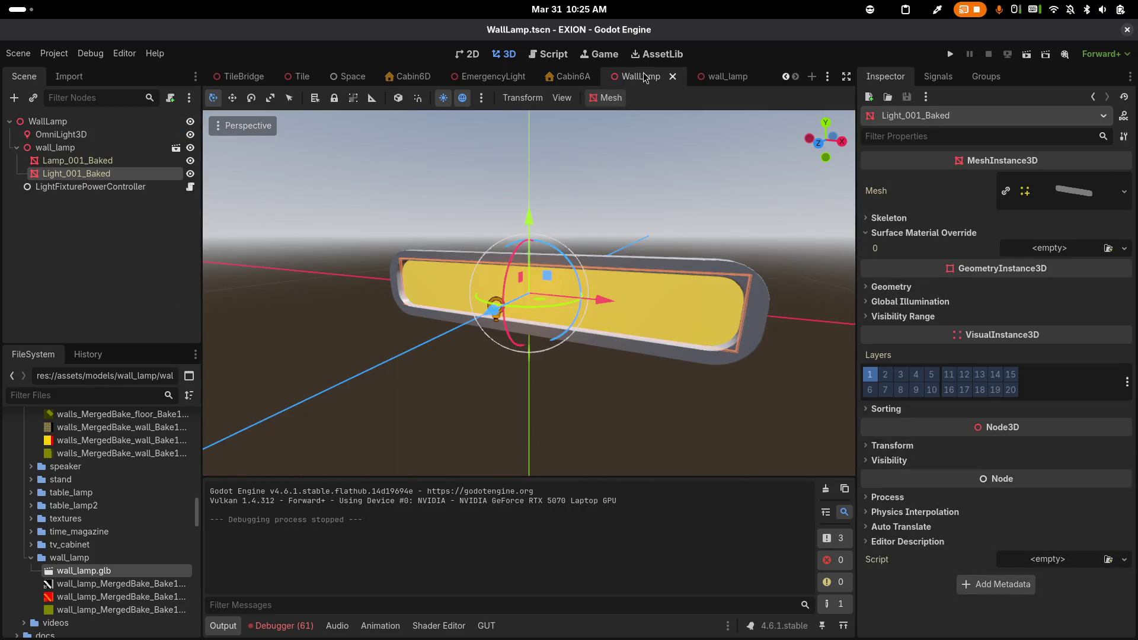
key(alt+Tab)
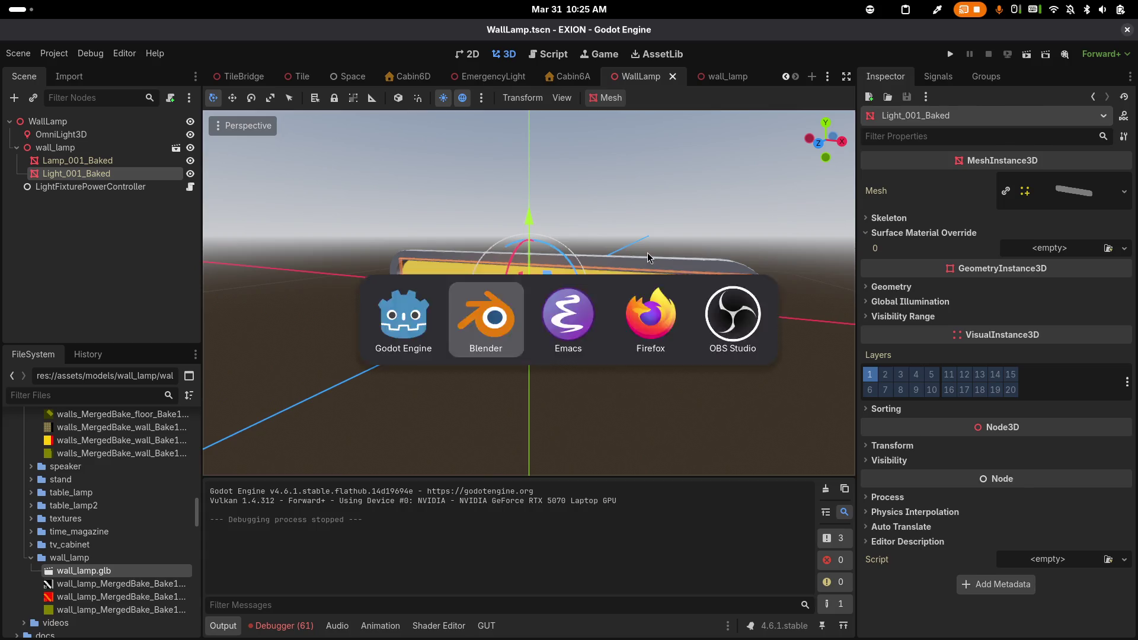
key(alt+Tab)
key(Tab)
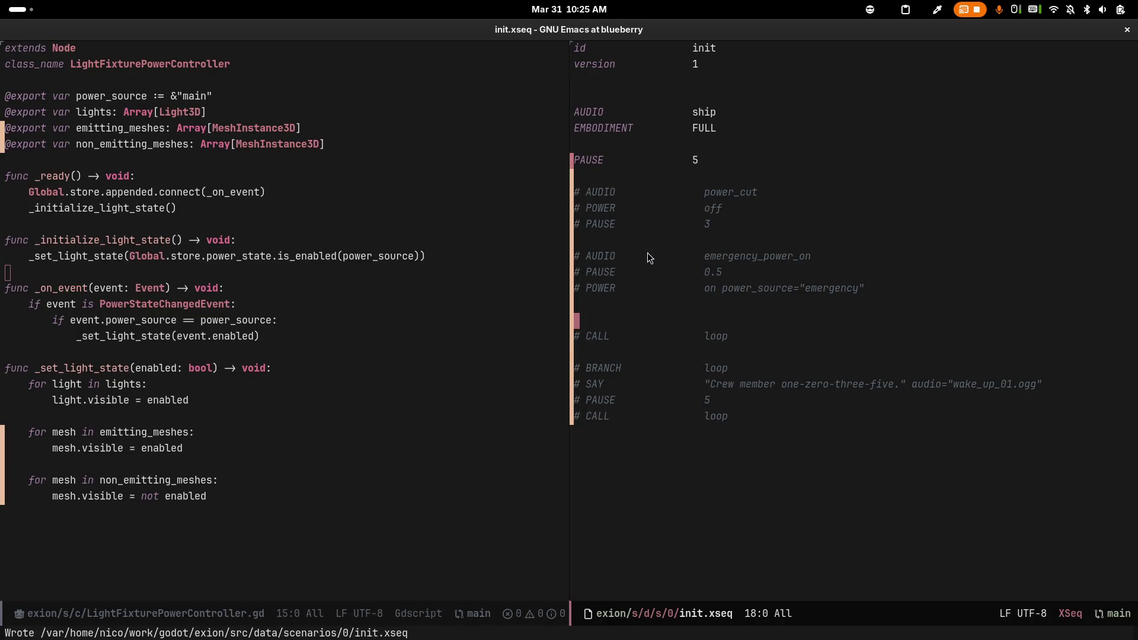
key(alt+Tab)
key(alt+Tab)
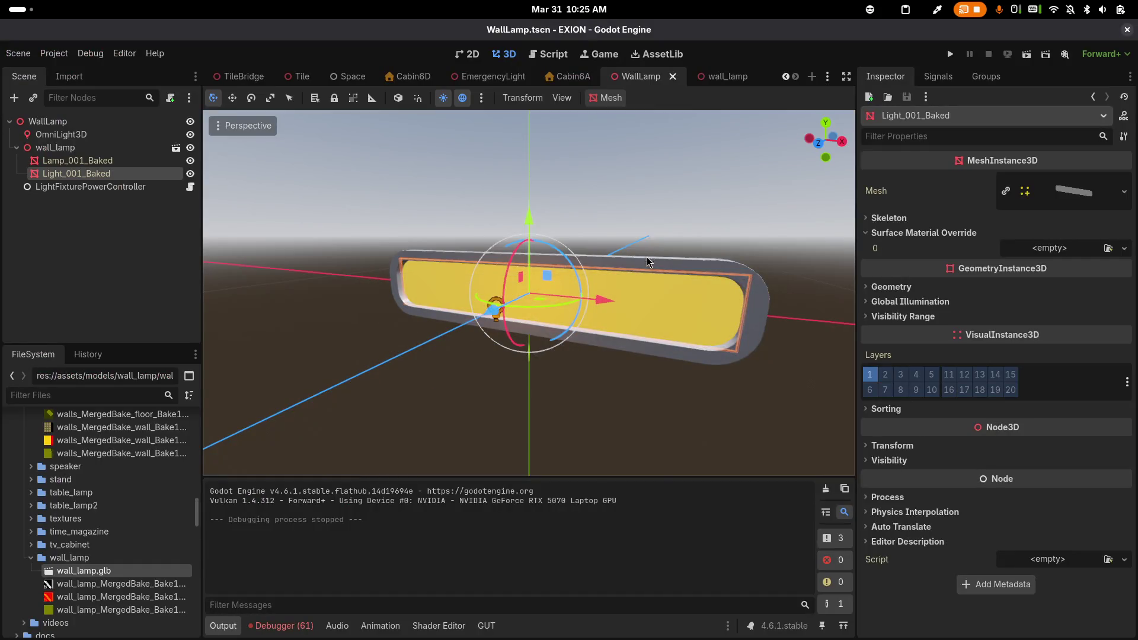
Close the WallLamp and wall_lamp scene tabs, leaving Cabin6A shown
click(714, 76)
middle_click(658, 80)
middle_click(681, 80)
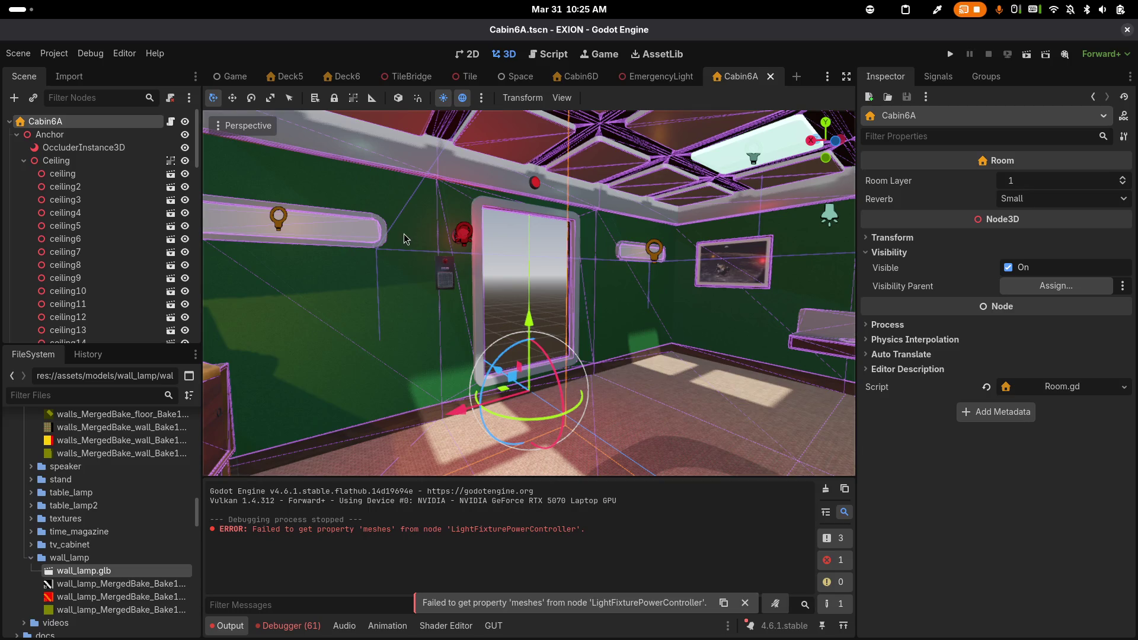
Filter the Cabin6A scene tree by 'lam' and open WallLamp's scene for editing
click(83, 147)
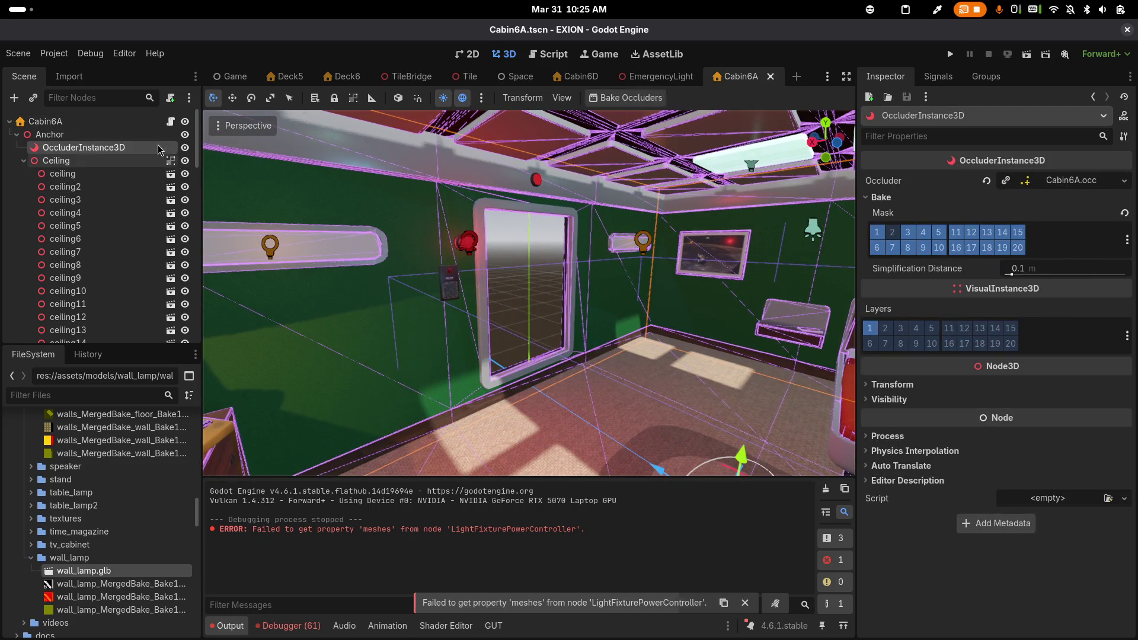
scroll(131, 218, down, 10)
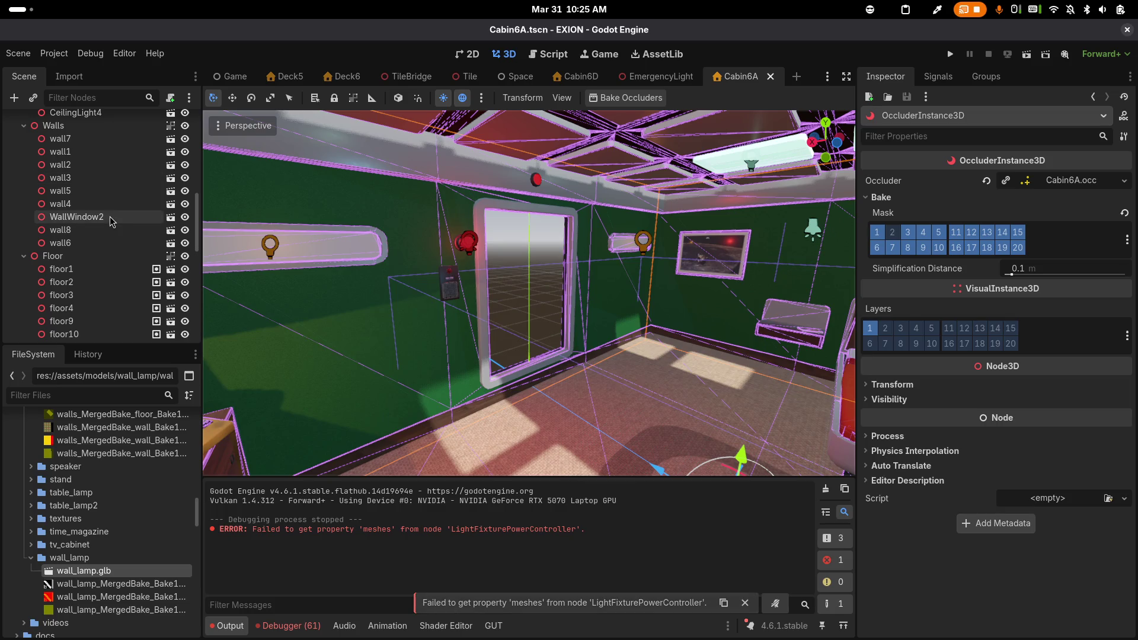
scroll(111, 221, up, 6)
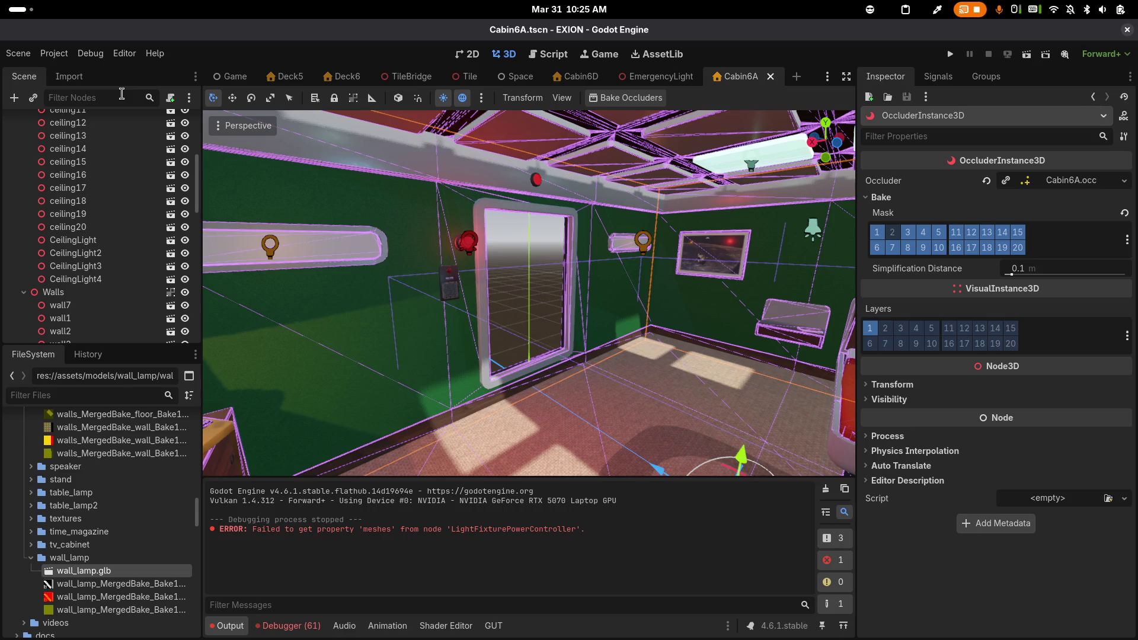
text(lam)
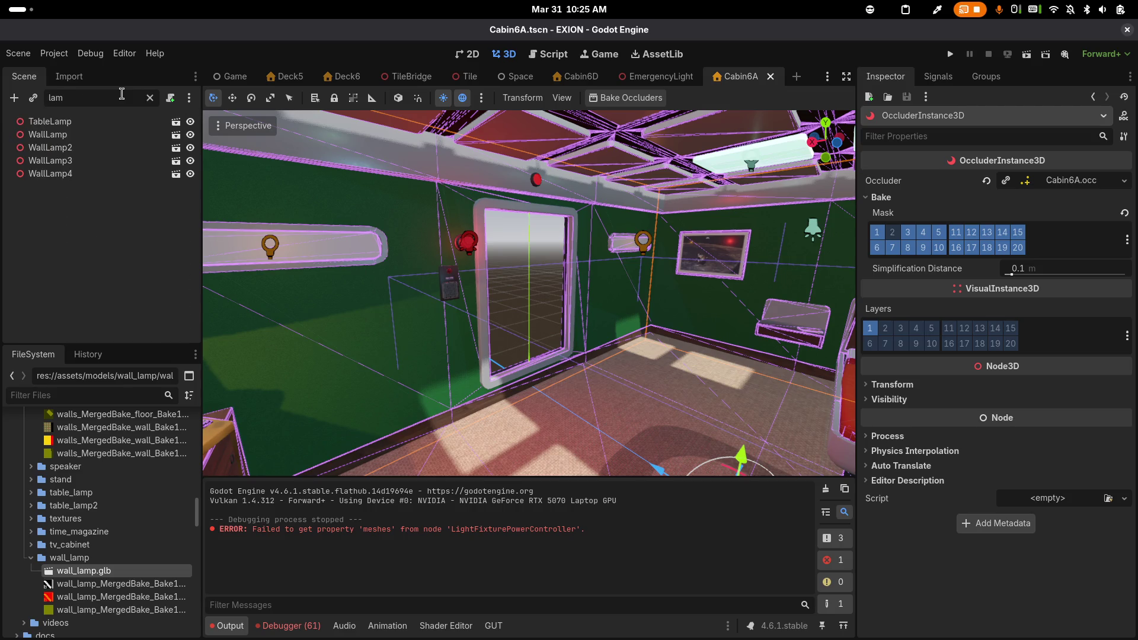
click(175, 136)
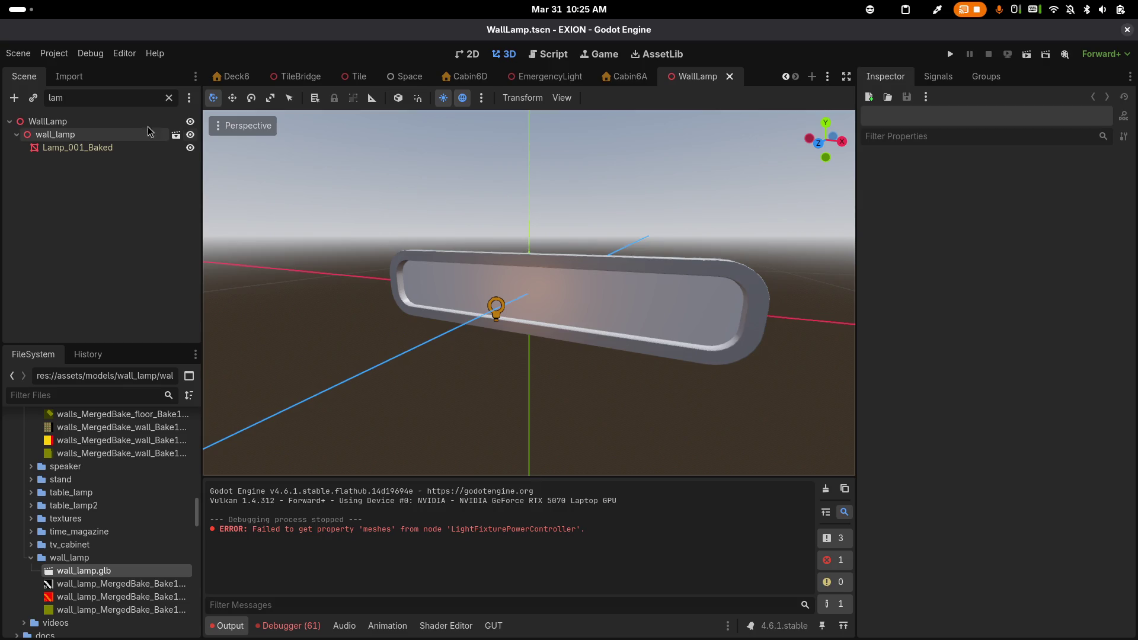
Toggle the Lamp_001_Baked mesh's visibility off and on twice
click(123, 149)
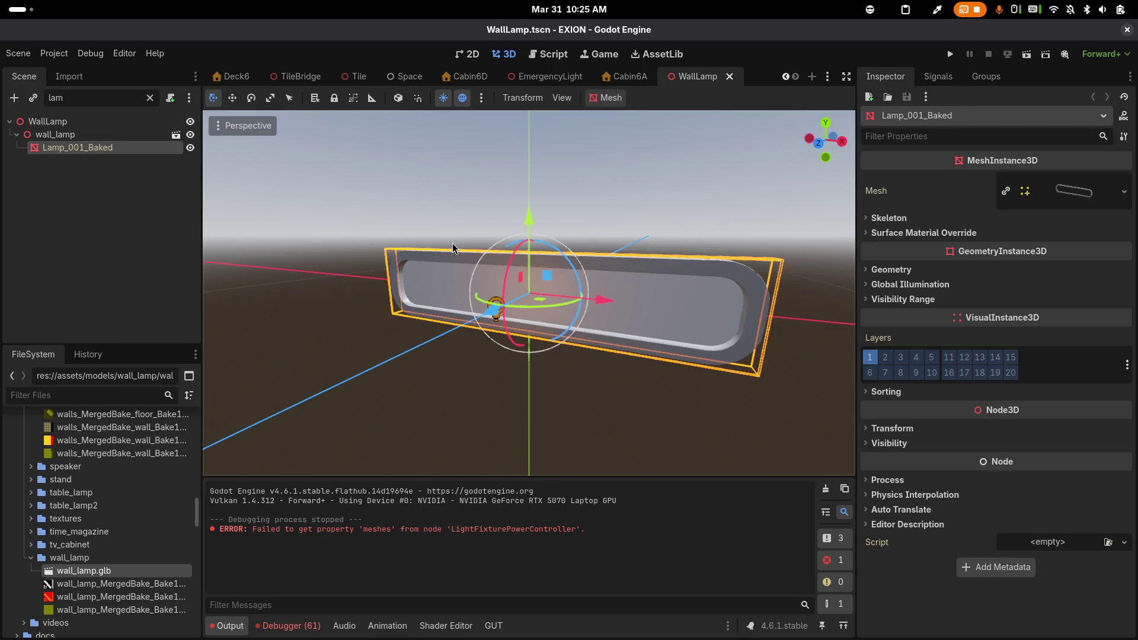
click(191, 148)
click(190, 148)
click(190, 148)
click(190, 148)
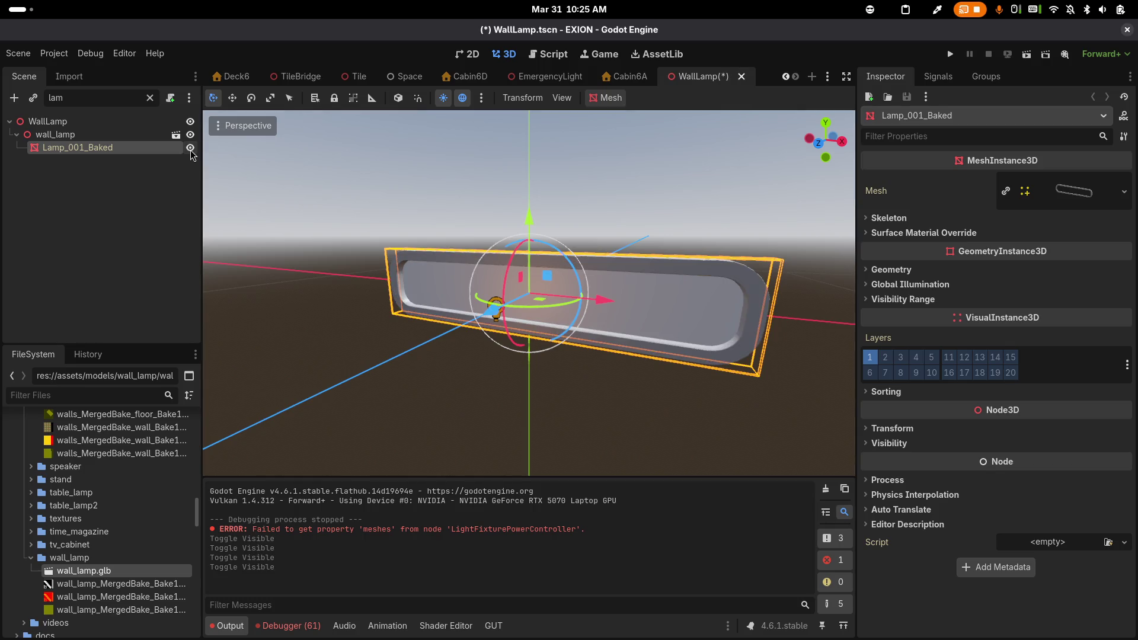
Open the imported wall_lamp scene anyway and select its Lamp_001_Baked mesh
click(176, 134)
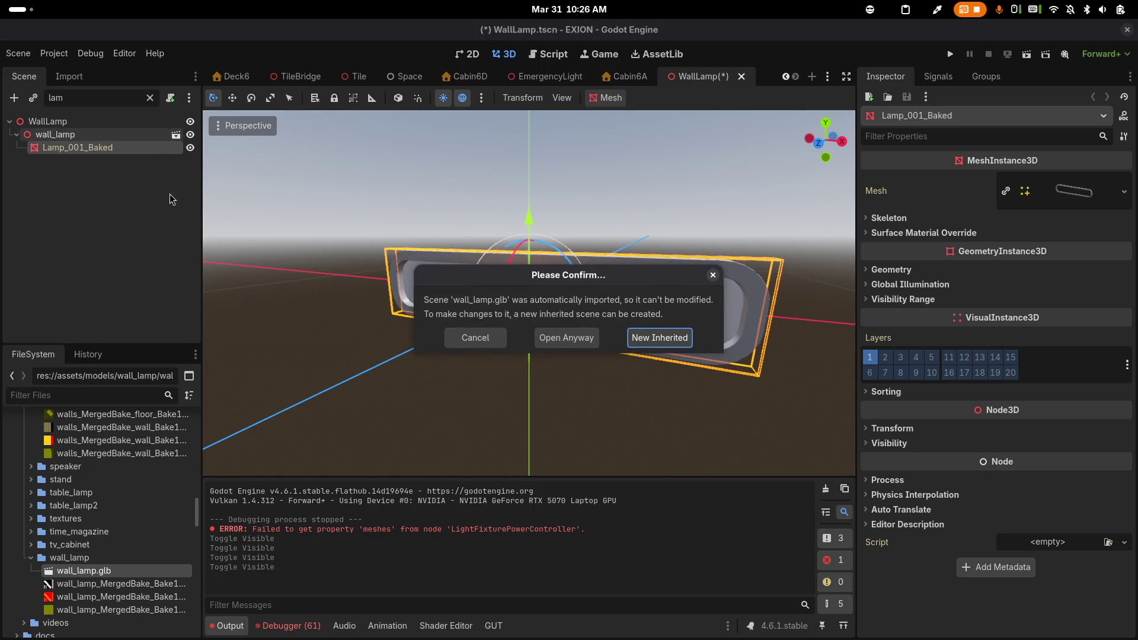
click(557, 347)
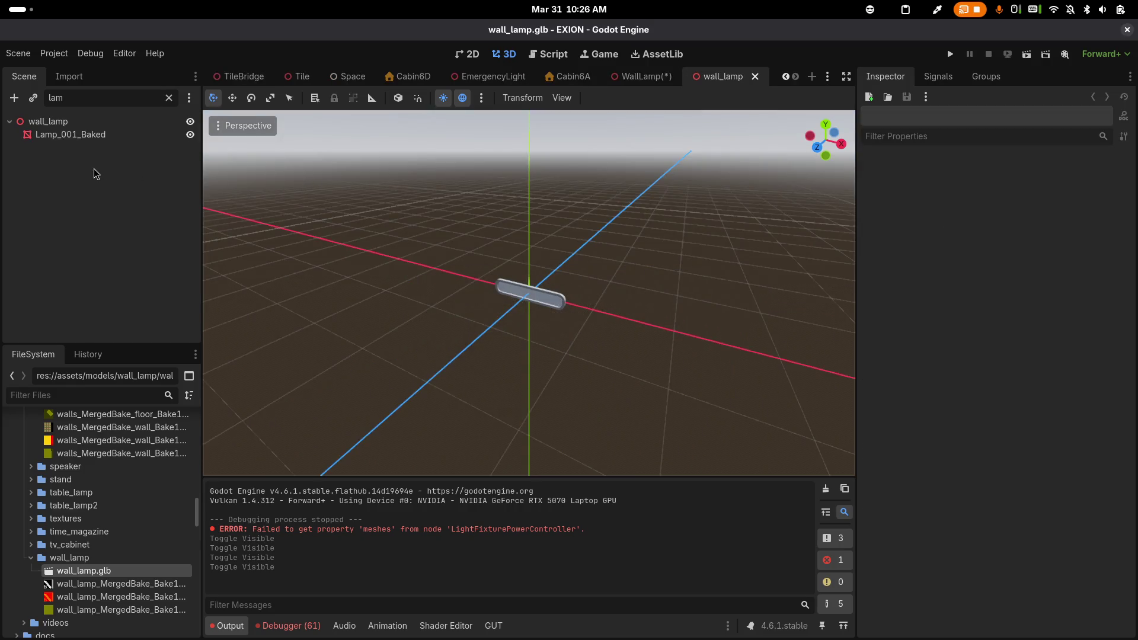
click(71, 135)
scroll(462, 277, up, 5)
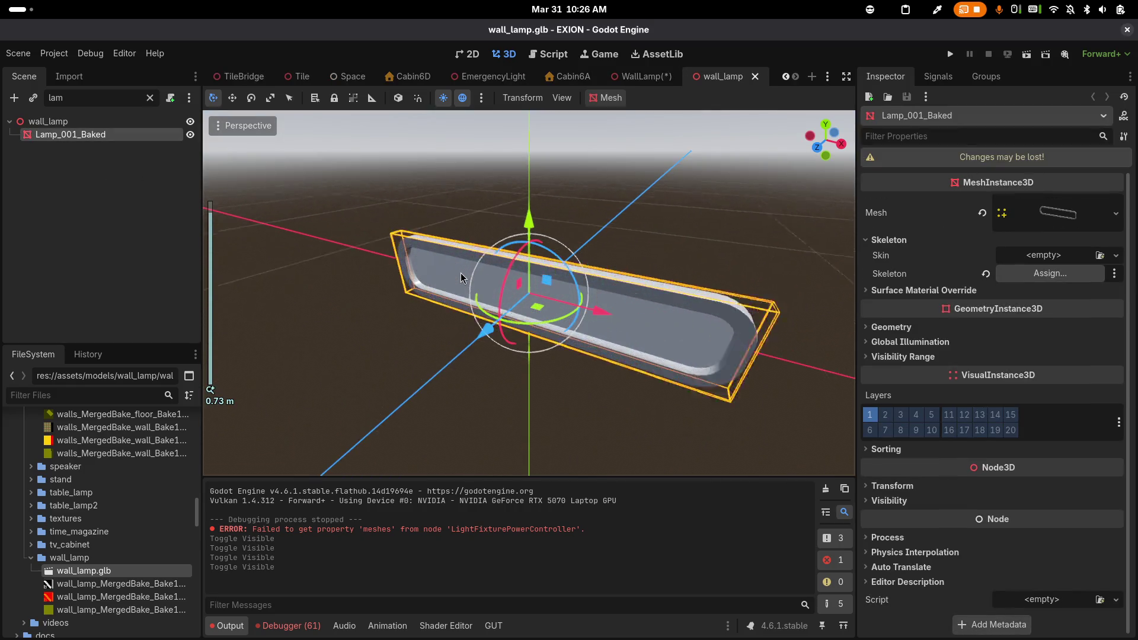
key(alt+Tab)
key(alt+Tab)
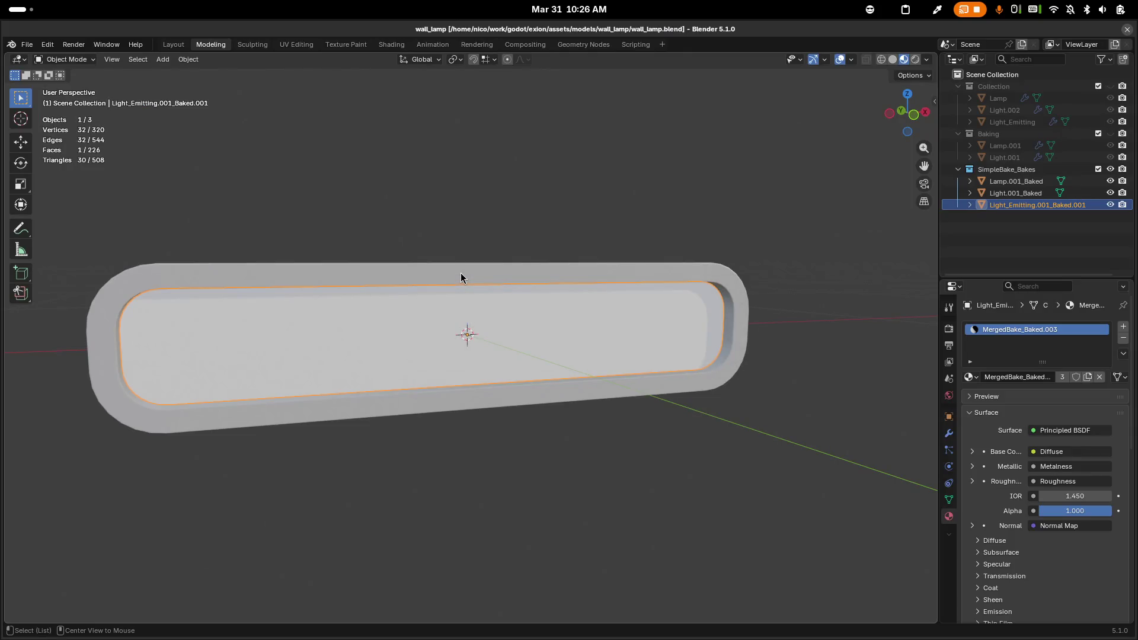
In magit status, discard the unstaged src/props/WallLamp.tscn changes, then return to Godot
key(alt+Tab)
key(alt+Tab)
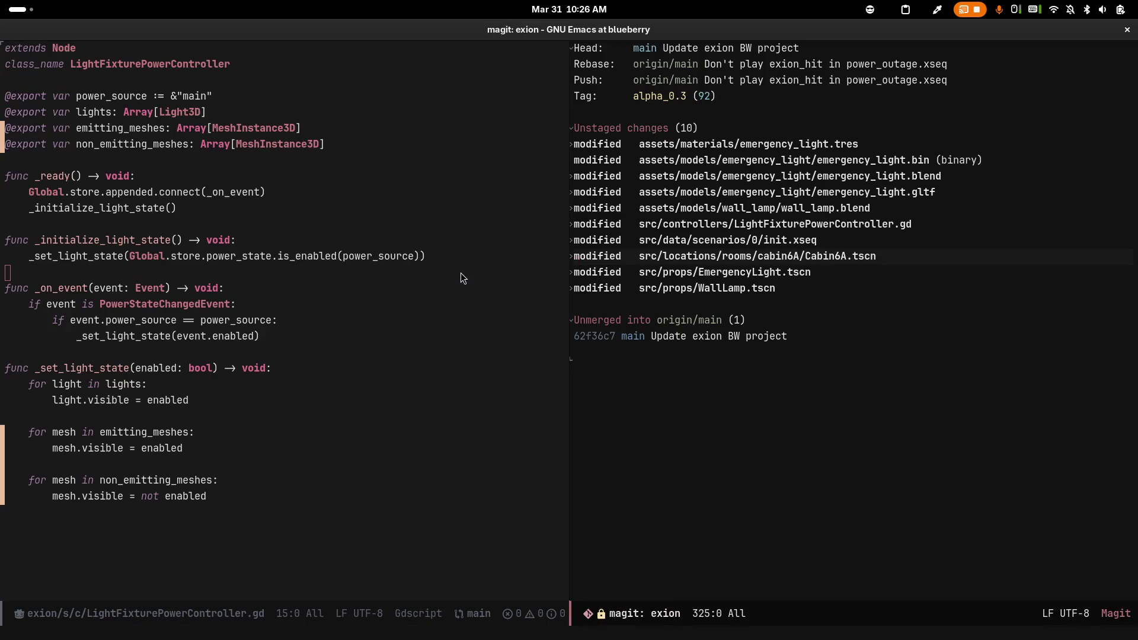
key(Up)
key(Up)
key(Up)
key(Down)
key(Down)
key(Down)
key(Up)
key(Down)
key(Down)
key(Down)
key(Down)
key(Tab)
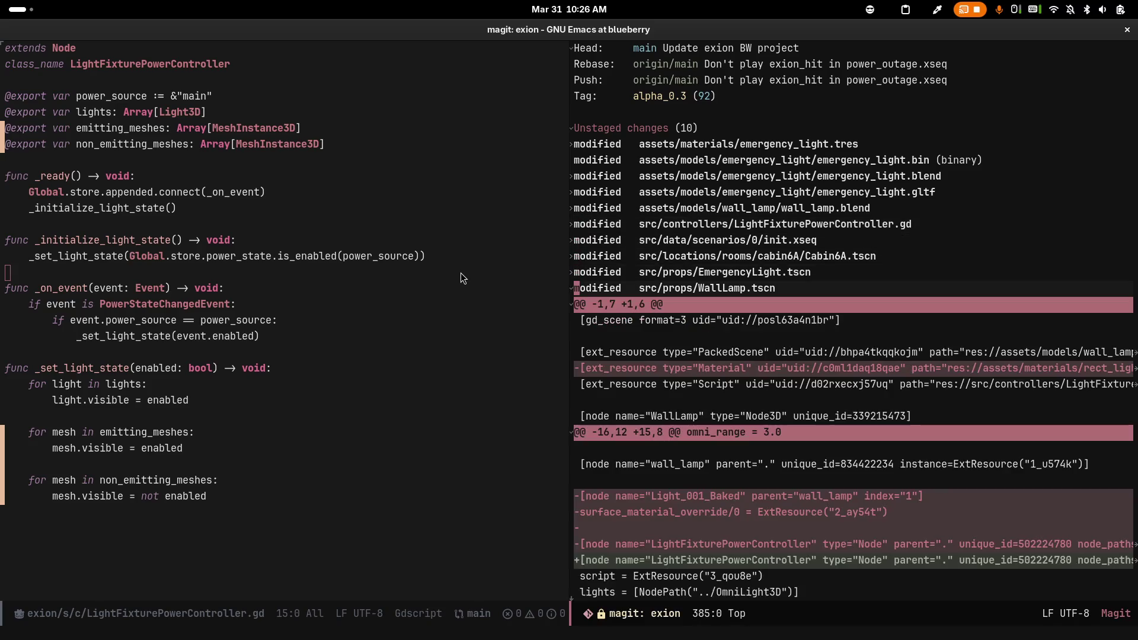
key(Tab)
key(k)
key(alt+Tab)
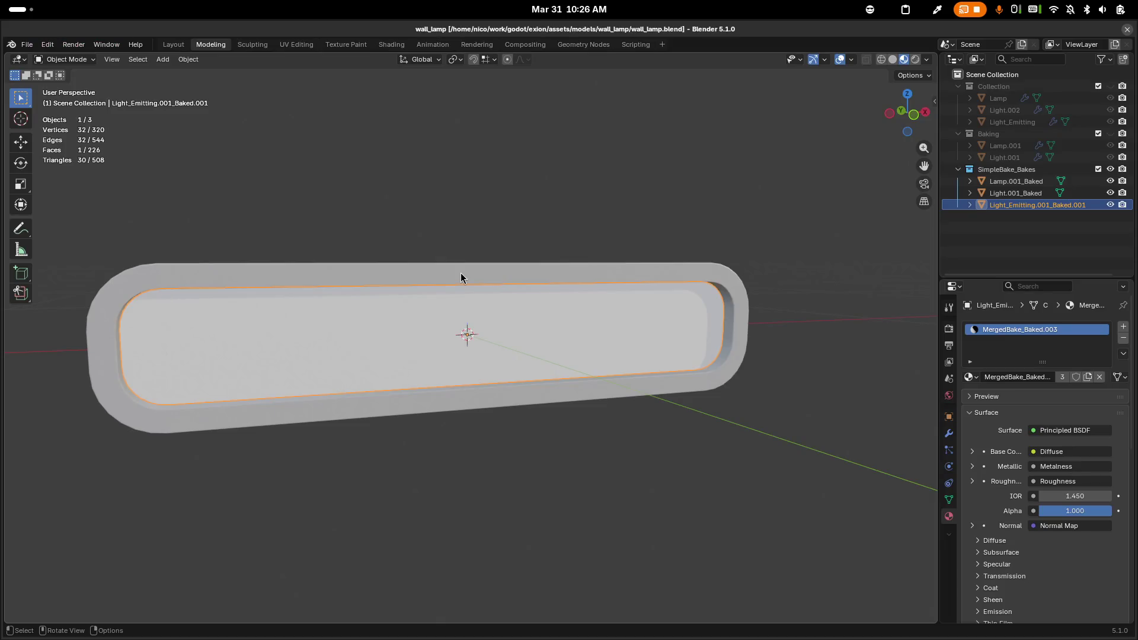
key(alt+Tab)
key(Tab)
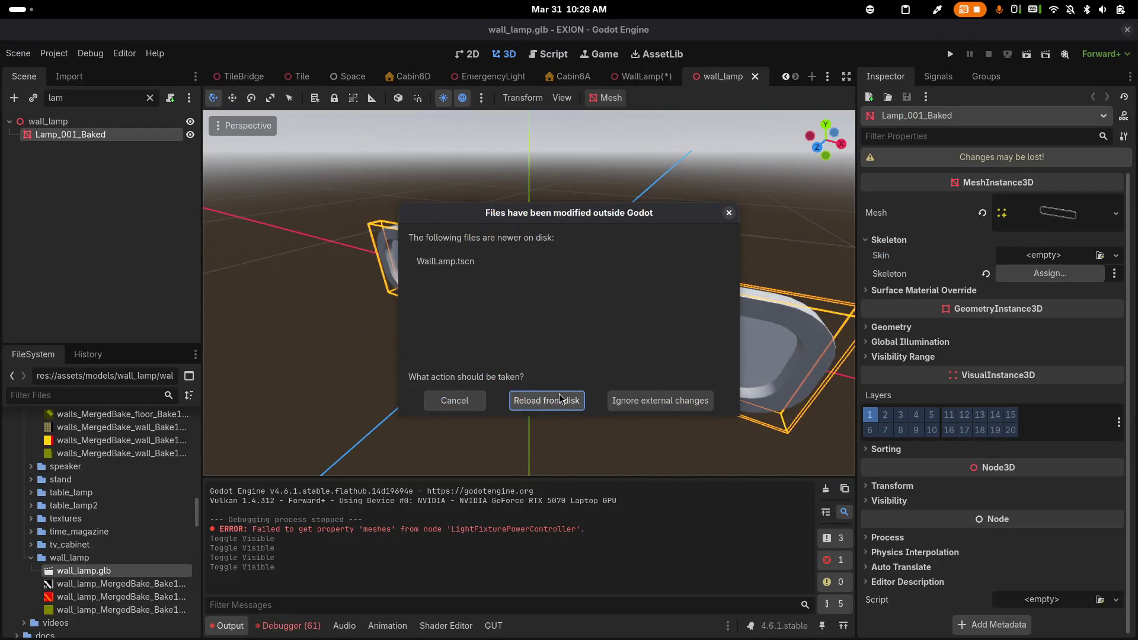
Reload the reverted WallLamp.tscn from disk, then run the project and start a new game
click(556, 403)
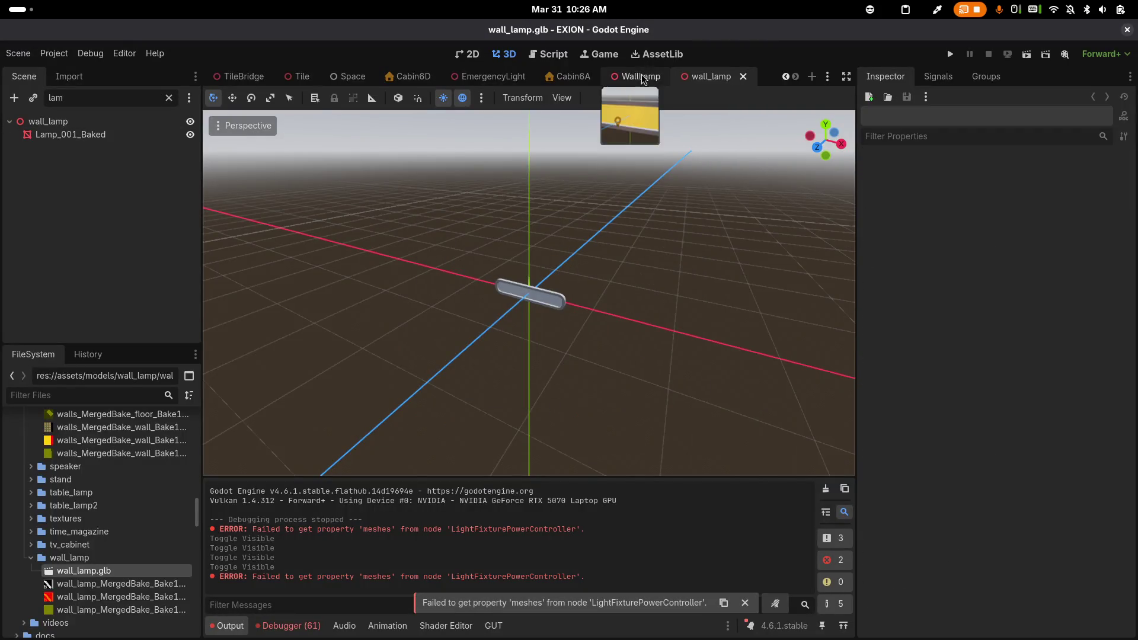
click(643, 76)
click(949, 54)
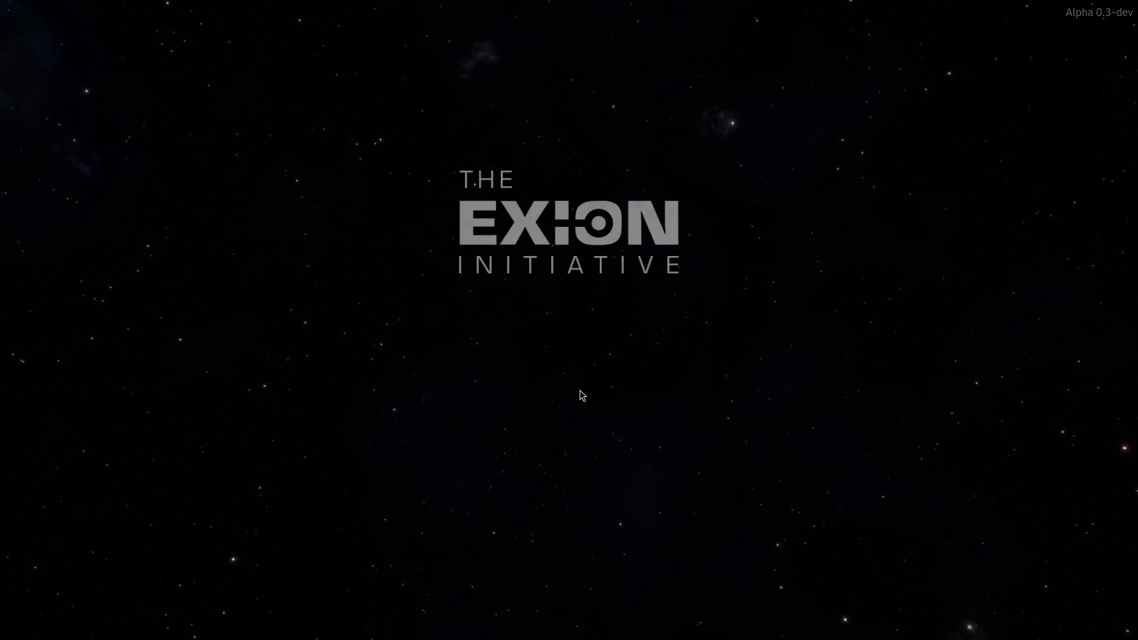
click(567, 437)
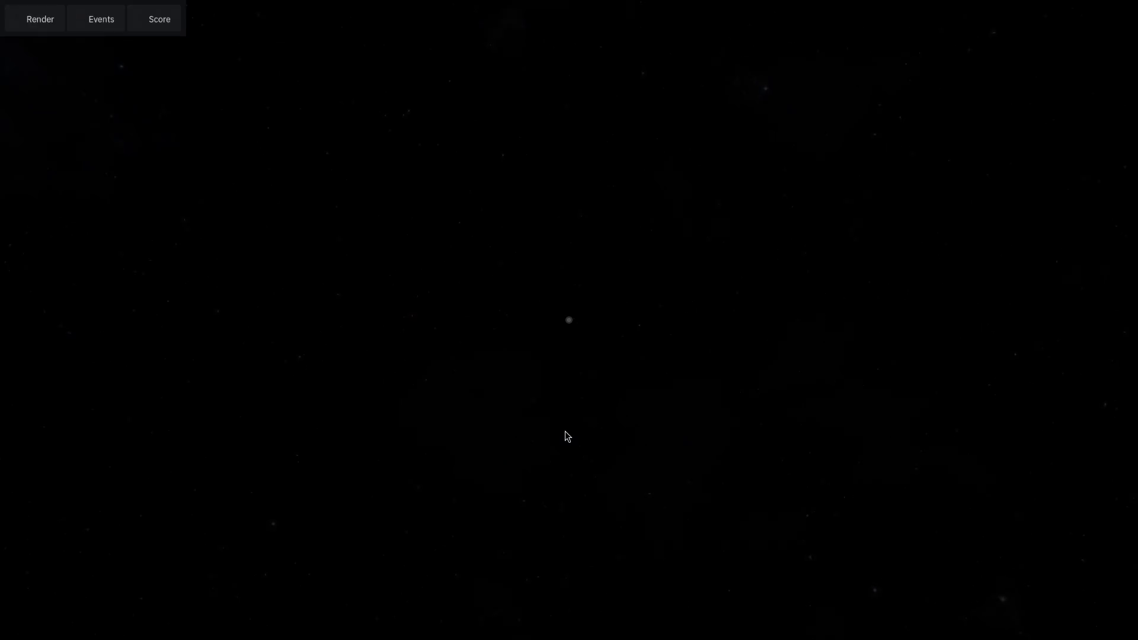
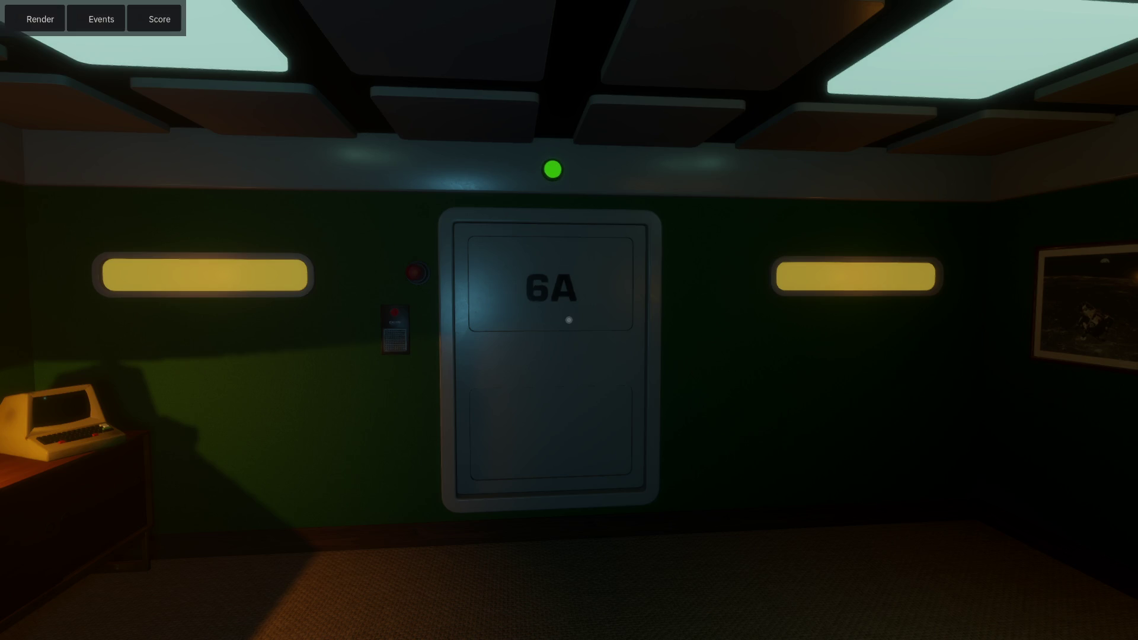
Look over the yellow-lit wall lamps, chairs and door 6A in the running game
drag(568, 321, 368, 379)
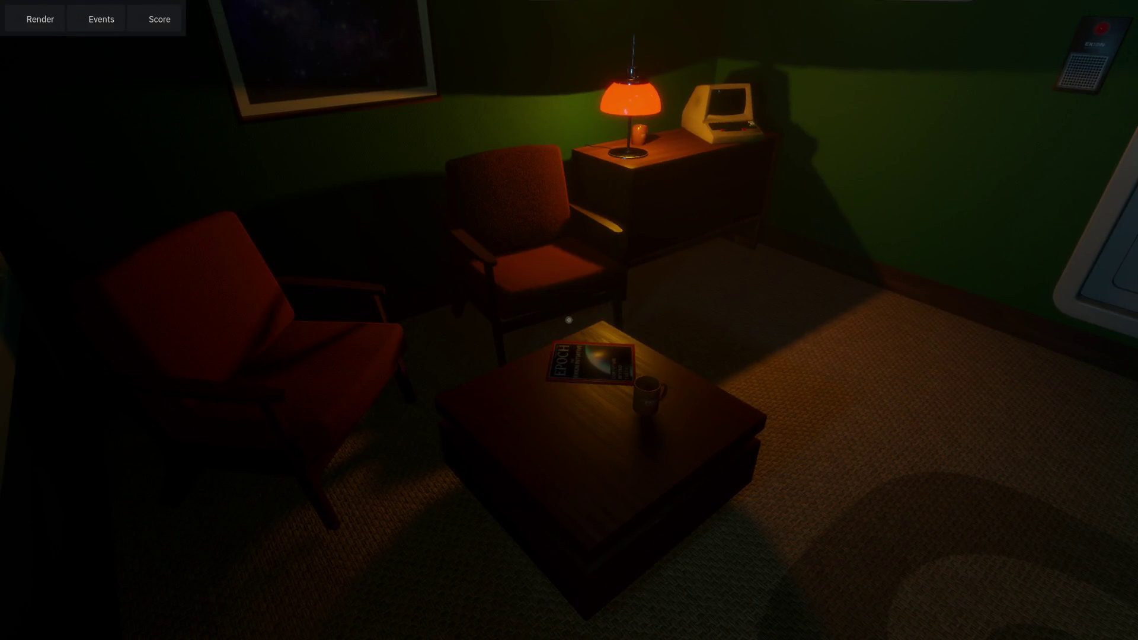
mouse_move(568, 320)
mouse_down()
mouse_move(735, 266)
mouse_move(578, 323)
mouse_move(700, 356)
mouse_move(676, 338)
mouse_move(783, 267)
mouse_move(705, 307)
mouse_move(646, 383)
mouse_move(697, 276)
mouse_move(681, 303)
mouse_up()
key(w)
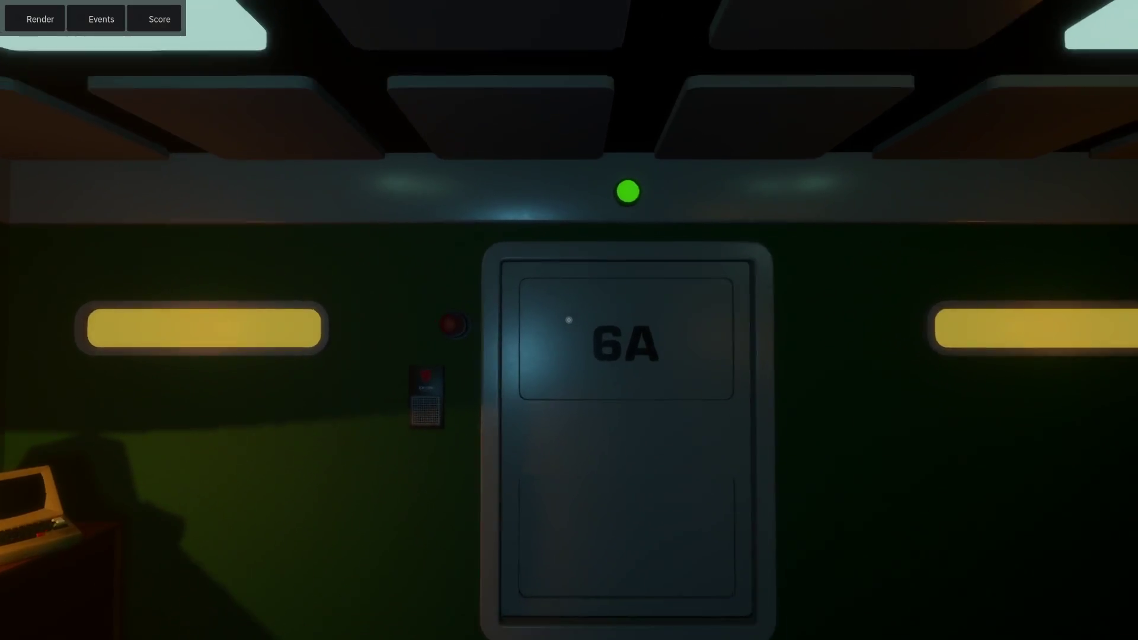
key(s)
Inspect the star window beside the lamp, then leave the game window
mouse_move(568, 320)
mouse_down()
mouse_move(278, 320)
mouse_move(290, 319)
mouse_up()
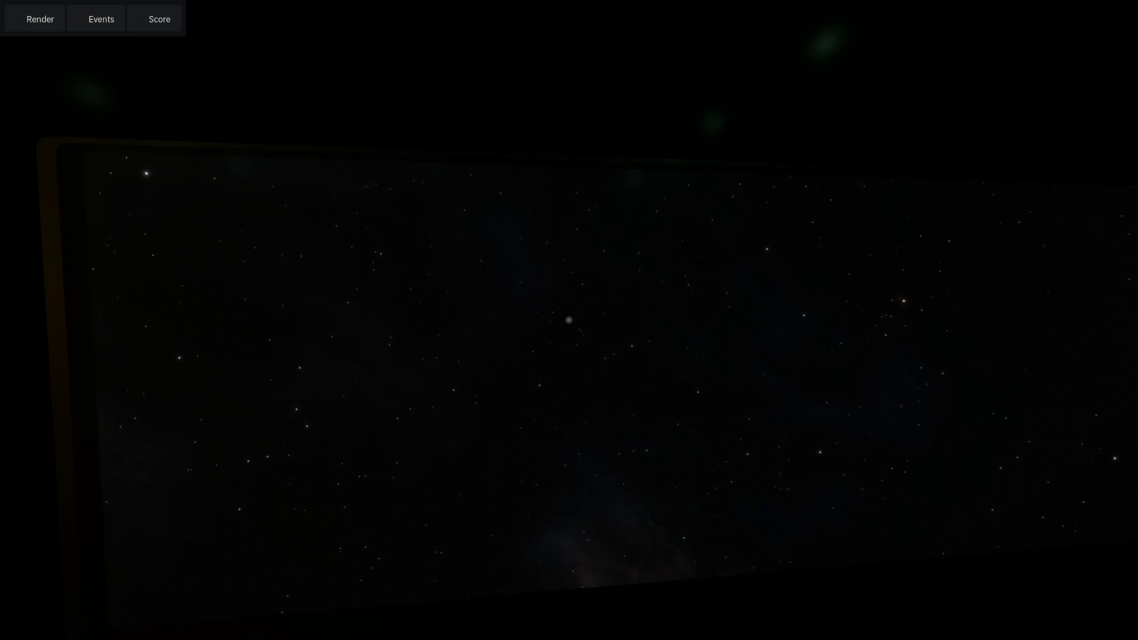
mouse_move(569, 320)
mouse_down()
mouse_move(640, 356)
mouse_move(652, 338)
mouse_move(842, 344)
mouse_move(569, 296)
mouse_move(570, 264)
mouse_up()
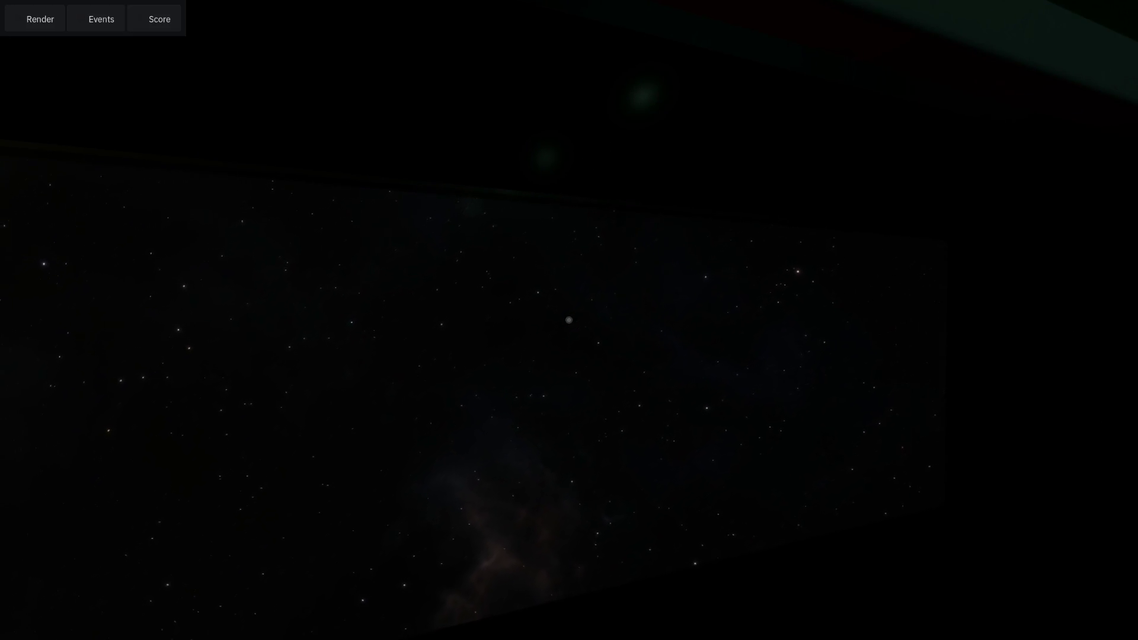
drag(569, 320, 566, 367)
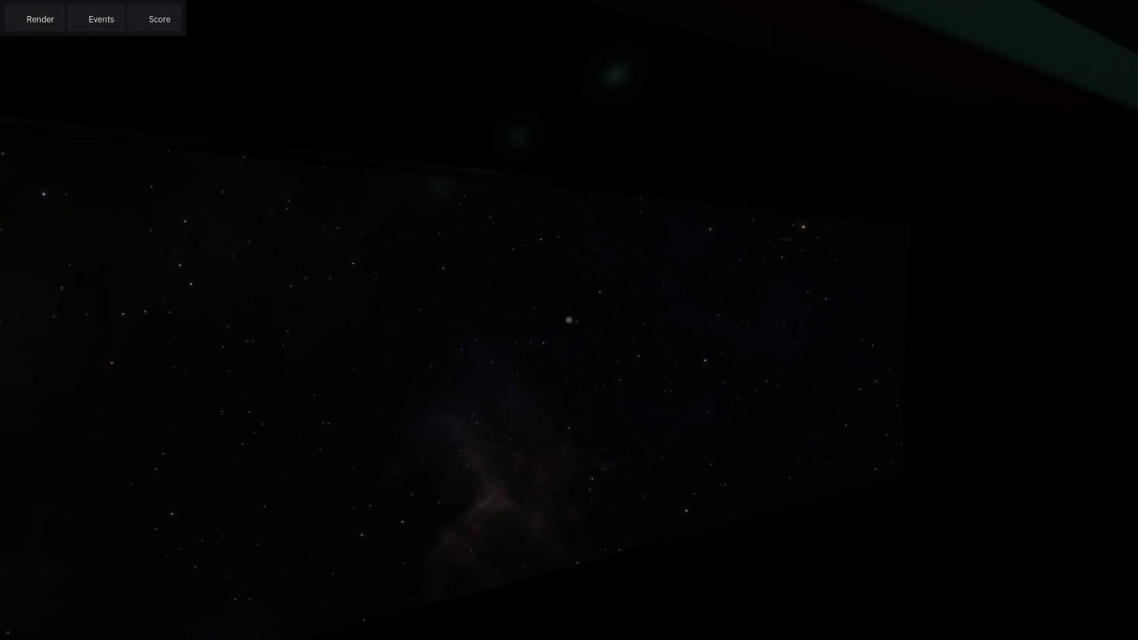
mouse_move(569, 320)
mouse_down()
mouse_move(889, 314)
mouse_move(901, 279)
mouse_move(900, 299)
mouse_move(489, 325)
mouse_move(404, 346)
mouse_move(423, 356)
mouse_move(448, 332)
mouse_move(707, 341)
mouse_up()
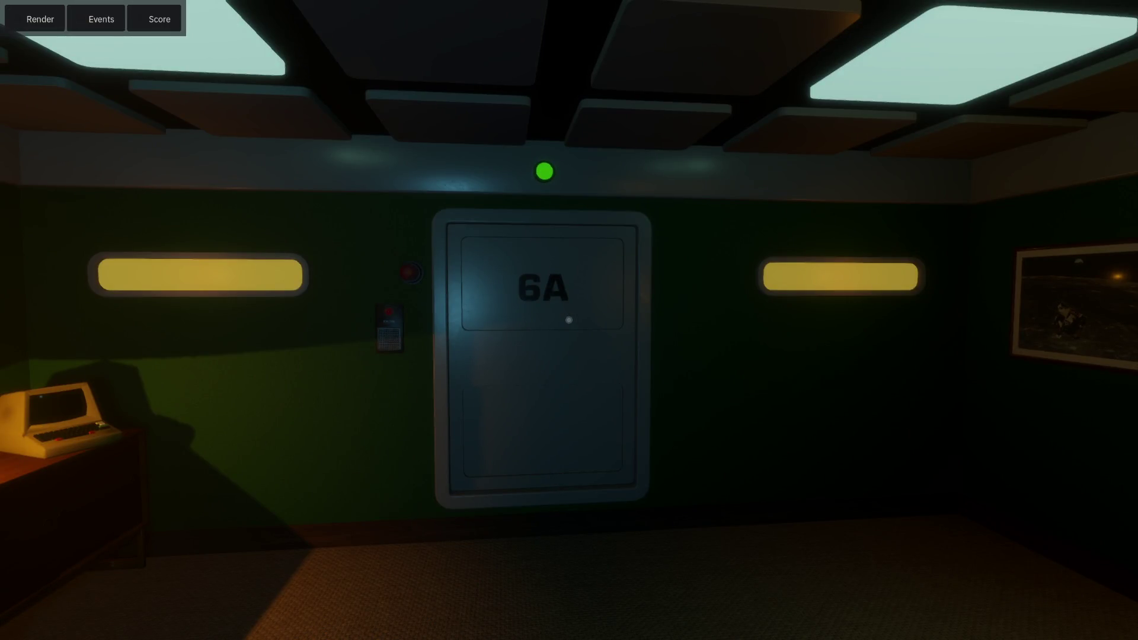
mouse_move(569, 320)
mouse_down()
mouse_move(71, 332)
mouse_move(24, 308)
mouse_move(770, 332)
mouse_move(699, 355)
mouse_move(860, 337)
mouse_move(924, 315)
mouse_up()
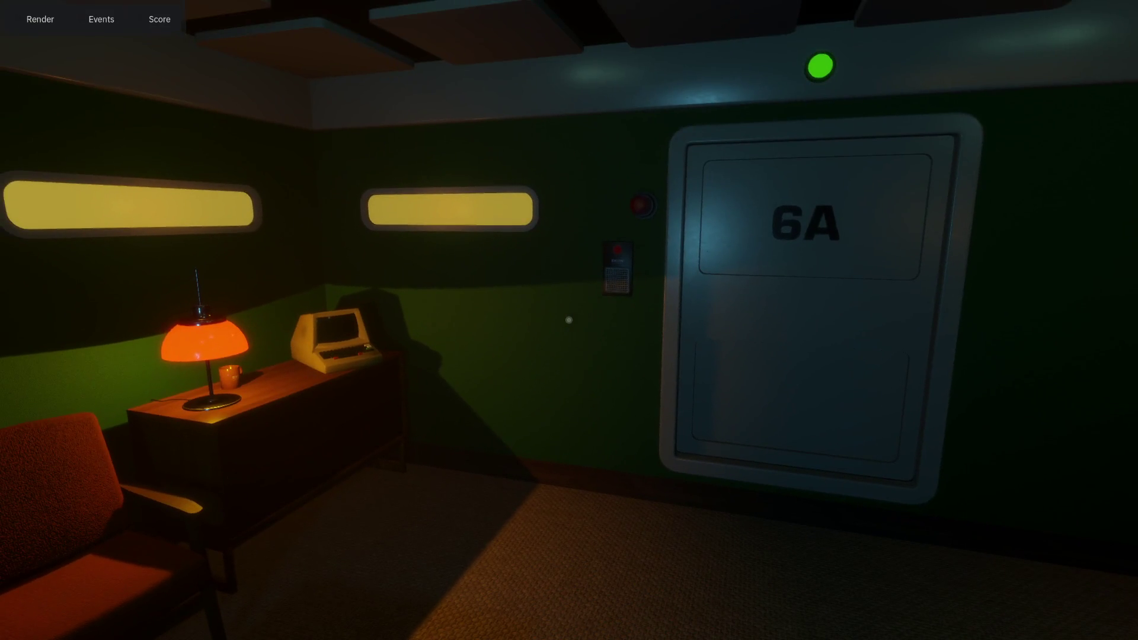
key(alt+Tab)
key(alt+Tab)
key(Tab)
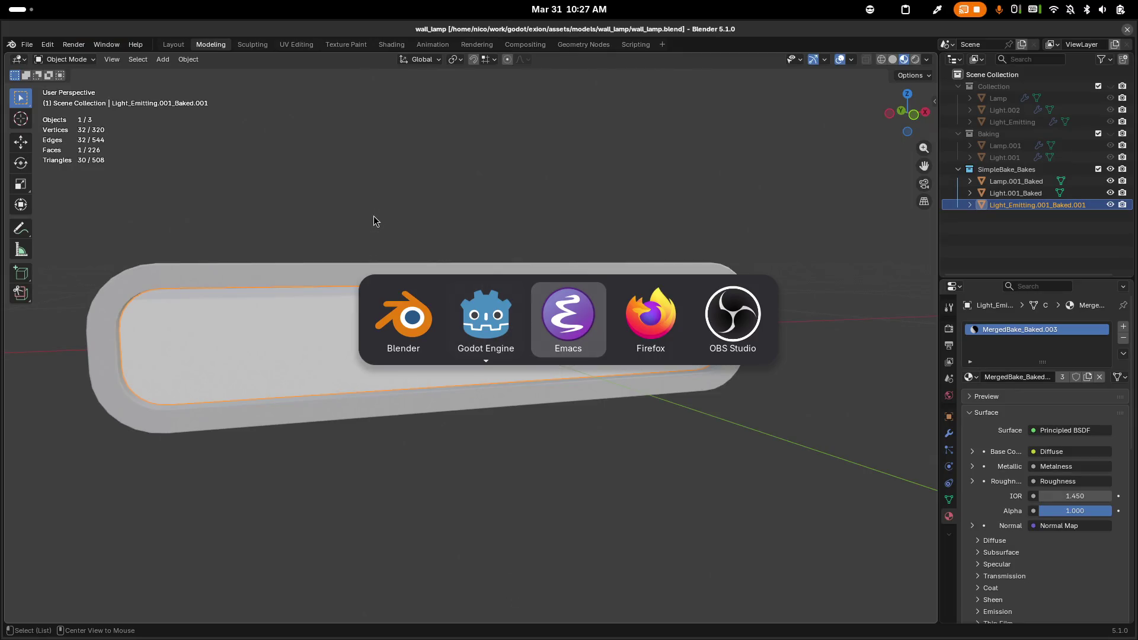
Back in the editor, open the Cabin6D scene and frame the Speaker node
key(alt+shift+Tab)
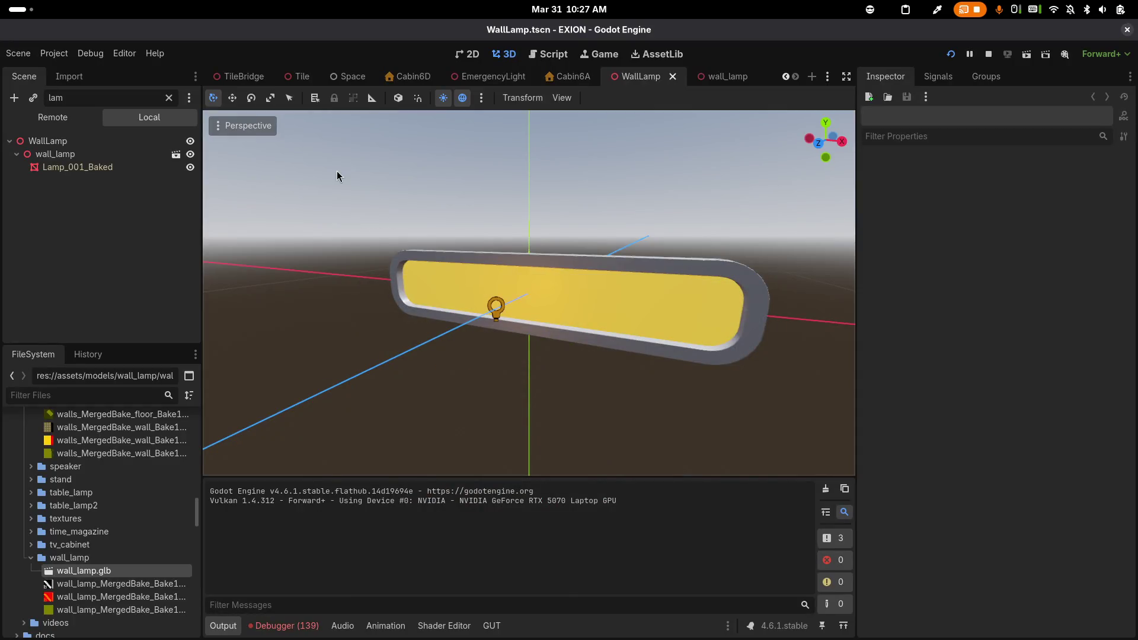
click(396, 80)
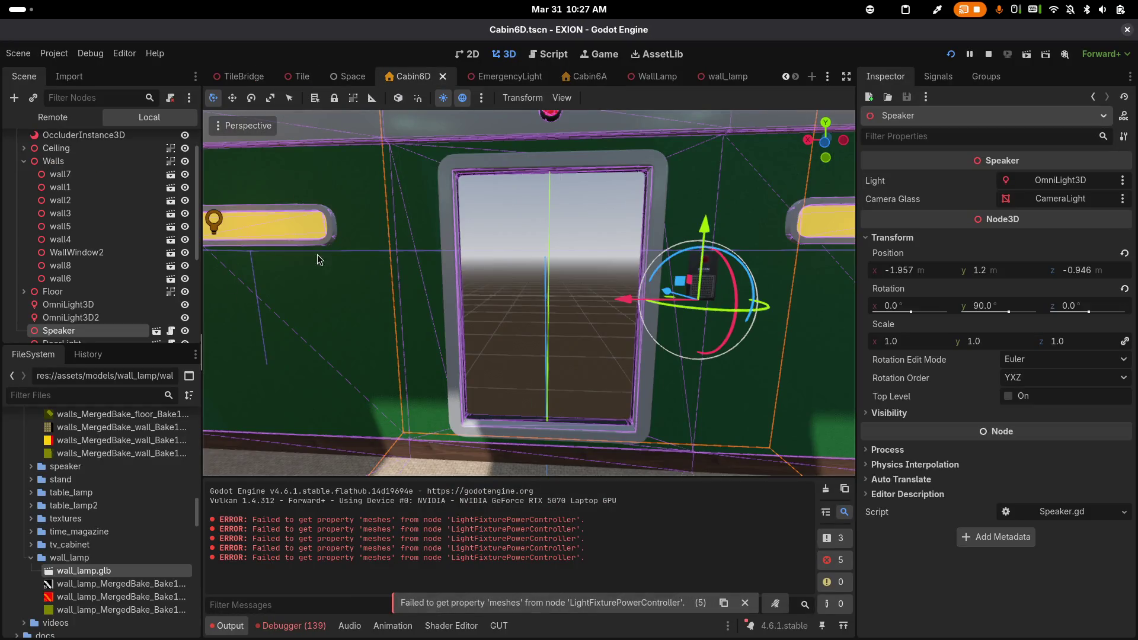
key(f)
scroll(389, 243, down, 5)
scroll(385, 325, up, 4)
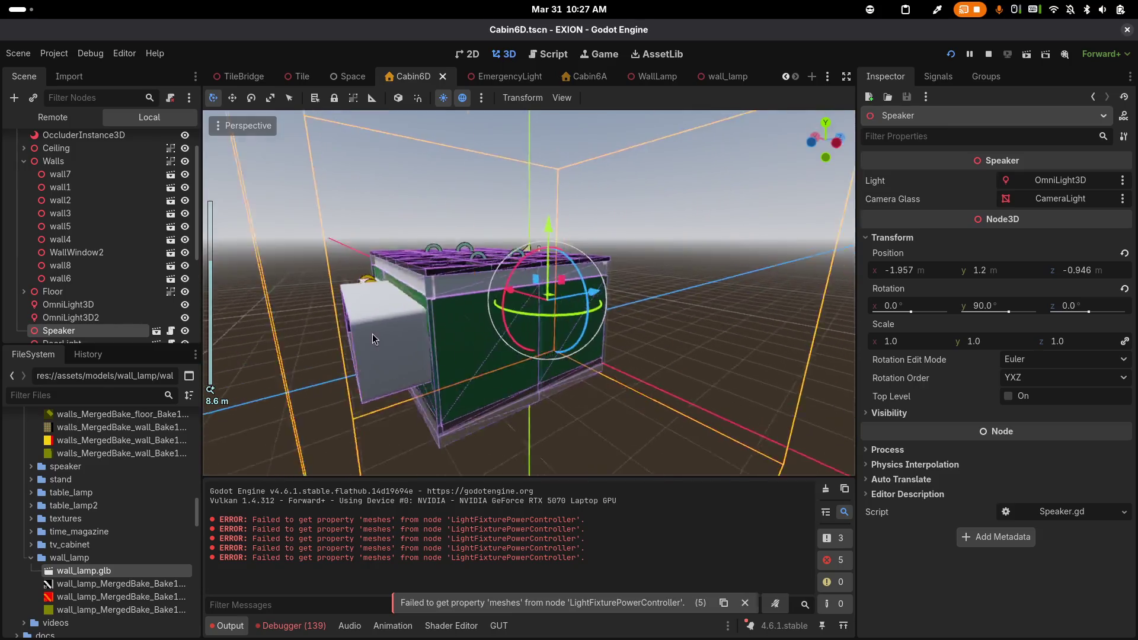
scroll(398, 347, up, 3)
scroll(437, 316, down, 2)
scroll(121, 261, down, 4)
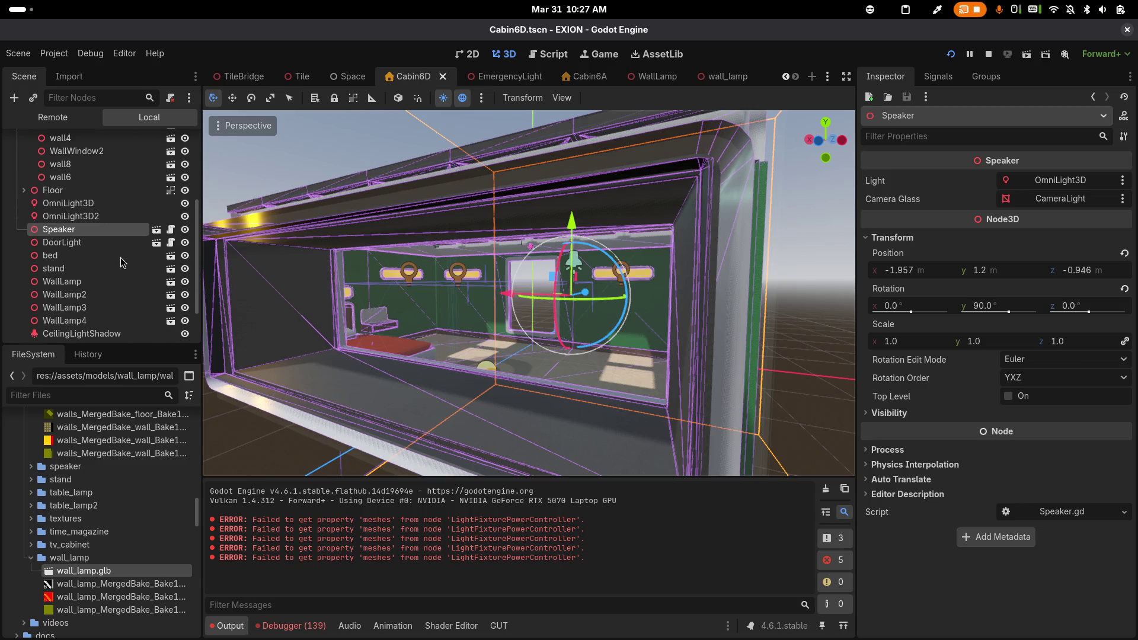
Hide and re-show OmniLight3D to compare lighting, then select StarsLight
click(185, 203)
click(185, 204)
scroll(169, 255, down, 2)
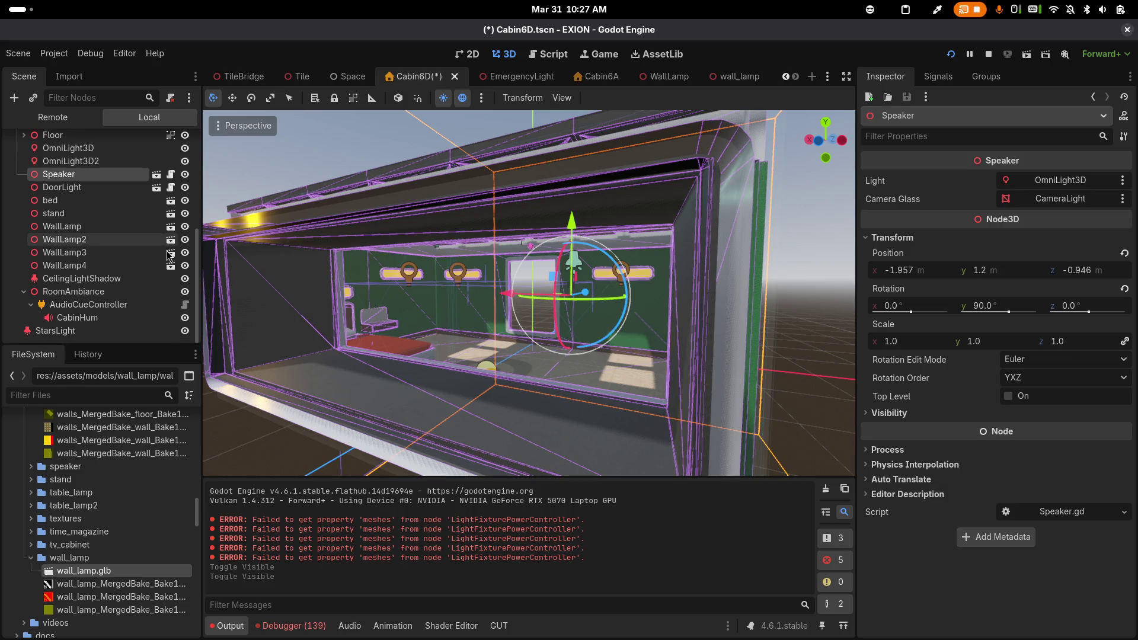
click(127, 331)
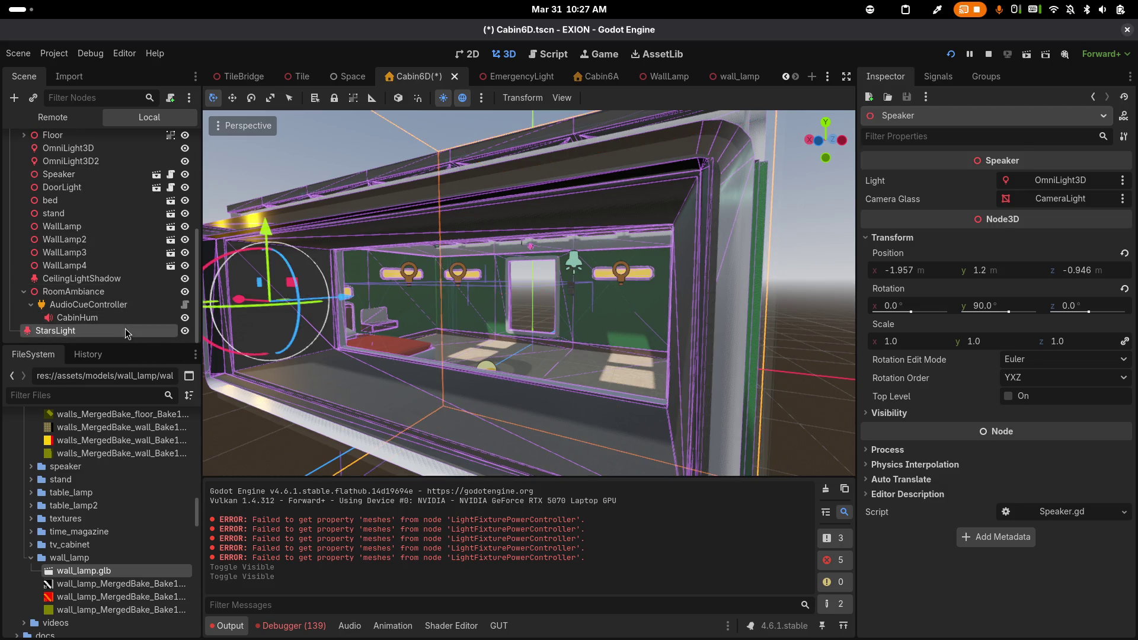
Test-run the game, then toggle StarsLight's visibility and run it again
key(F5)
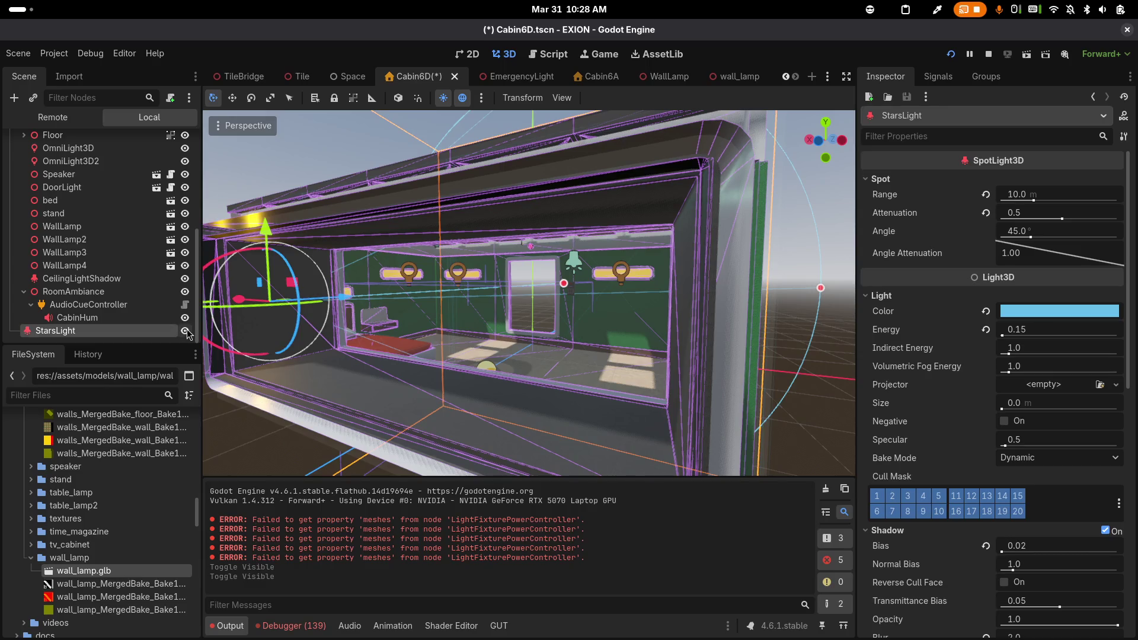
mouse_move(569, 320)
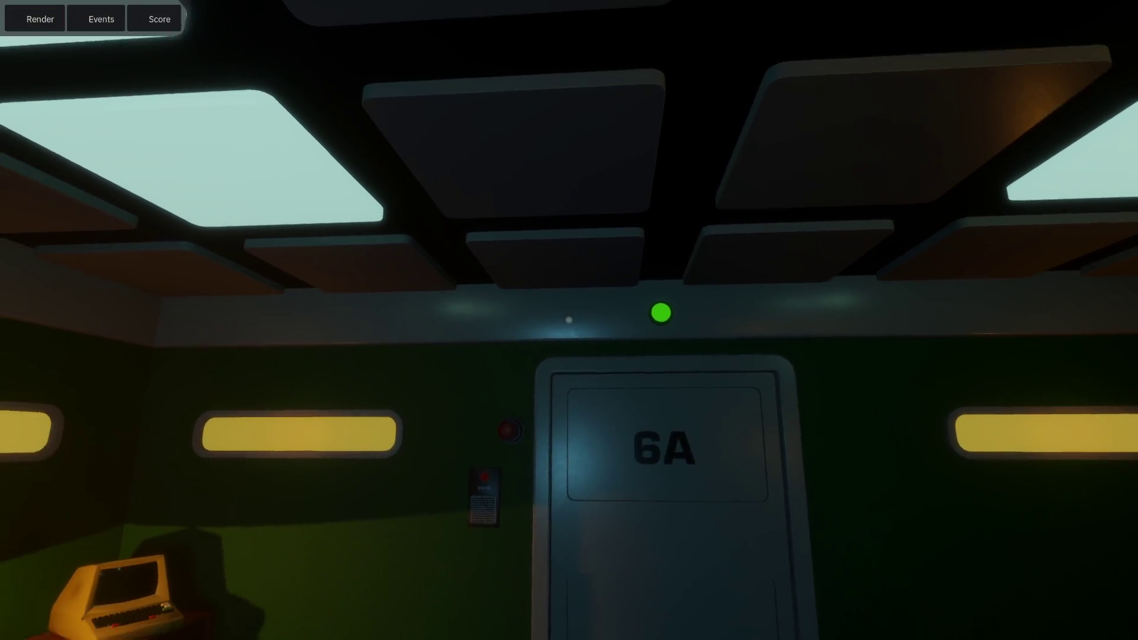
key(F8)
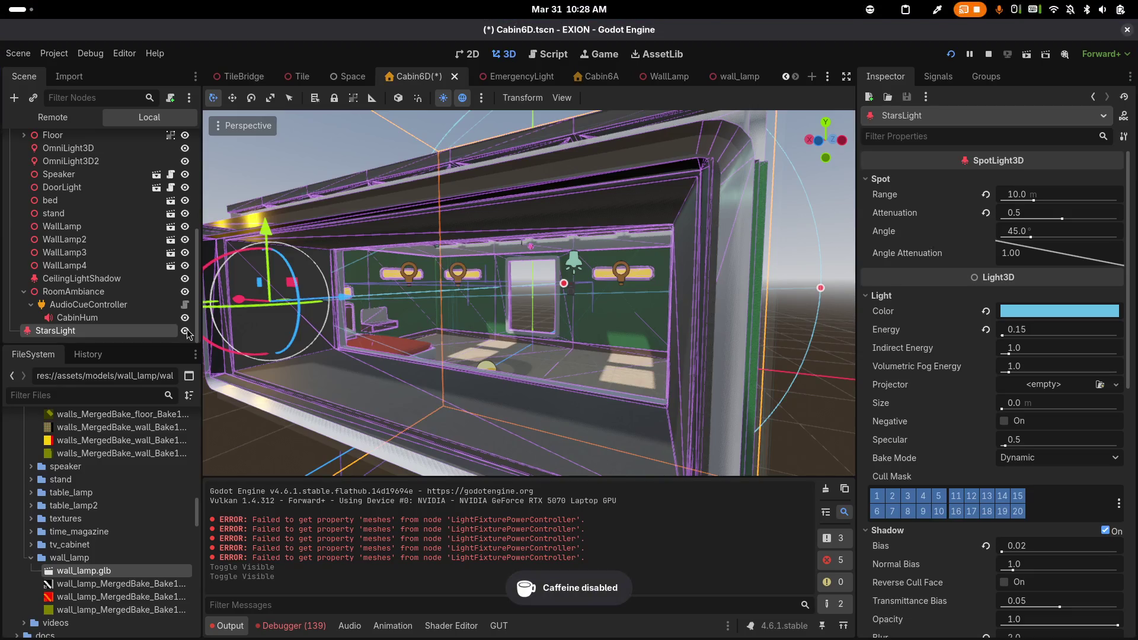
click(184, 331)
key(F5)
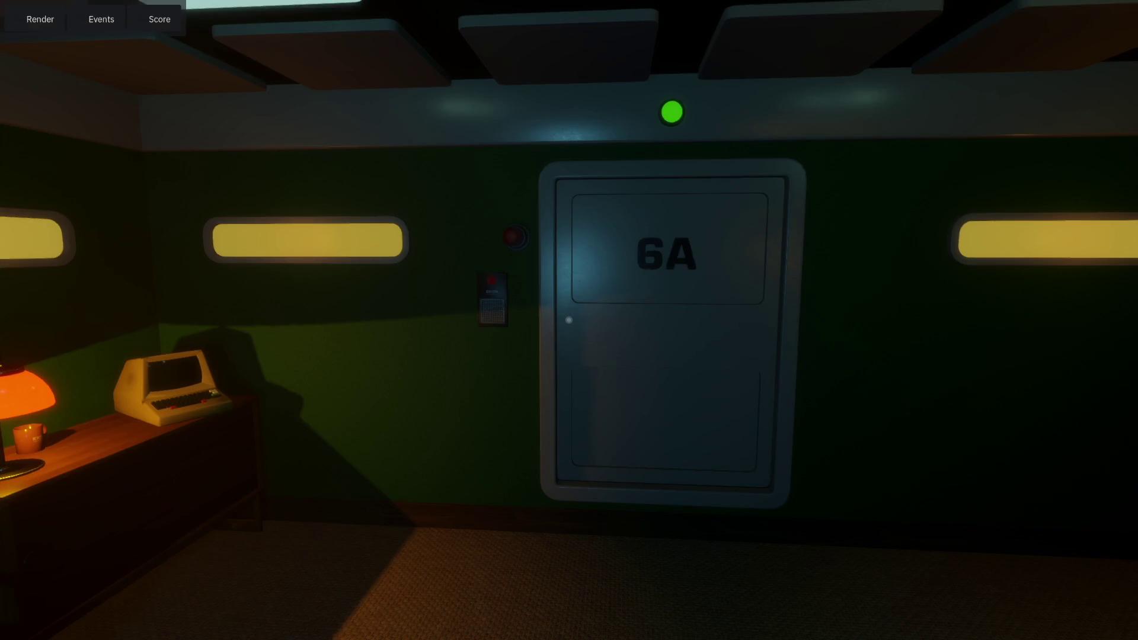
key(F8)
Keep toggling StarsLight's visibility between test runs, ending with the game relaunched
click(185, 331)
key(F5)
key(F8)
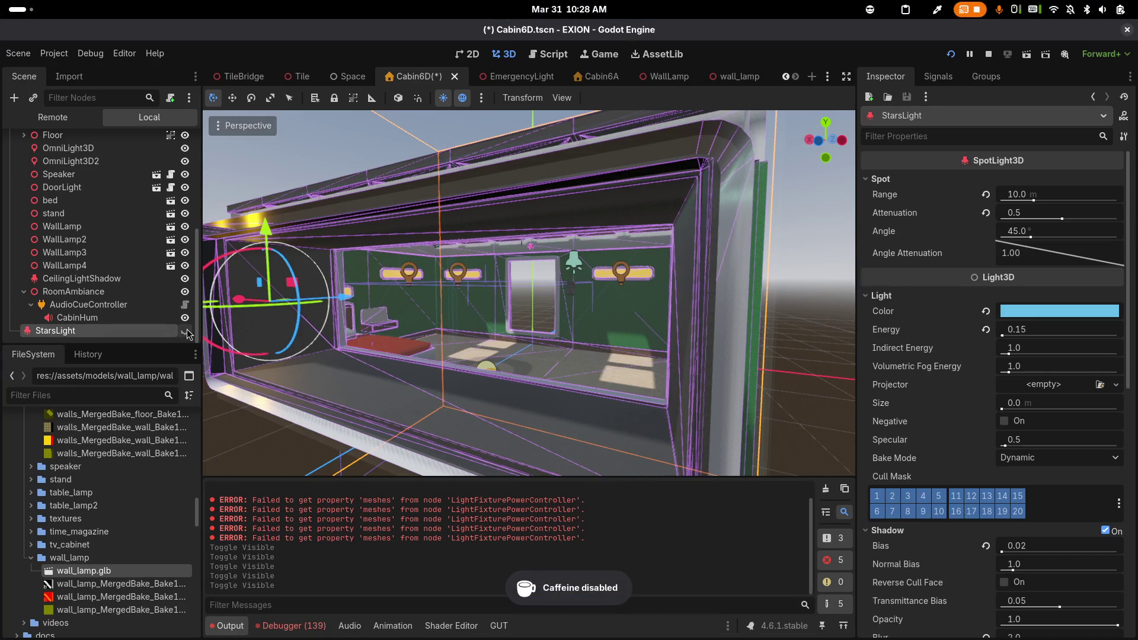
key(F5)
key(F8)
click(185, 331)
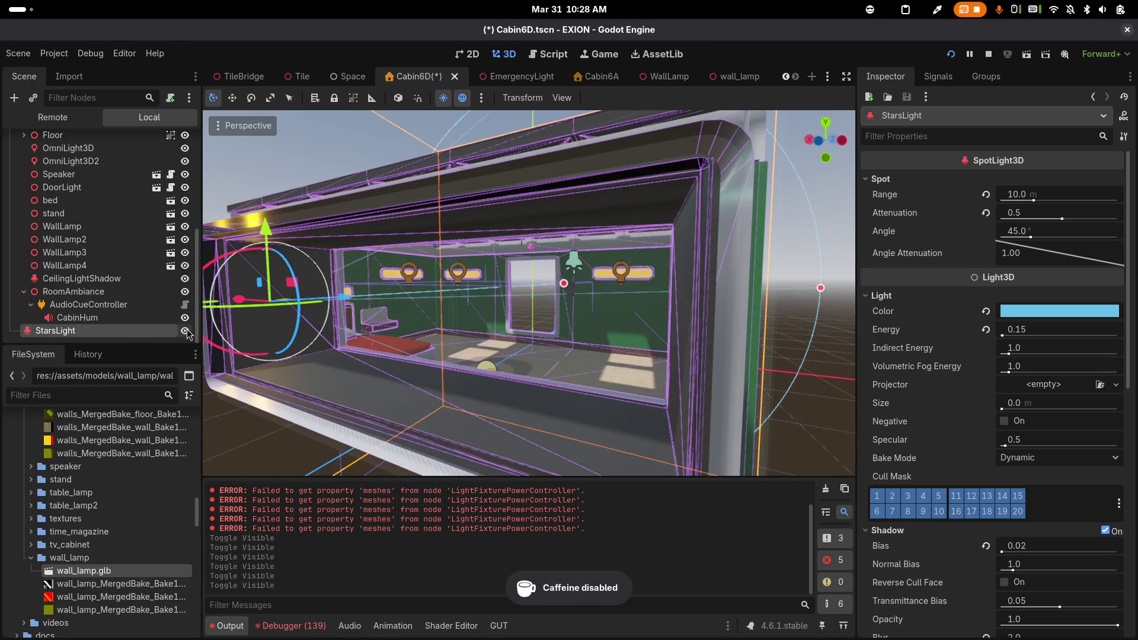
key(F5)
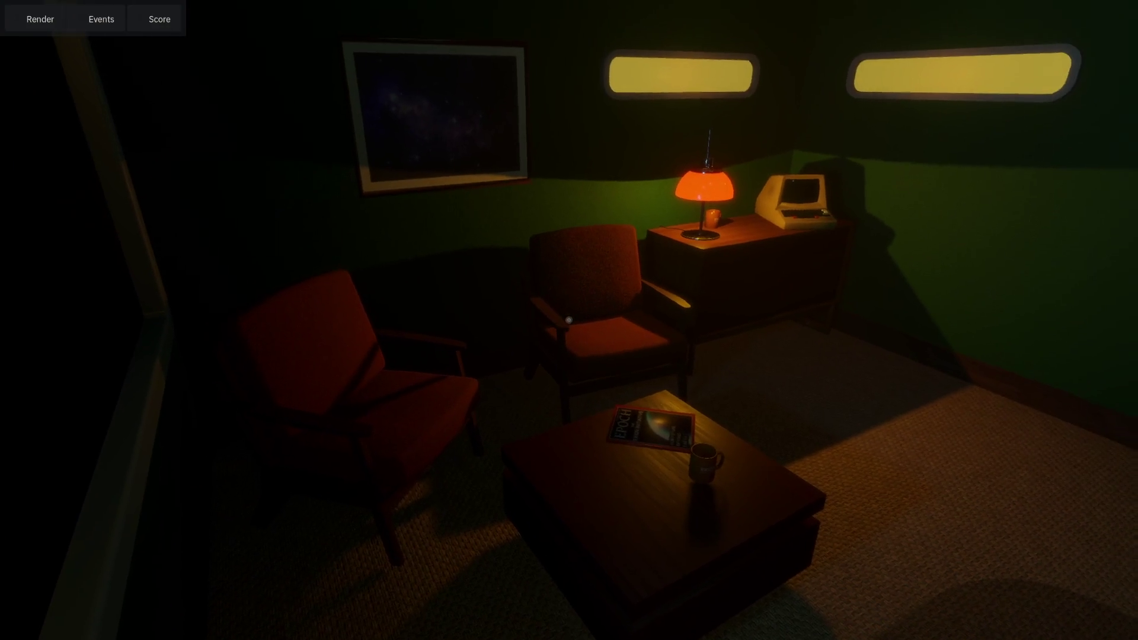
Walk up to the lamp desk and door 6A, view the starfield window, then stop the game
key(w)
key(s)
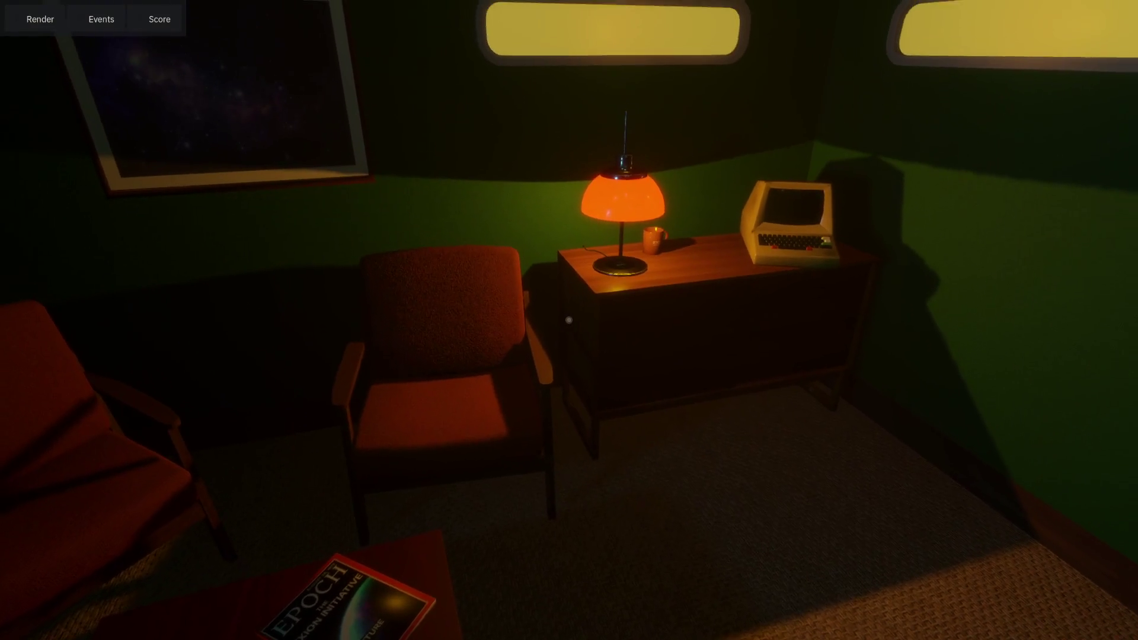
key(w)
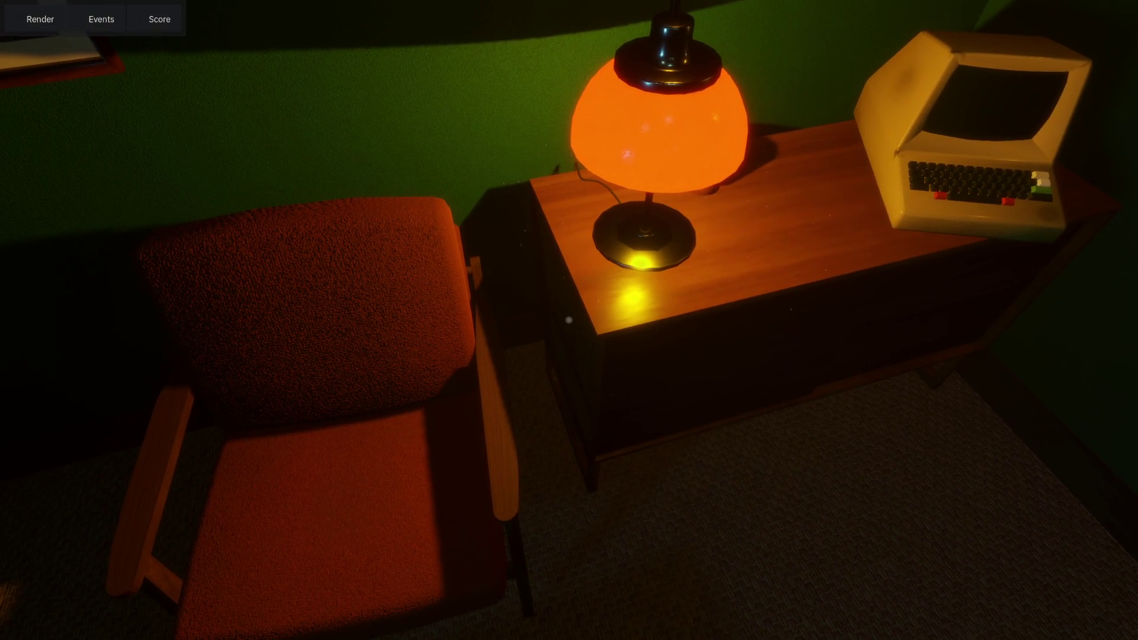
key(s)
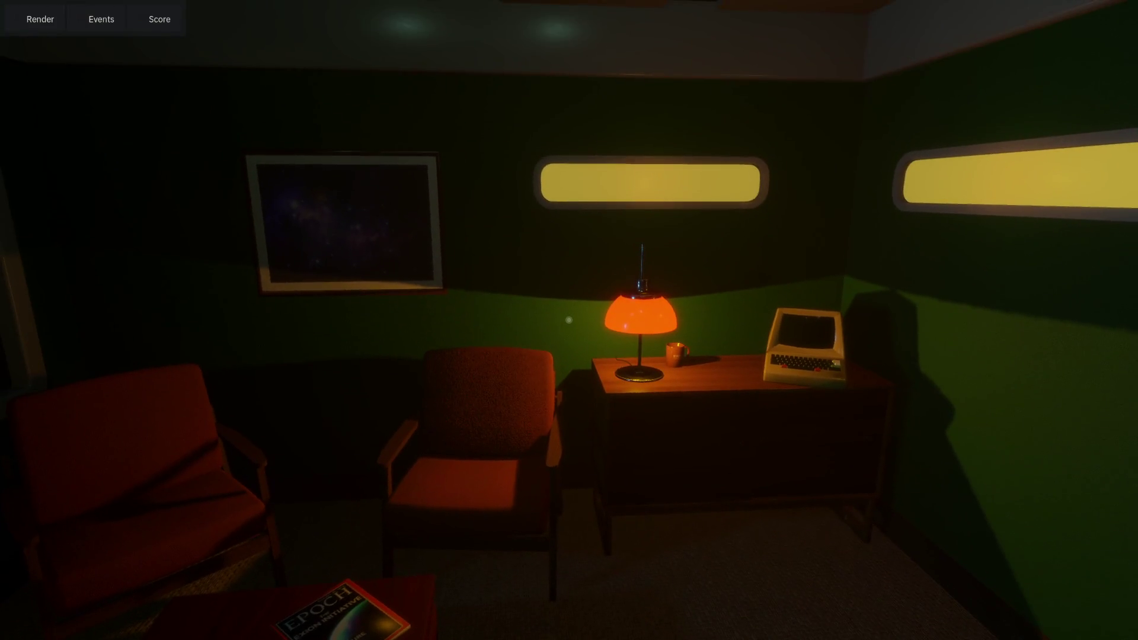
drag(568, 320, 568, 320)
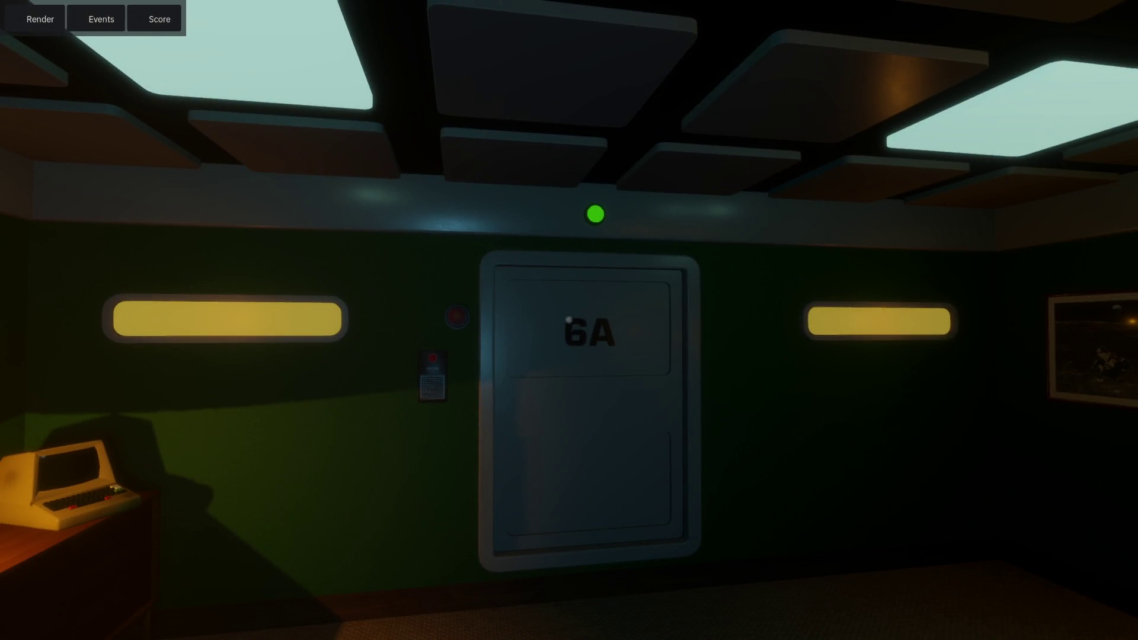
drag(568, 320, 568, 320)
key(w)
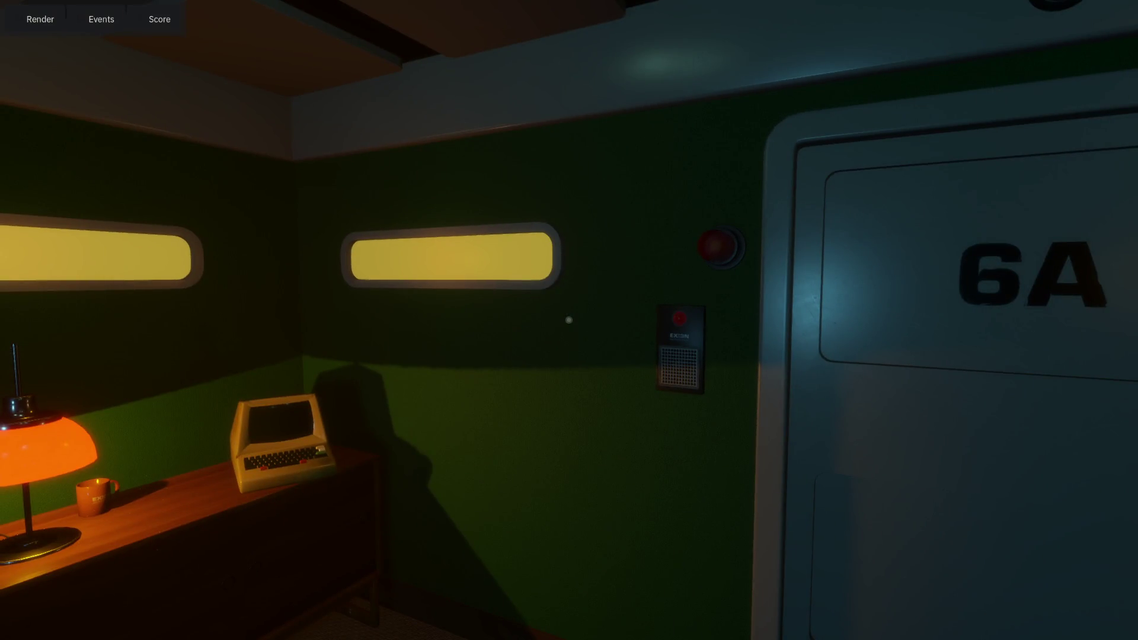
key(Escape)
key(alt+Tab)
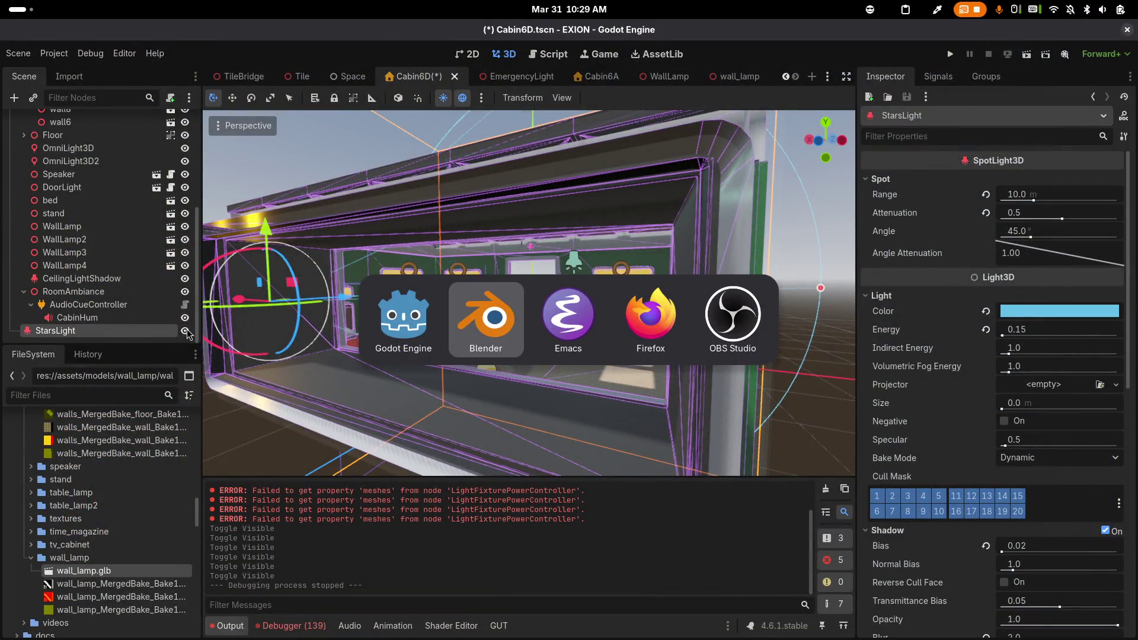
Save the Cabin6D scene, then switch to the Cabin6A scene tab
key(alt+shift+Tab)
key(ctrl+s)
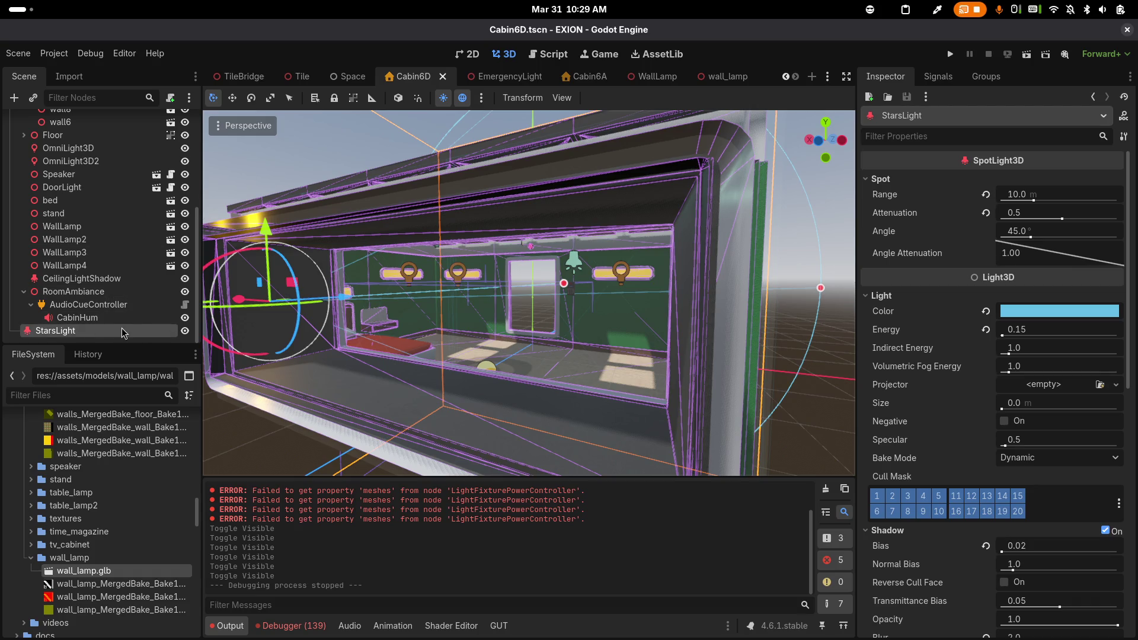
scroll(125, 332, up, 5)
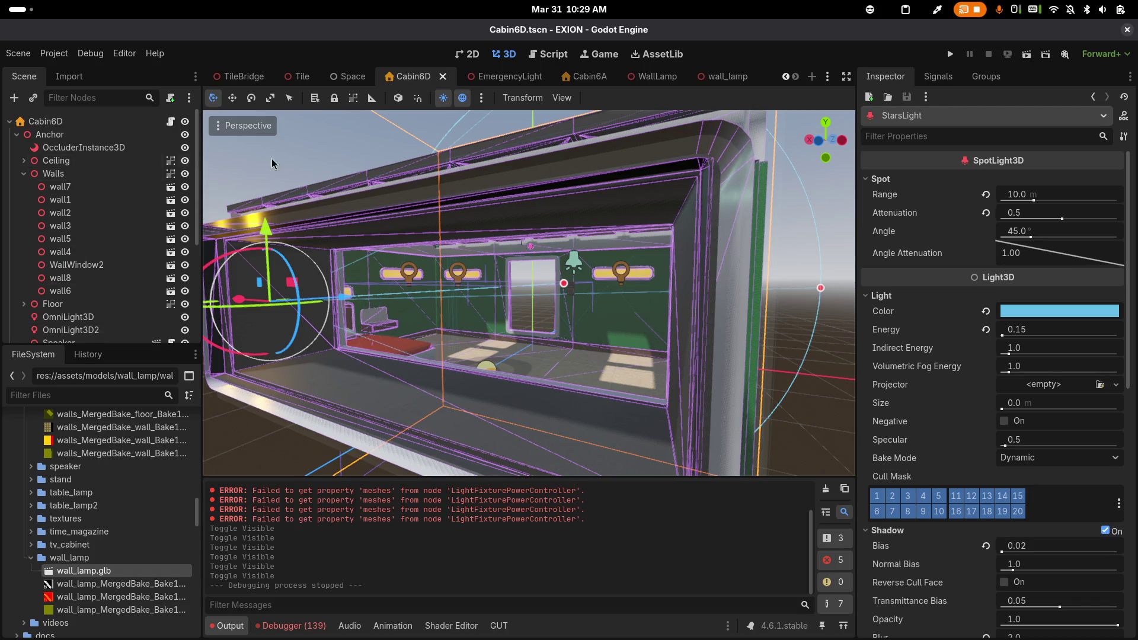
scroll(530, 267, down, 6)
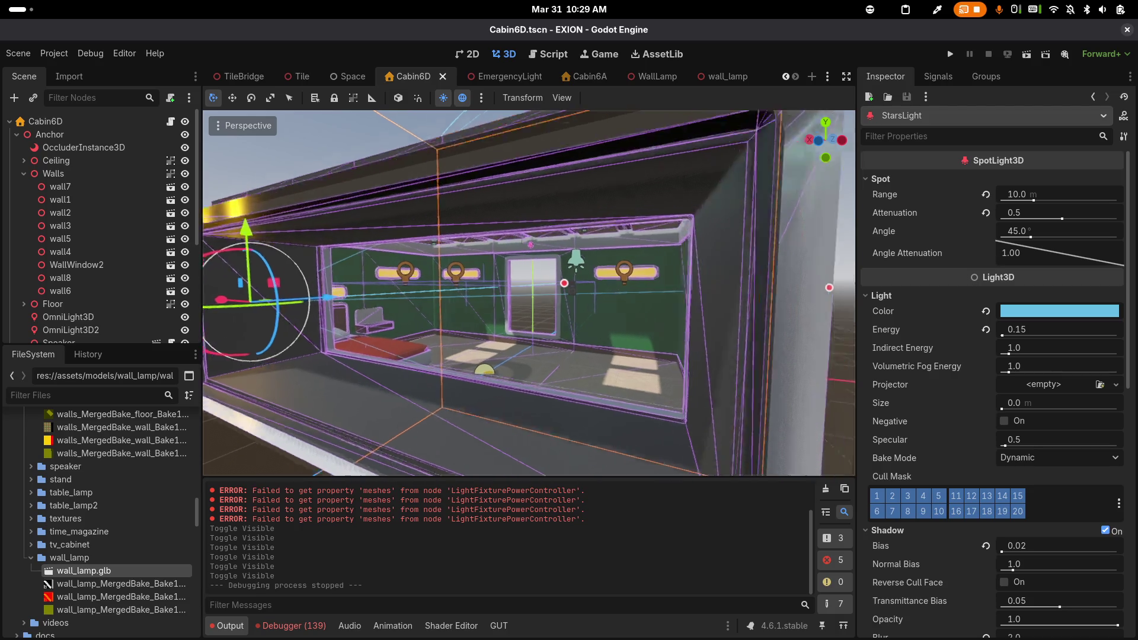
scroll(498, 252, down, 5)
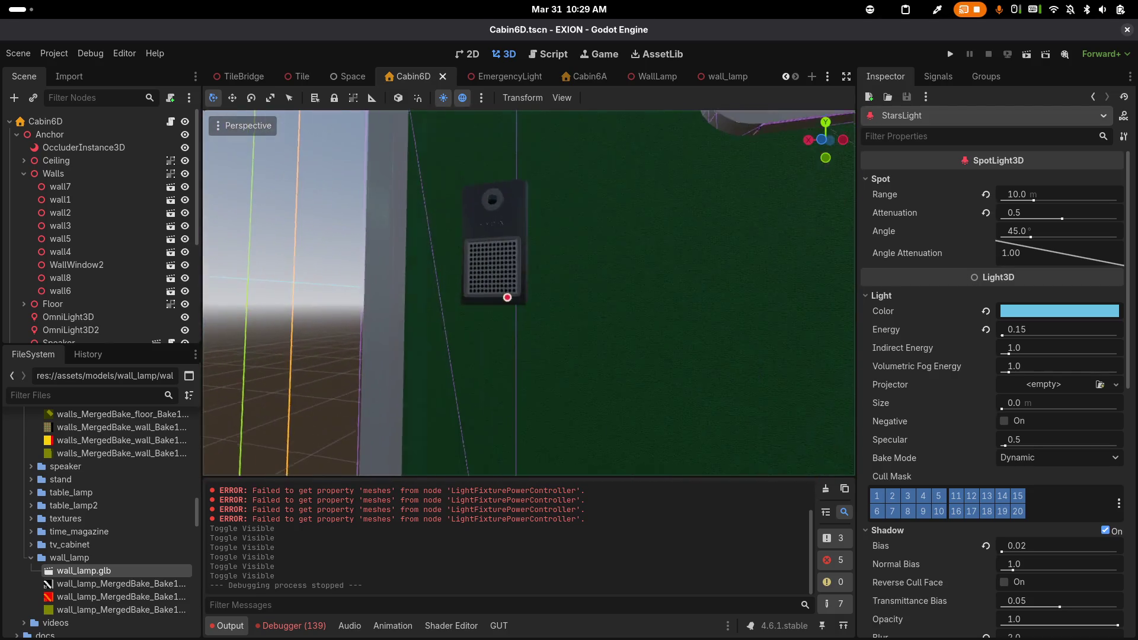
scroll(510, 273, up, 5)
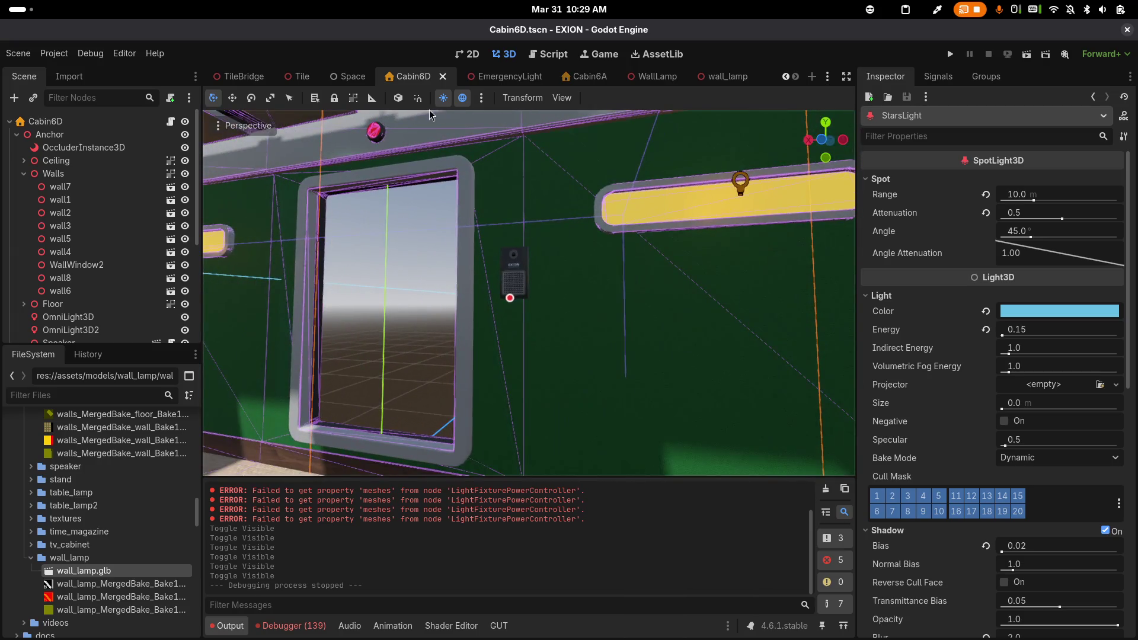
click(610, 82)
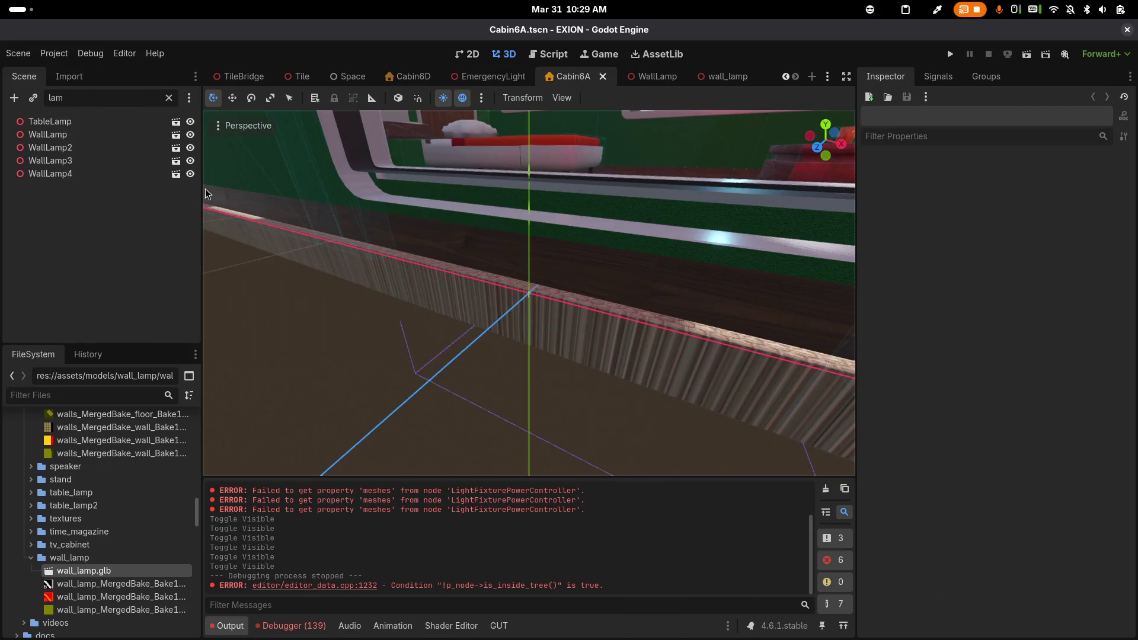
Clear the scene filter, delete the EmergencyLight node from Cabin6A, and run the game
click(168, 98)
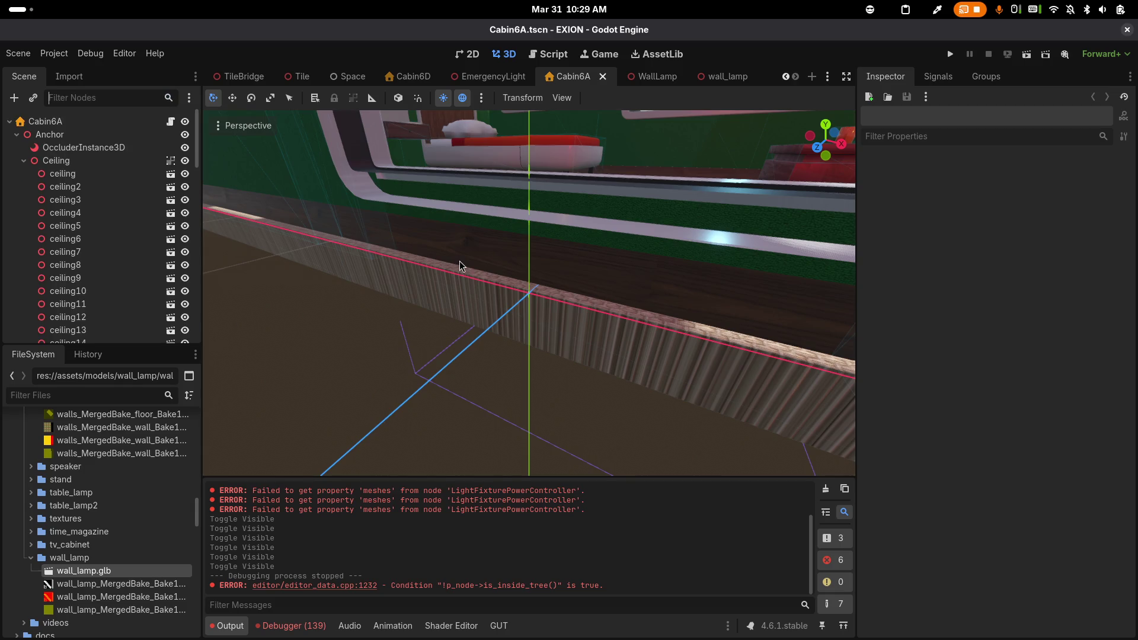
scroll(399, 259, down, 6)
scroll(398, 260, up, 6)
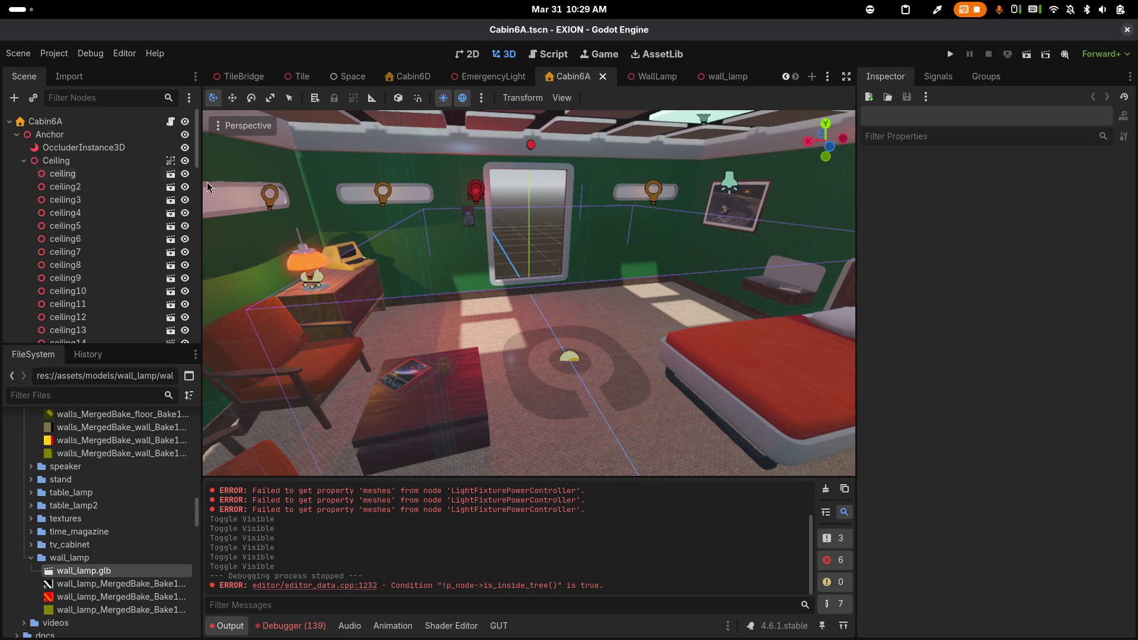
scroll(127, 216, down, 15)
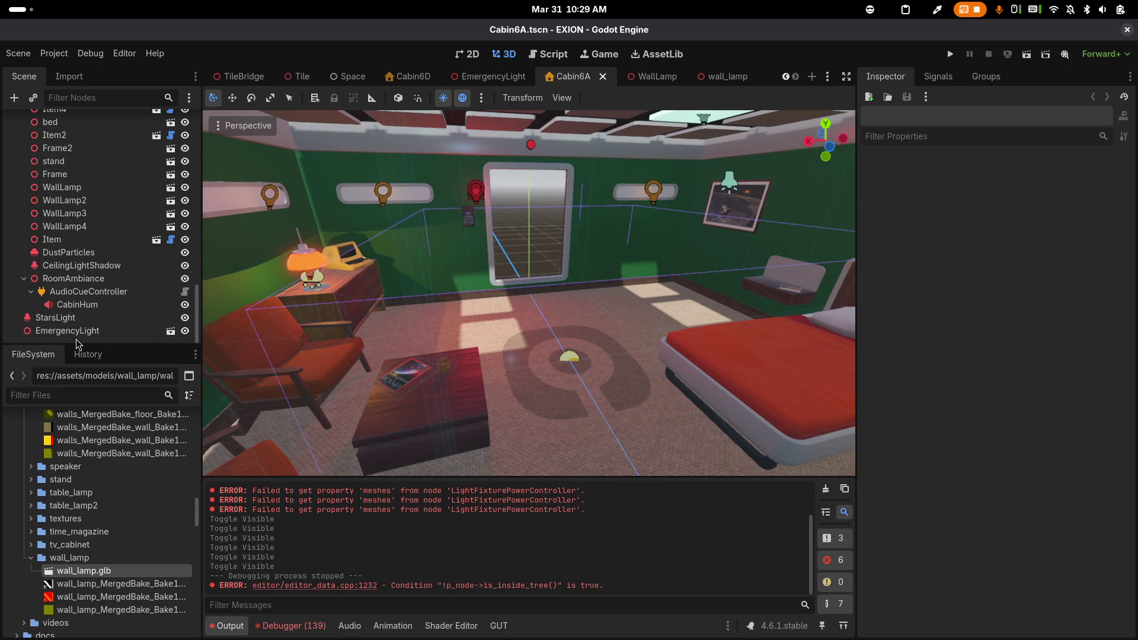
click(80, 331)
key(Delete)
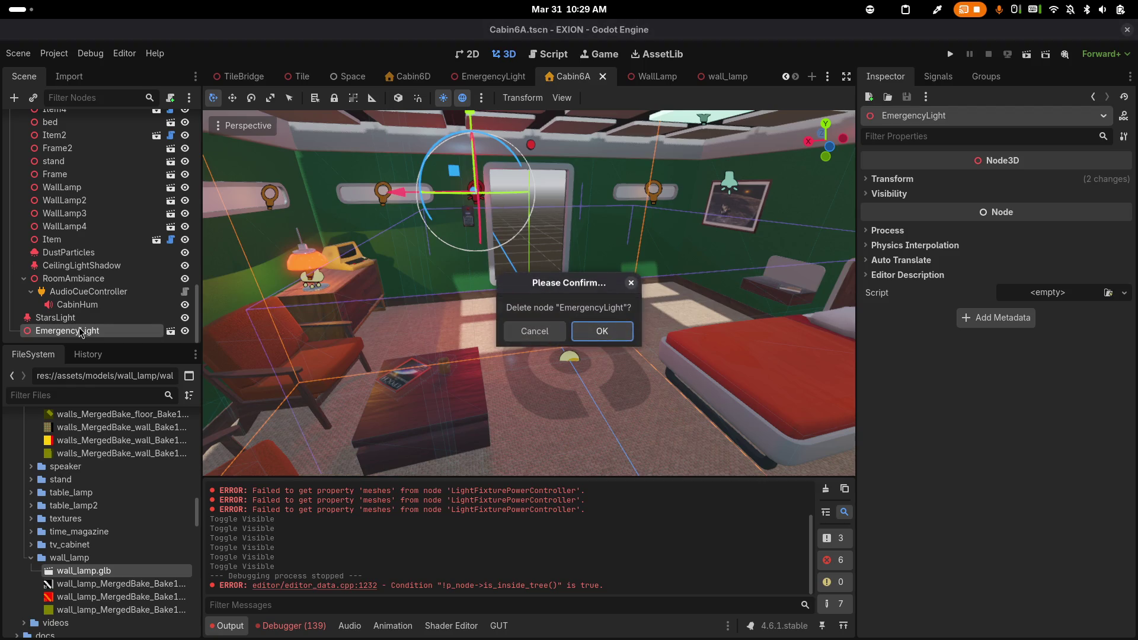
key(Return)
key(F5)
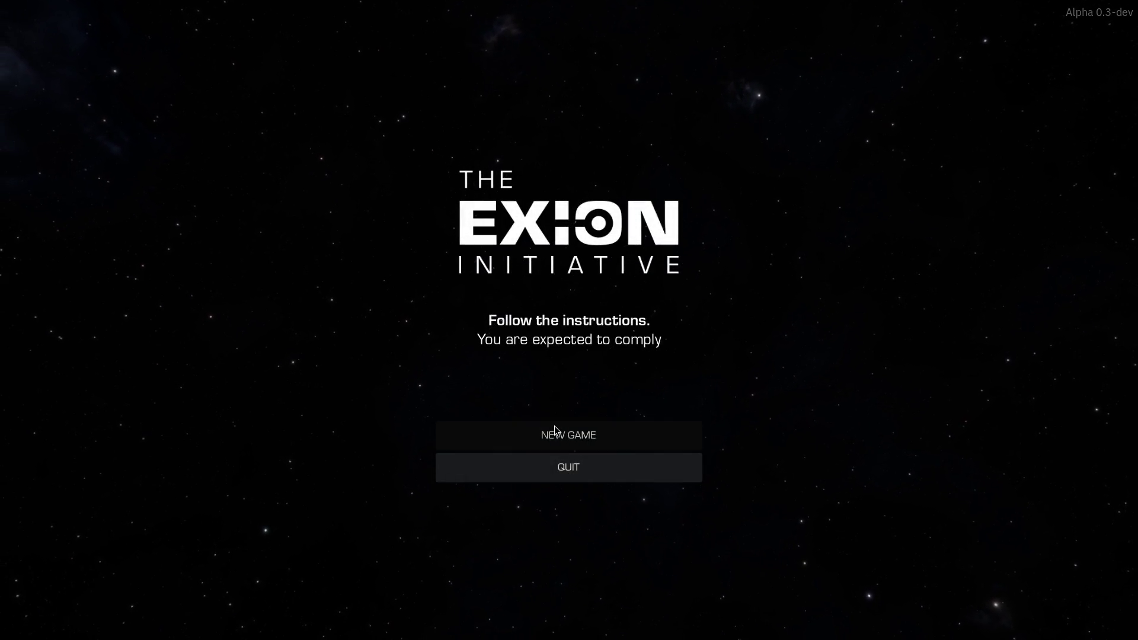
Start a New Game, then stop and relaunch the current scene several times with F8/F6
click(556, 427)
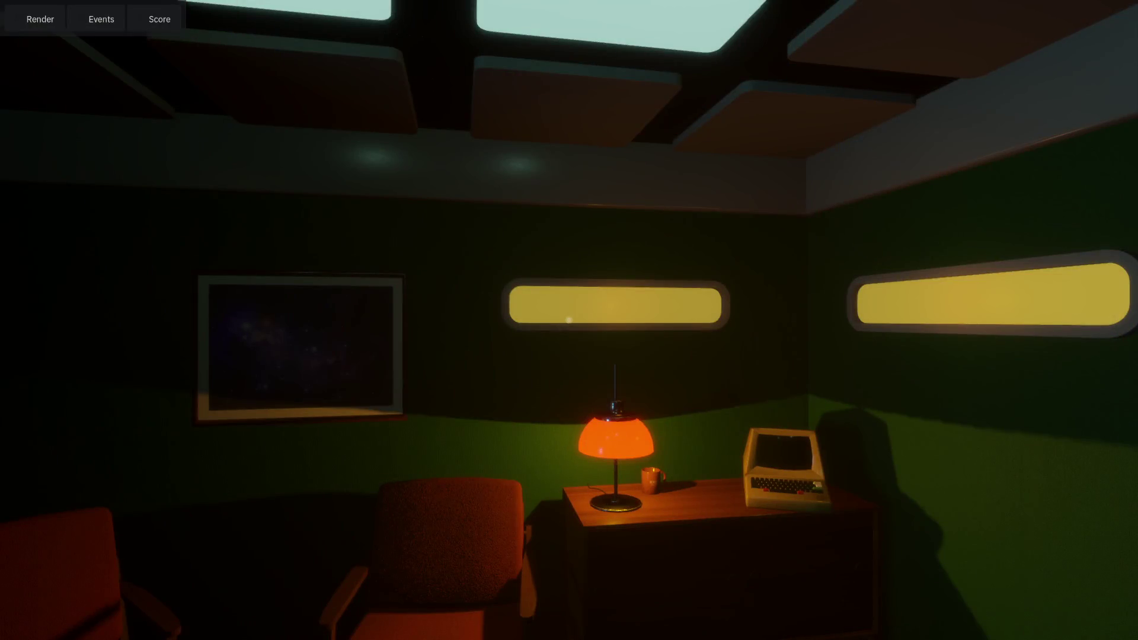
mouse_move(569, 320)
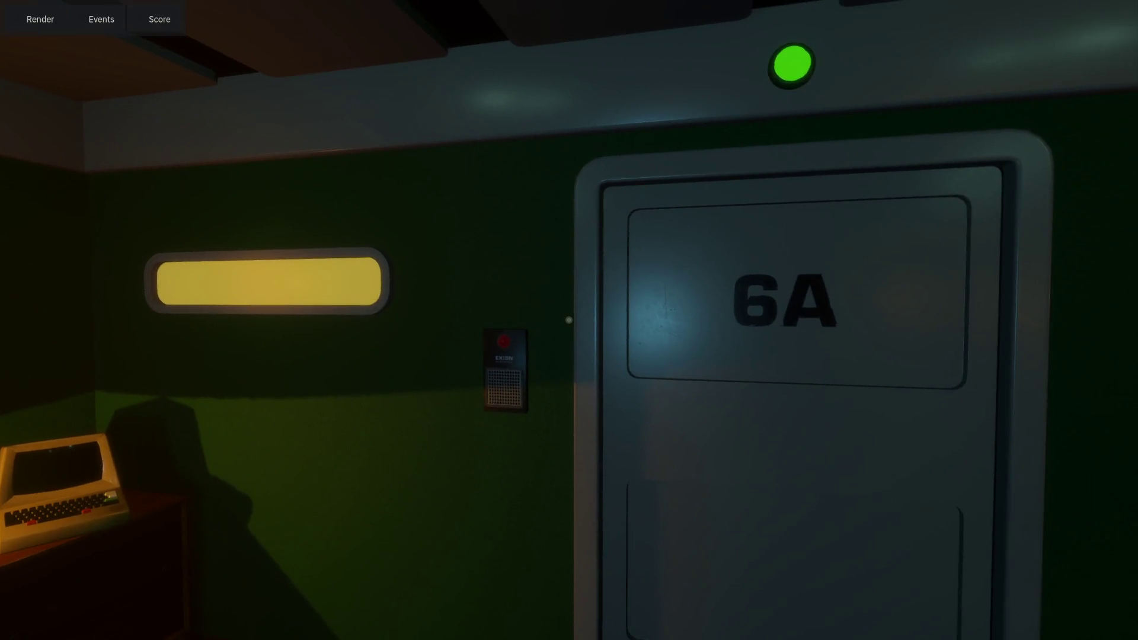
key(F8)
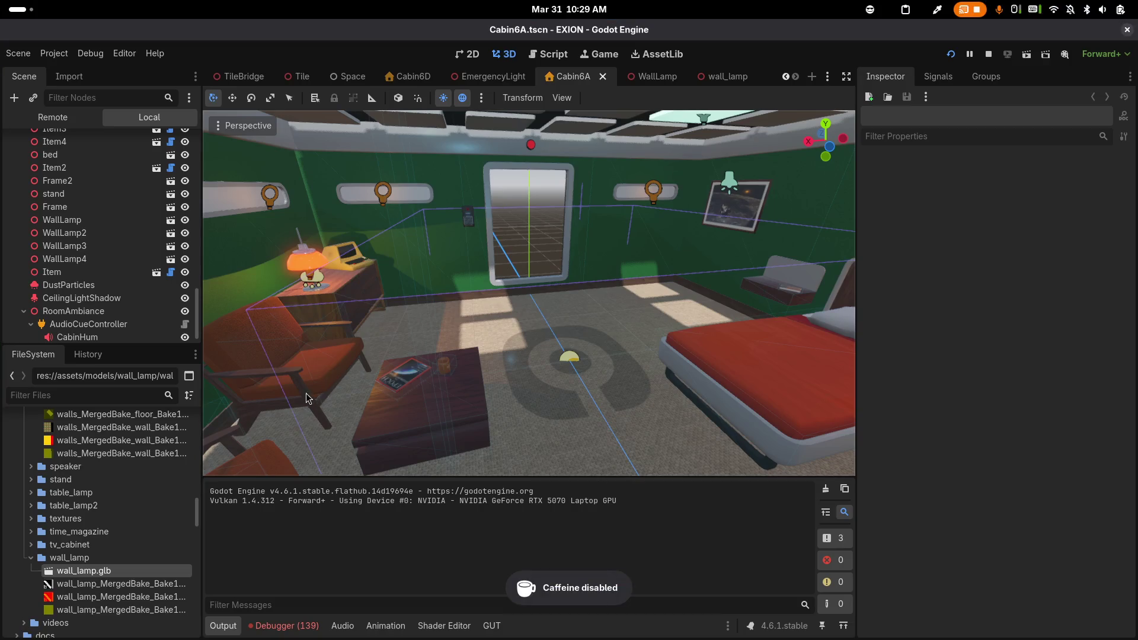
key(F6)
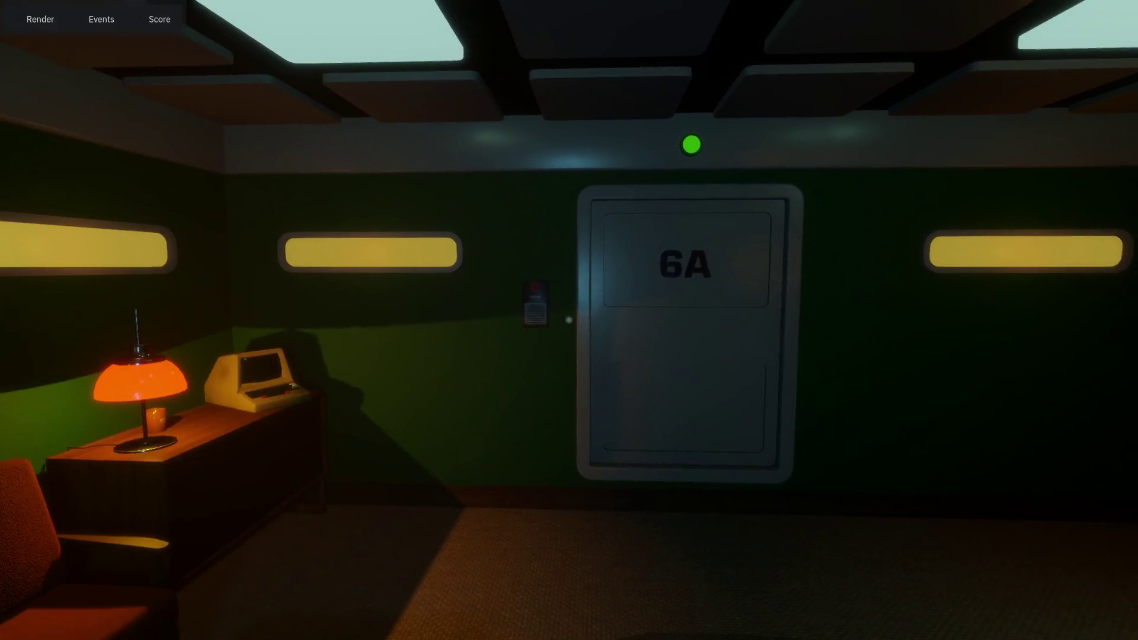
key(F8)
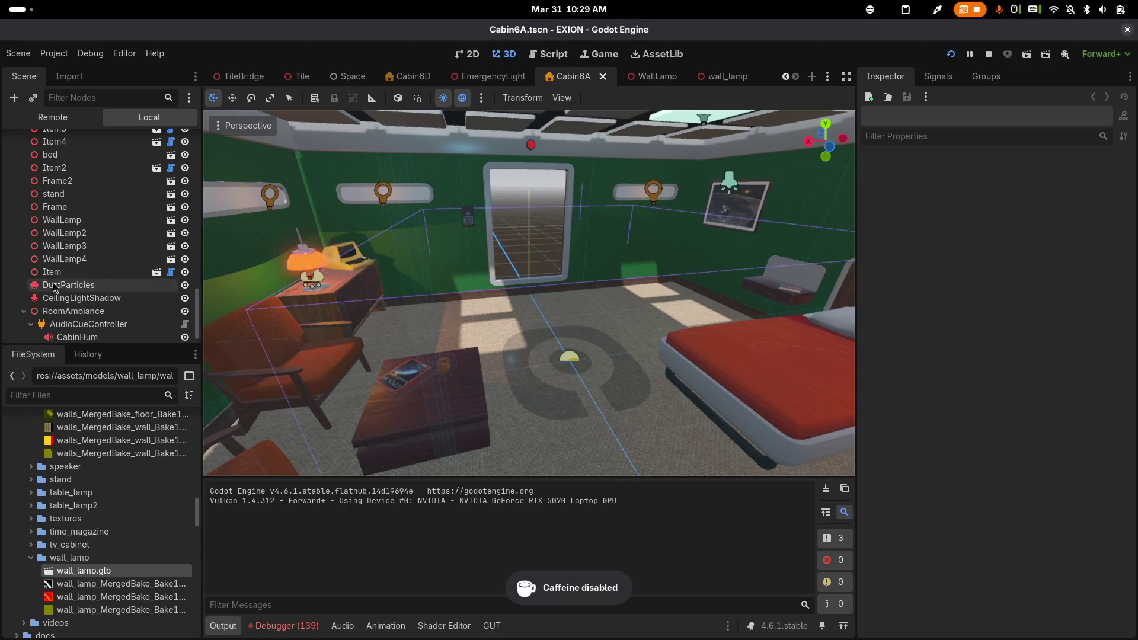
scroll(118, 296, down, 1)
key(F6)
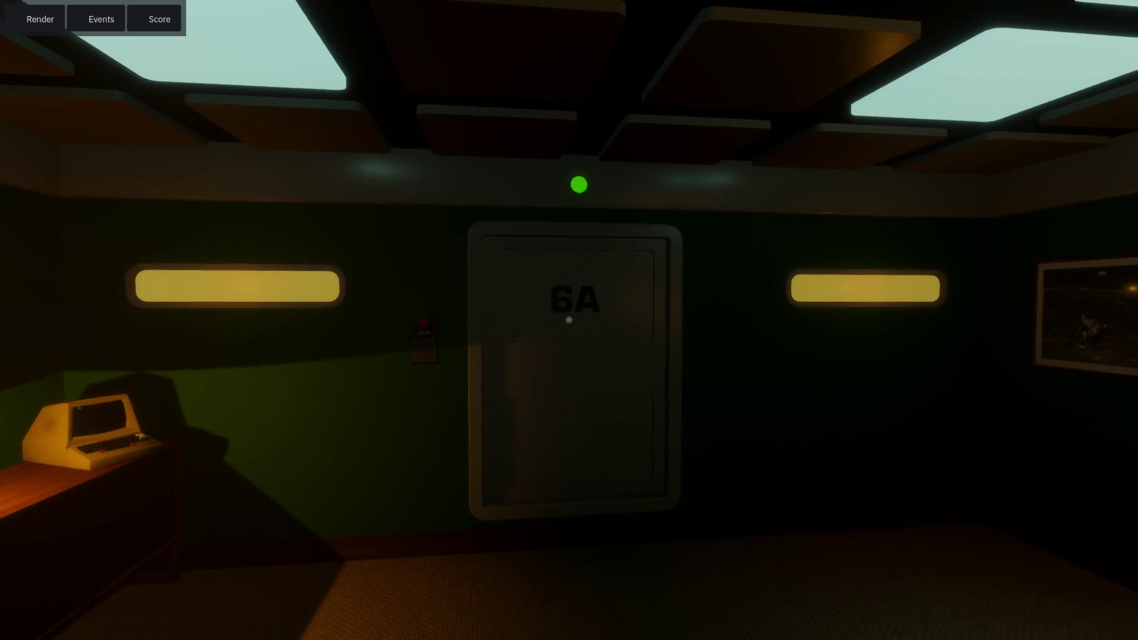
key(F8)
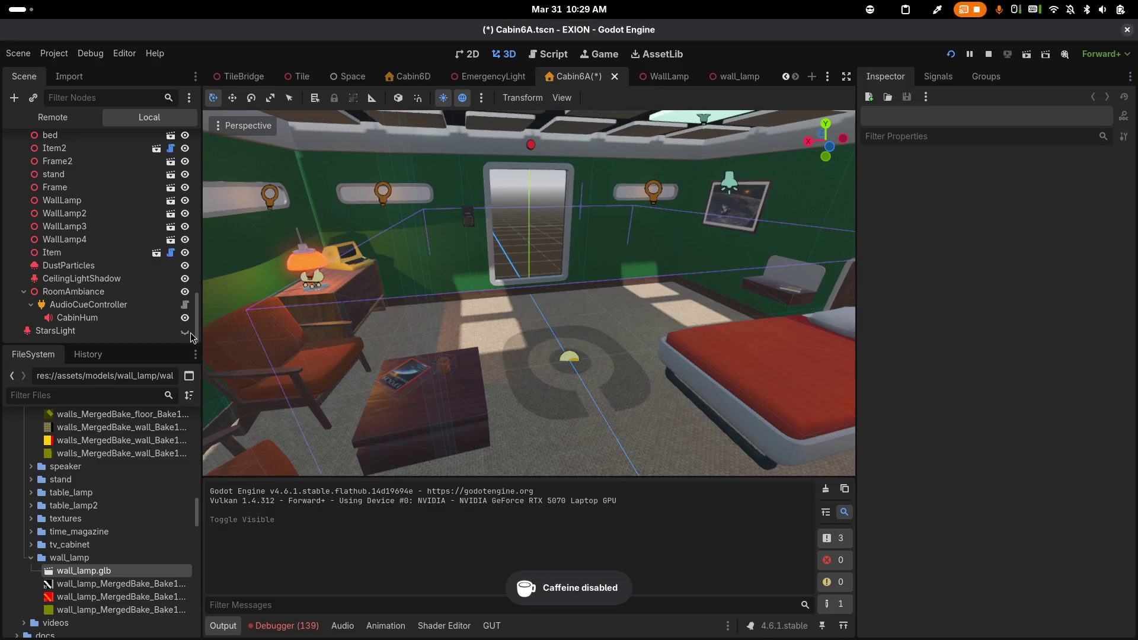
key(F6)
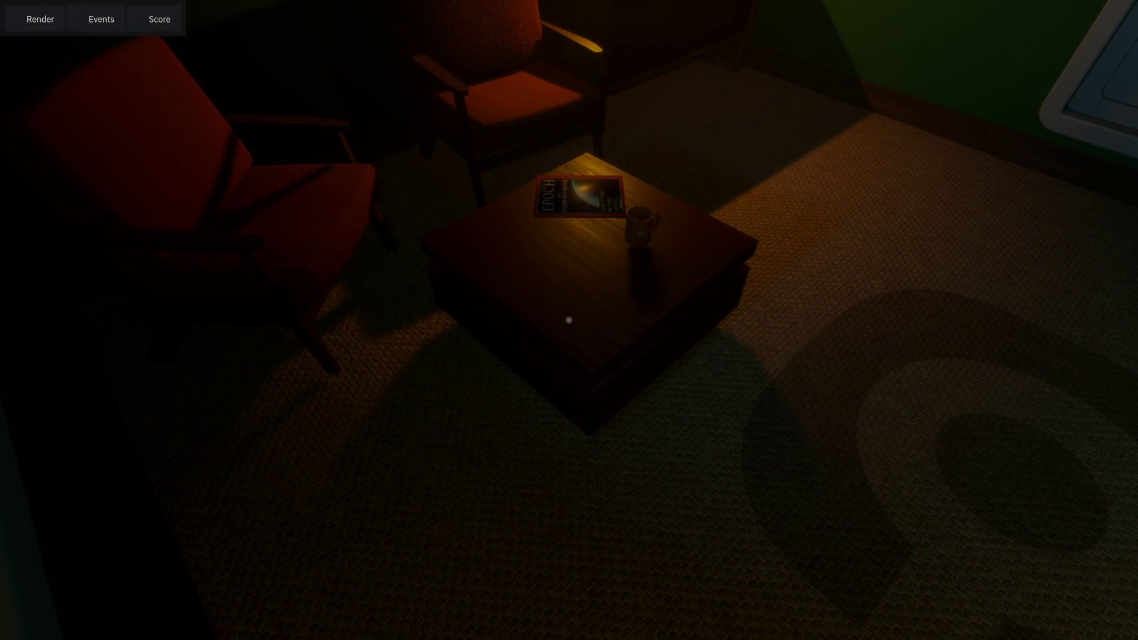
Walk toward door 6A in-game, then stop the game and switch to Blender
key(alt+Tab)
key(alt+Tab)
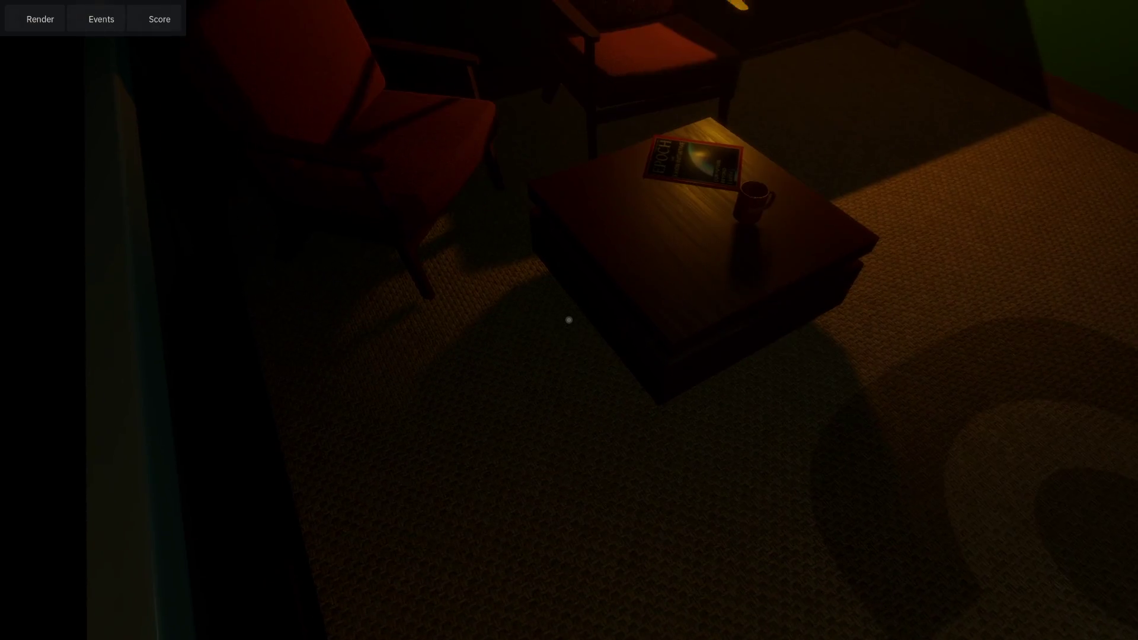
key(alt+Tab)
key(alt+Tab)
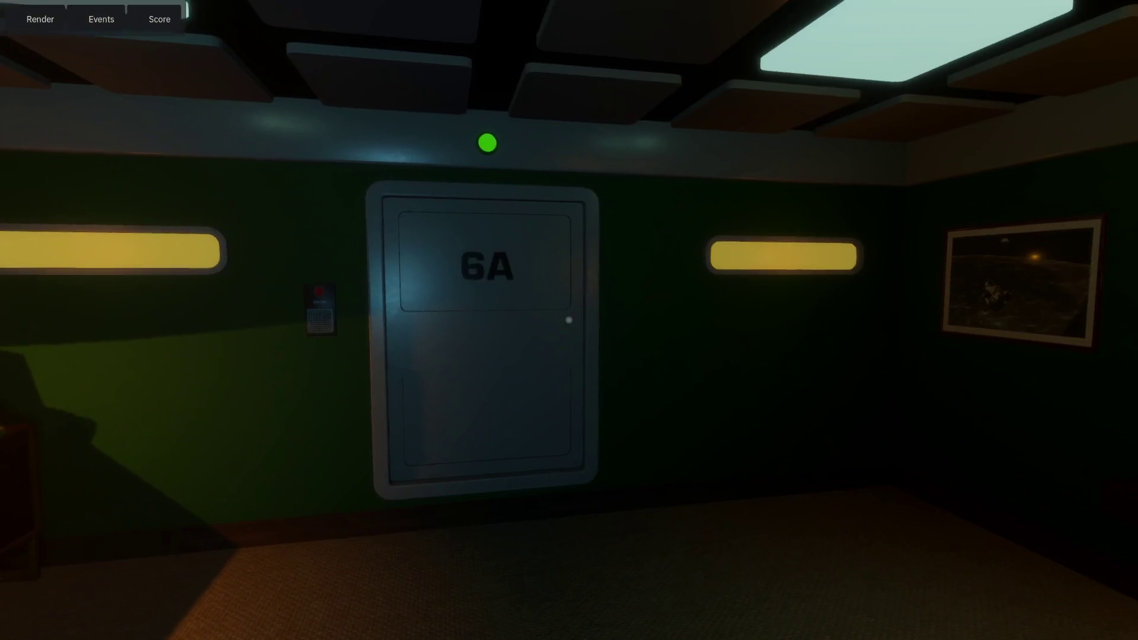
key(w)
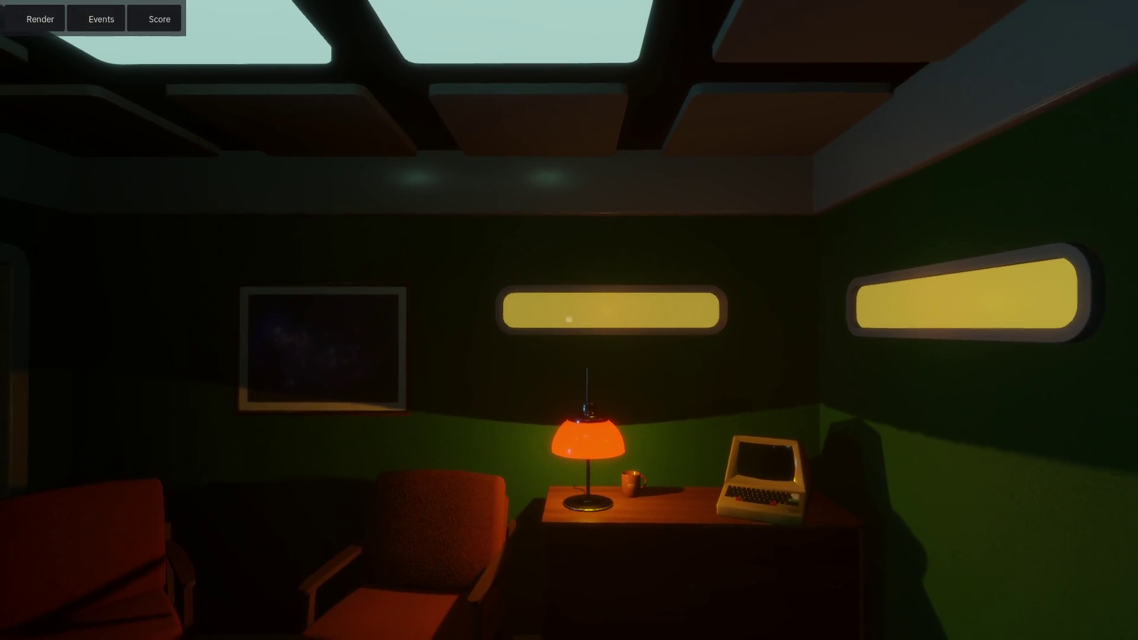
key(Escape)
key(alt+Tab)
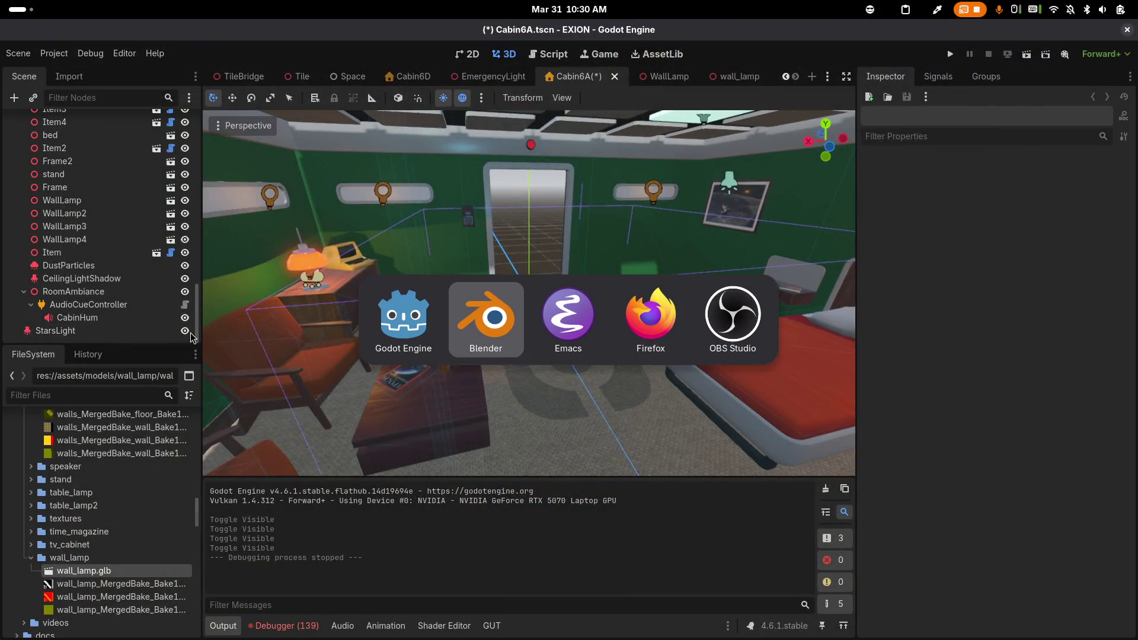
Export the three selected baked lamp objects to glTF as separate files
key(Up)
key(Up)
shift+click(1015, 204)
key(F3)
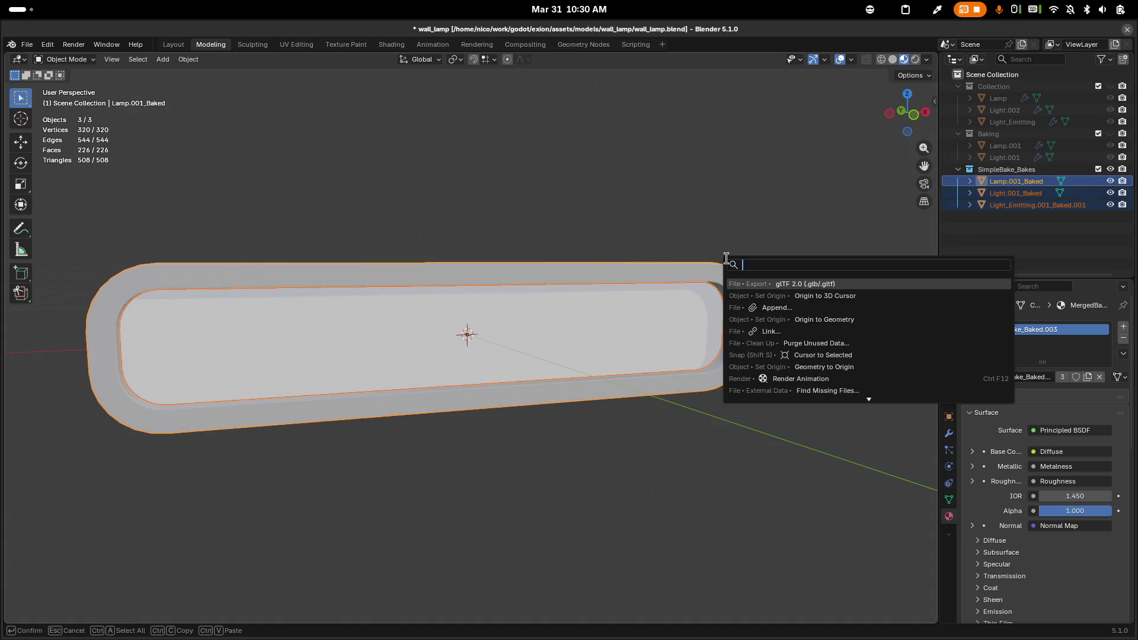
key(Return)
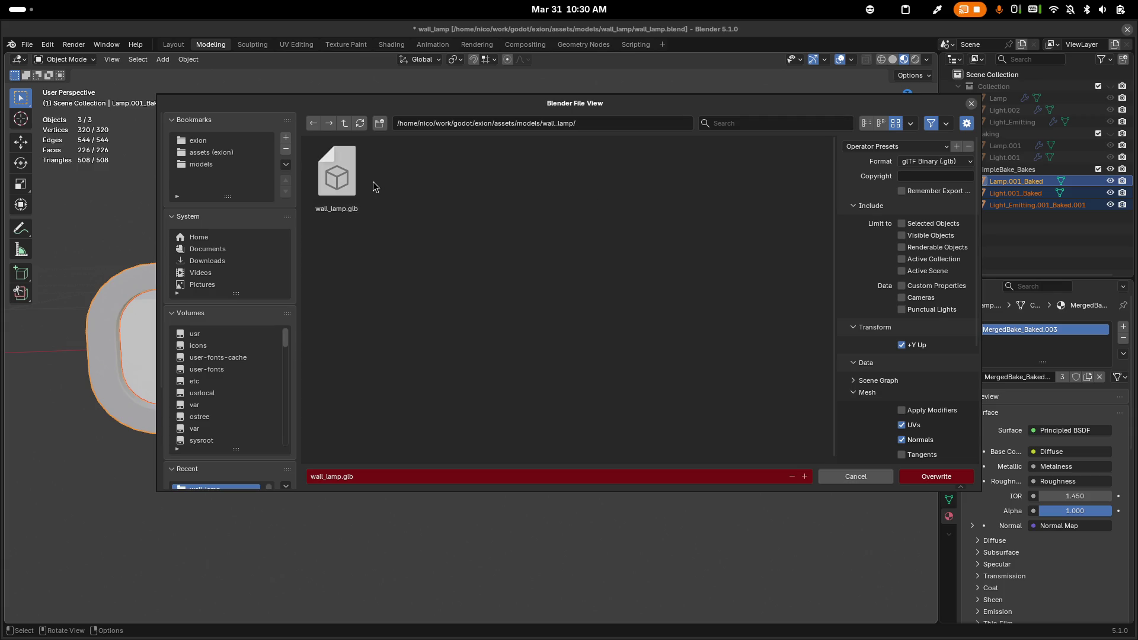
click(913, 166)
click(896, 188)
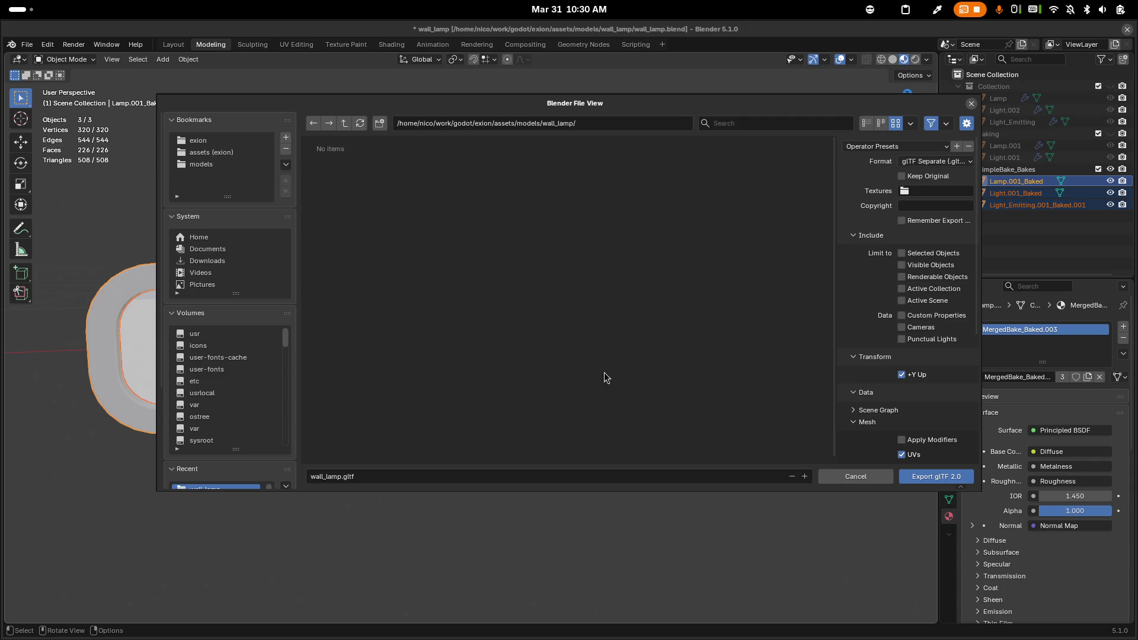
click(877, 410)
click(872, 410)
click(874, 422)
scroll(880, 428, down, 3)
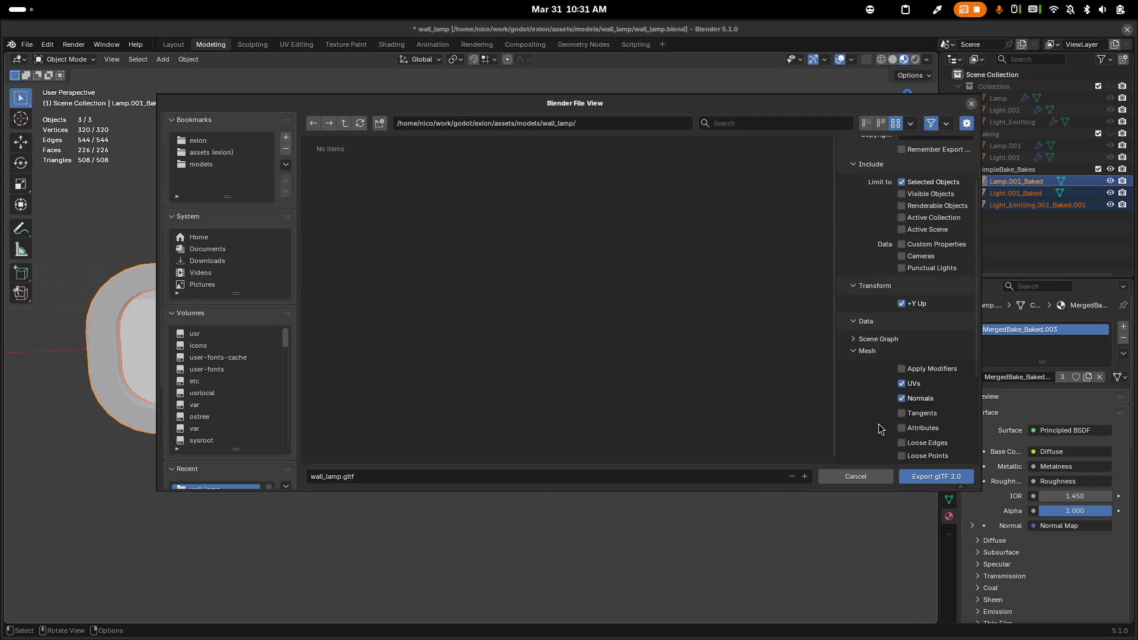
click(930, 476)
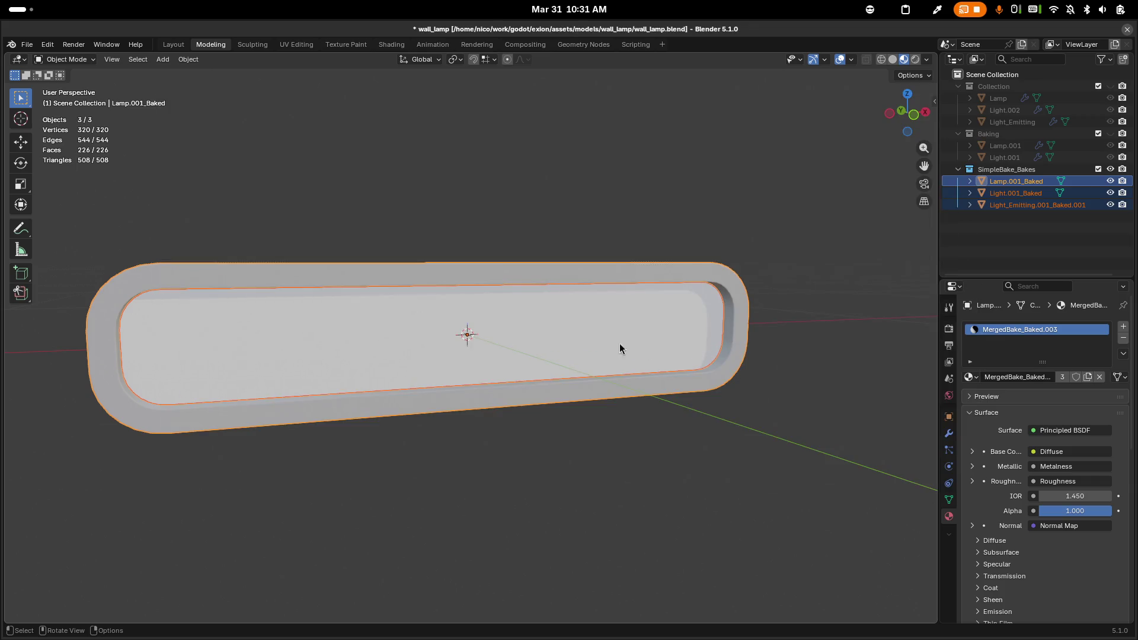
Save wall_lamp.blend and briefly check Emacs before returning to Blender
key(alt+Tab)
key(Escape)
key(ctrl+s)
key(alt+Tab)
key(alt+Tab)
key(alt+Tab)
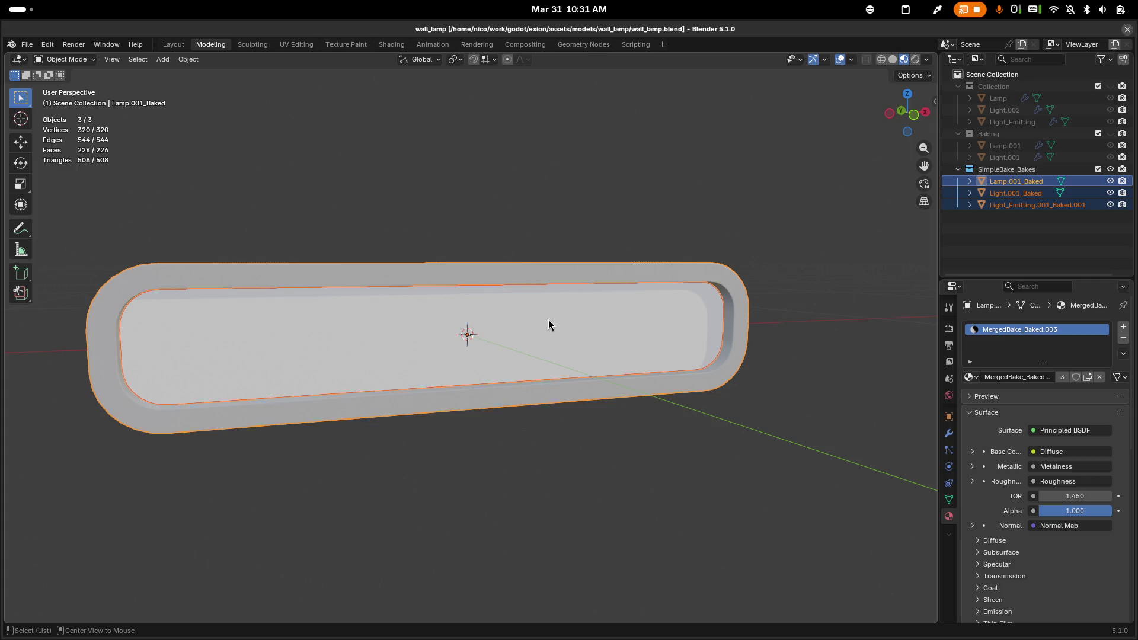
key(alt+Tab)
key(Escape)
Re-export as glTF Binary over wall_lamp.glb and save the Blender file
key(F3)
key(Return)
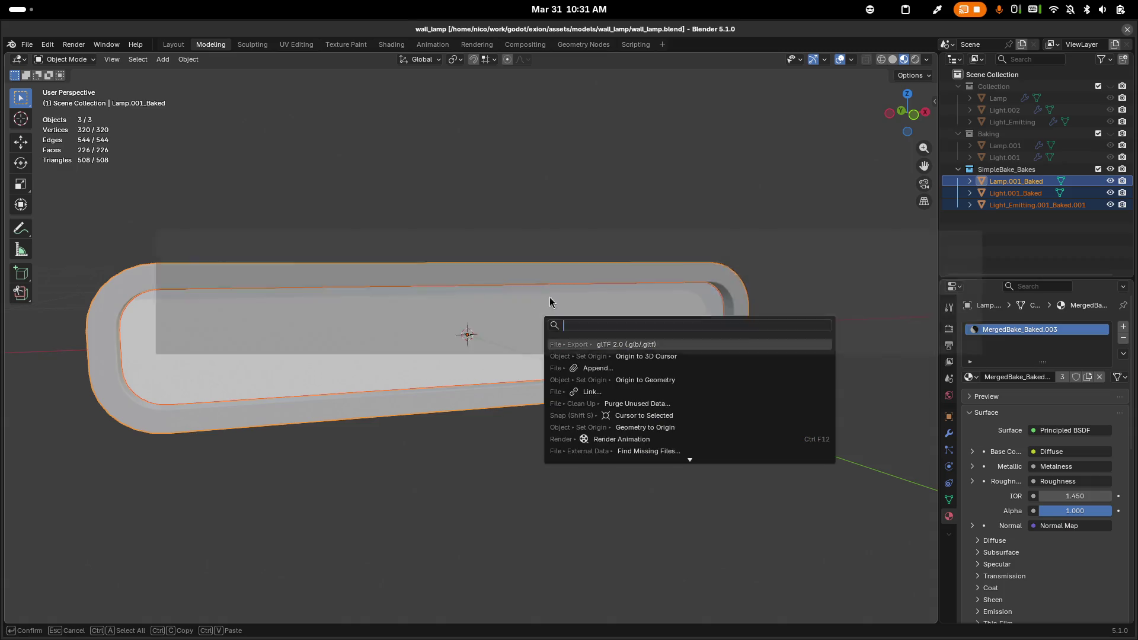
click(966, 161)
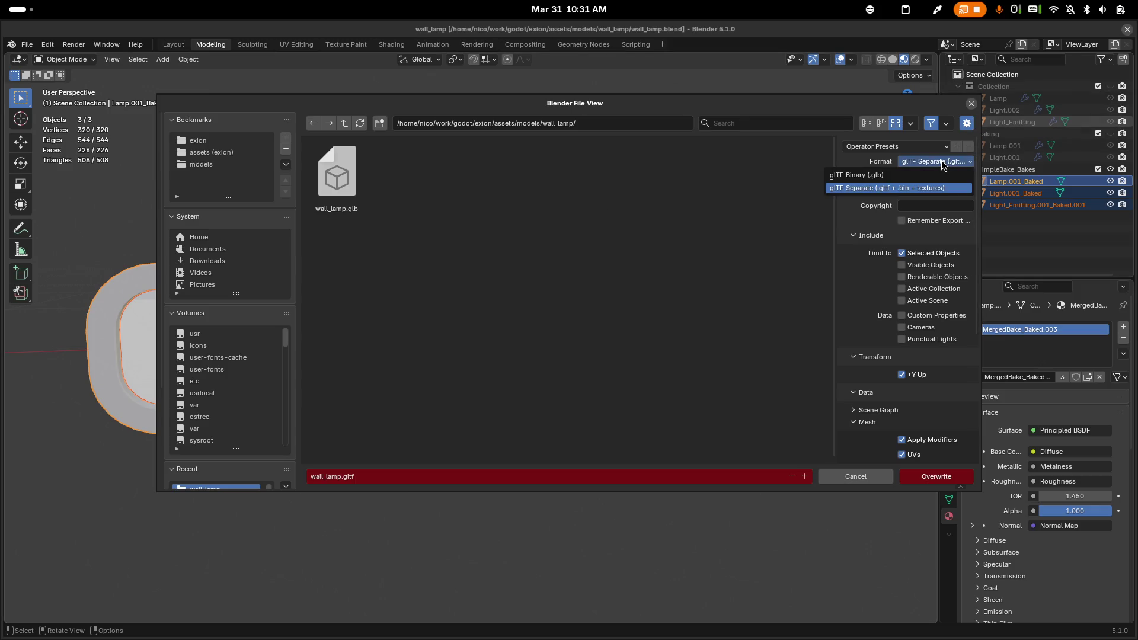
click(931, 179)
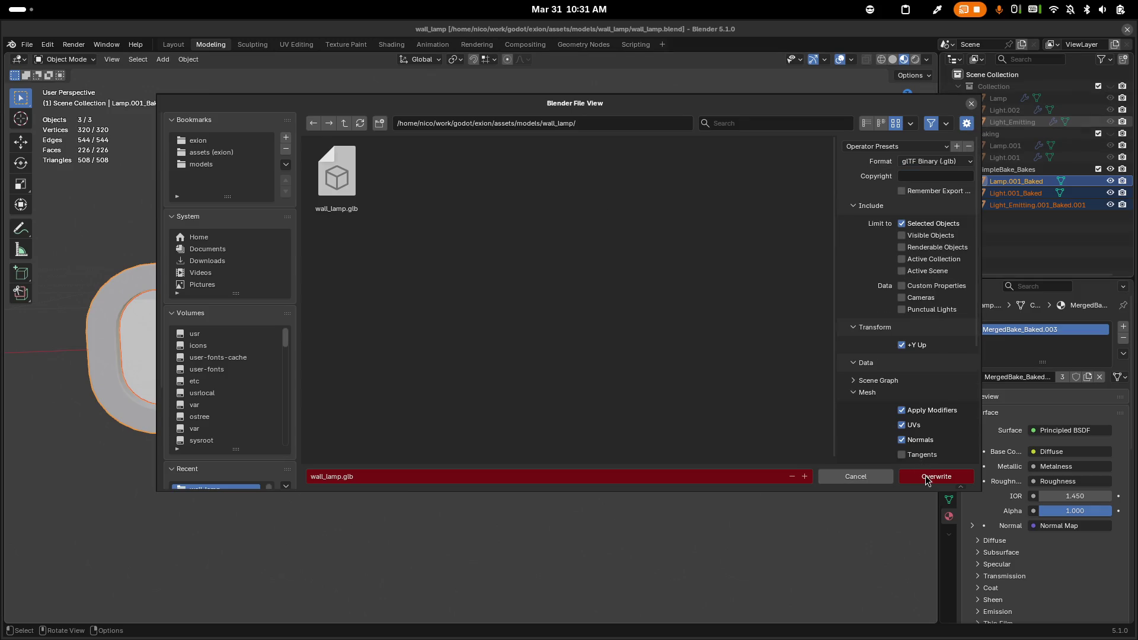
click(927, 477)
key(ctrl+s)
key(alt+Tab)
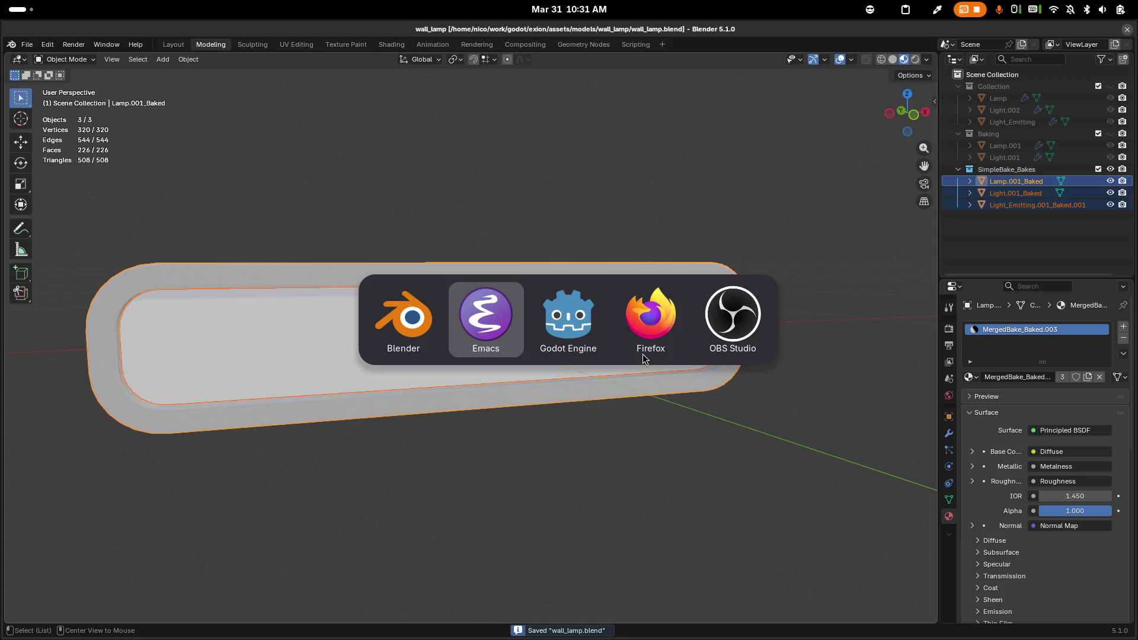
In Magit, trash the five untracked wall_lamp files, then switch through to Godot
key(g)
key(g)
key(n)
key(Tab)
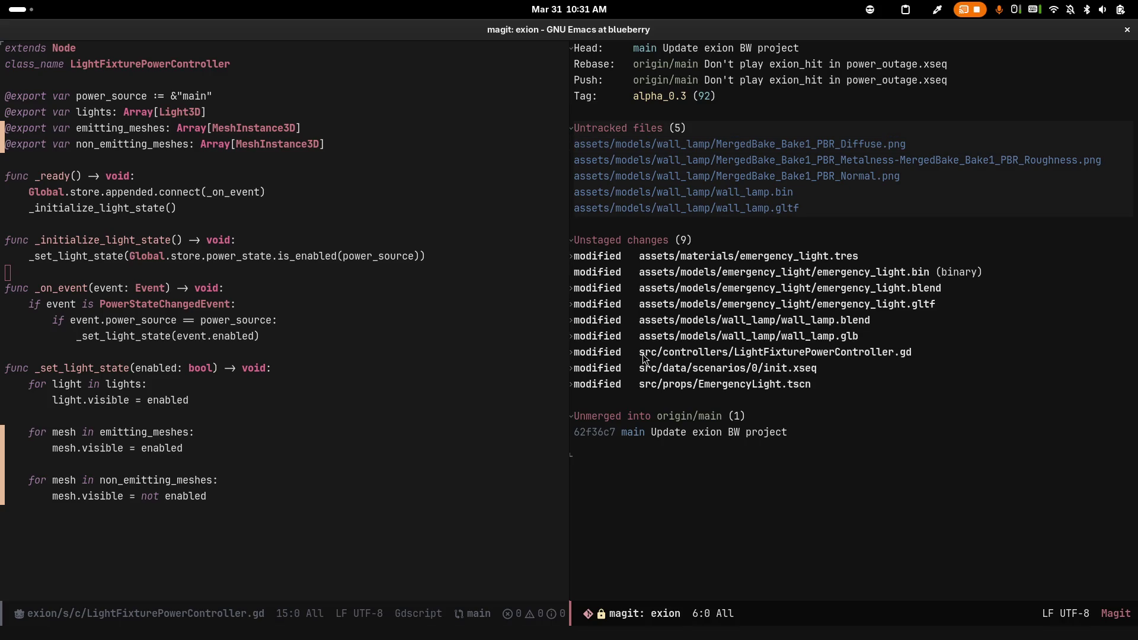
key(k)
key(y)
key(alt+Tab)
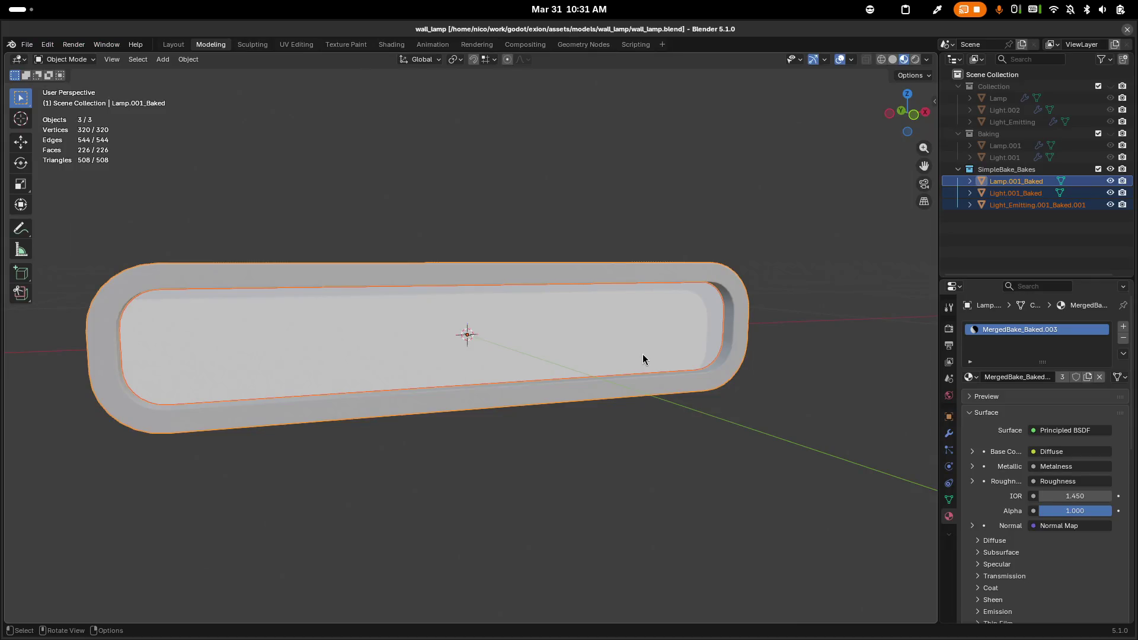
key(alt+Tab)
key(alt+Tab)
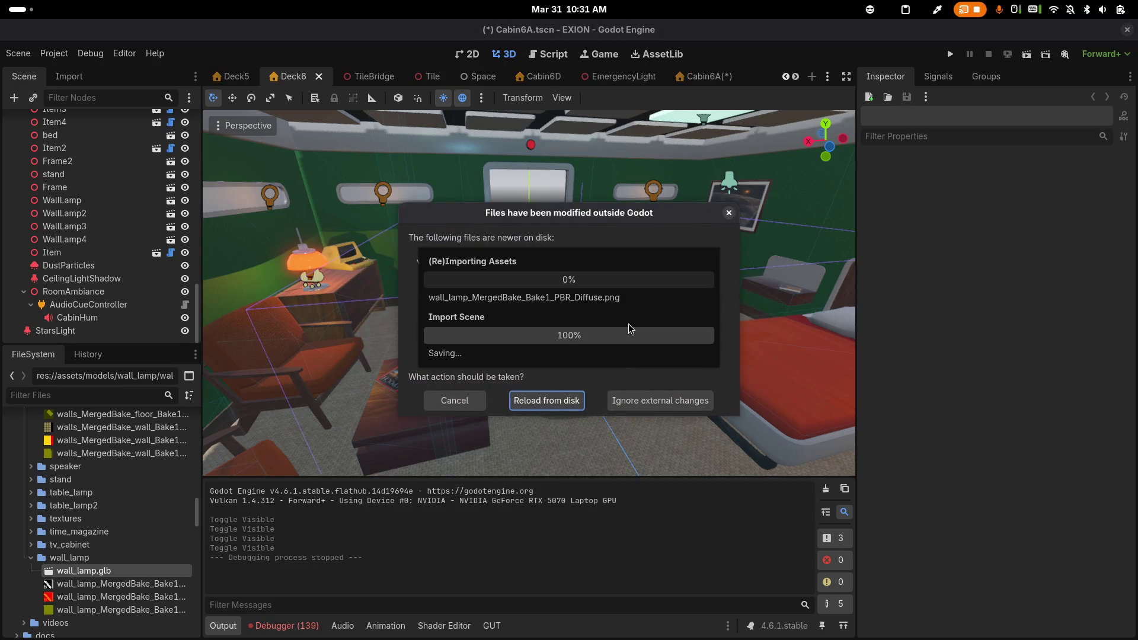
Reload the changed files from disk and review the EmergencyLight scene
click(574, 401)
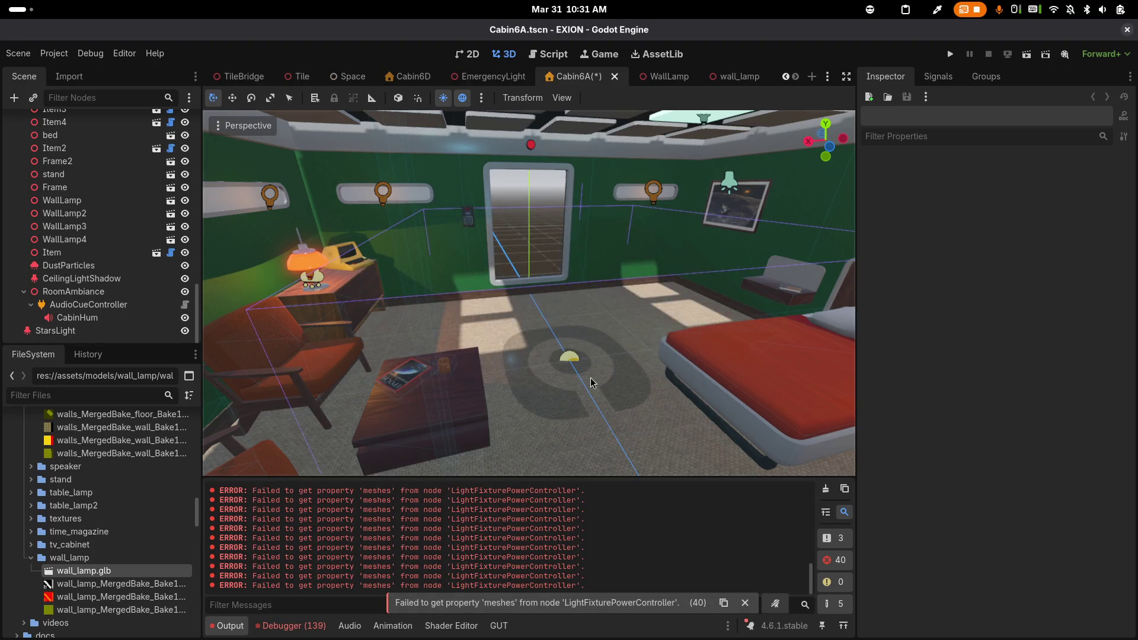
mouse_move(656, 79)
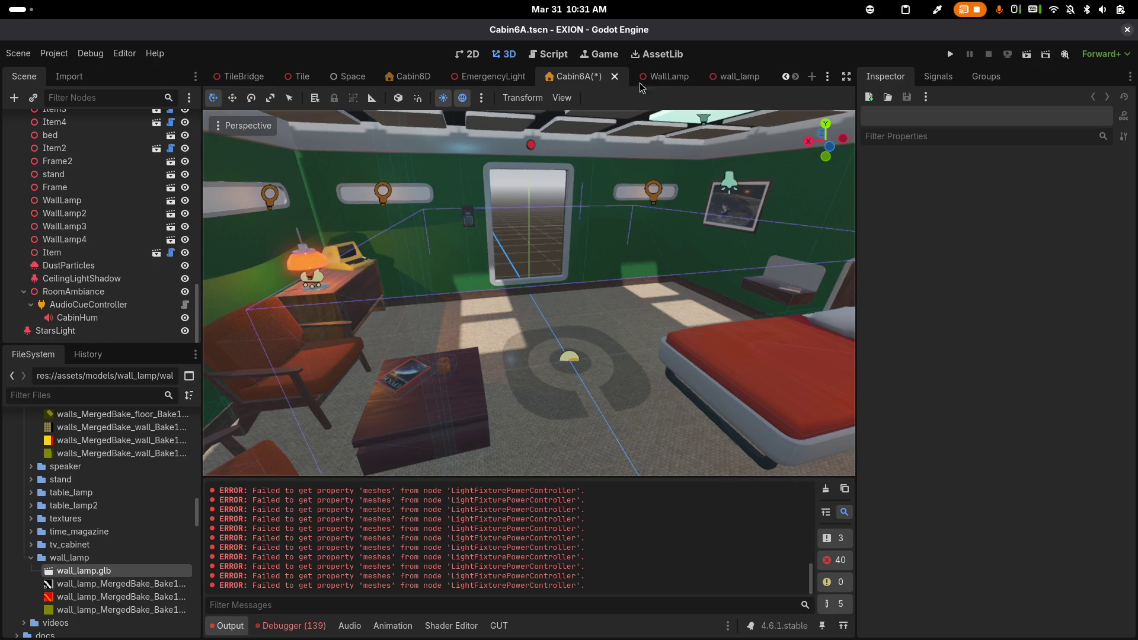
mouse_move(531, 79)
click(494, 77)
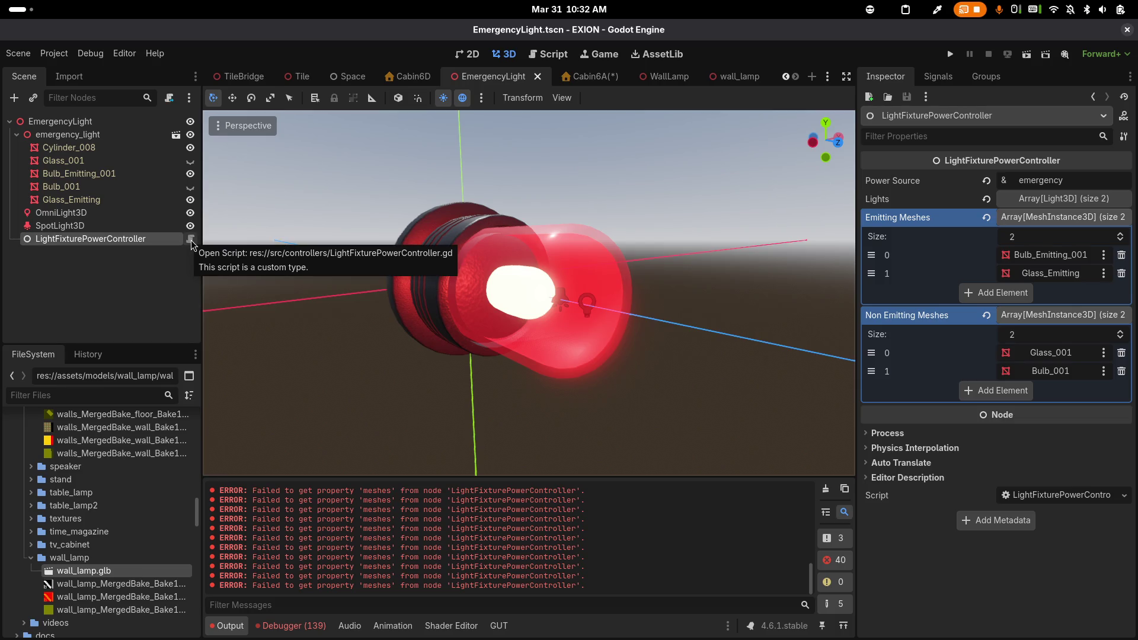
In the WallLamp scene, inspect the wall_lamp node and open its imported model scene
click(650, 79)
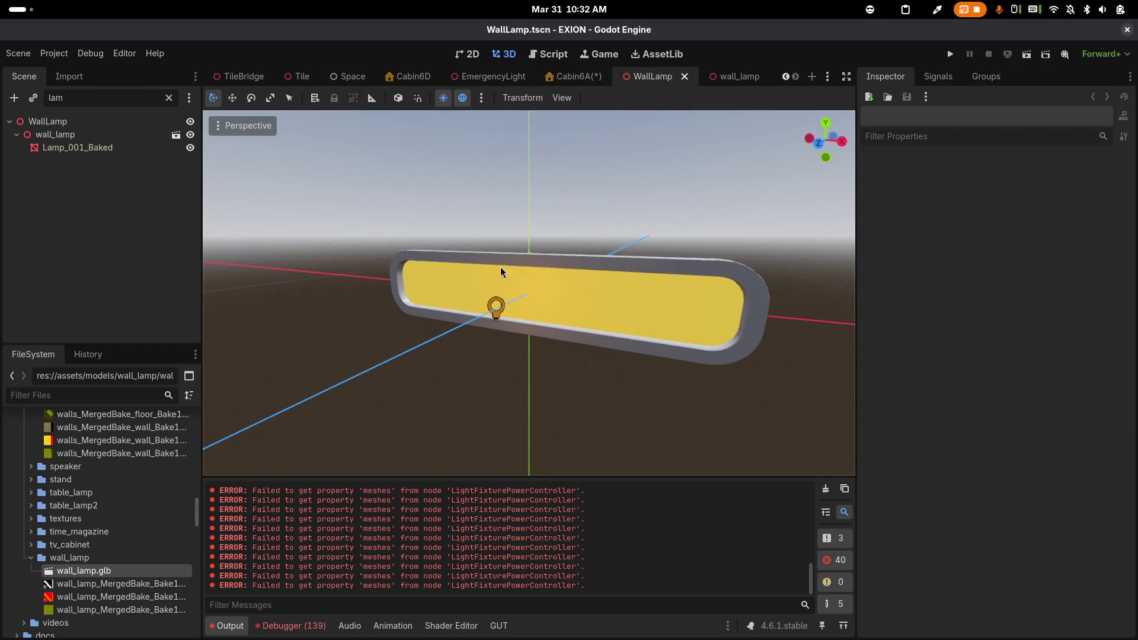
click(119, 139)
click(136, 146)
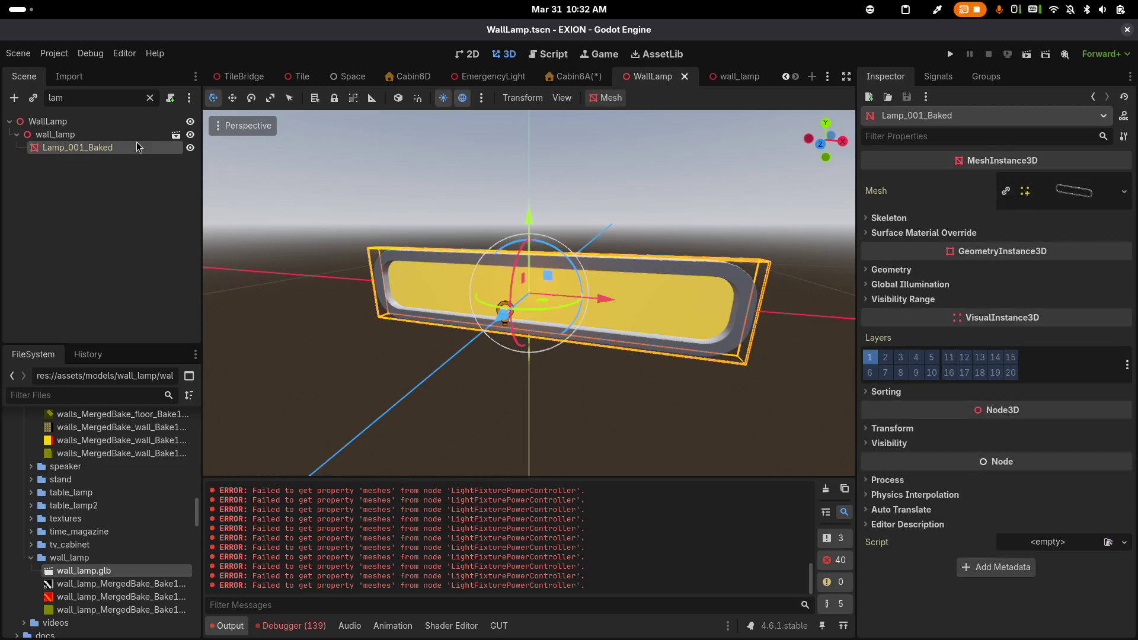
click(137, 139)
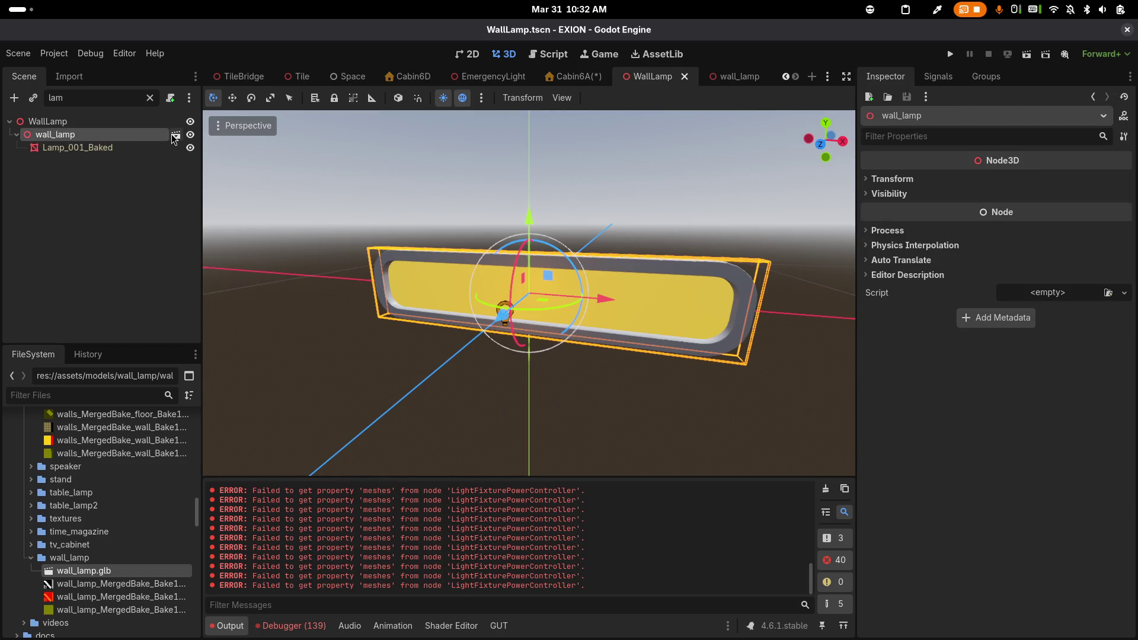
click(175, 137)
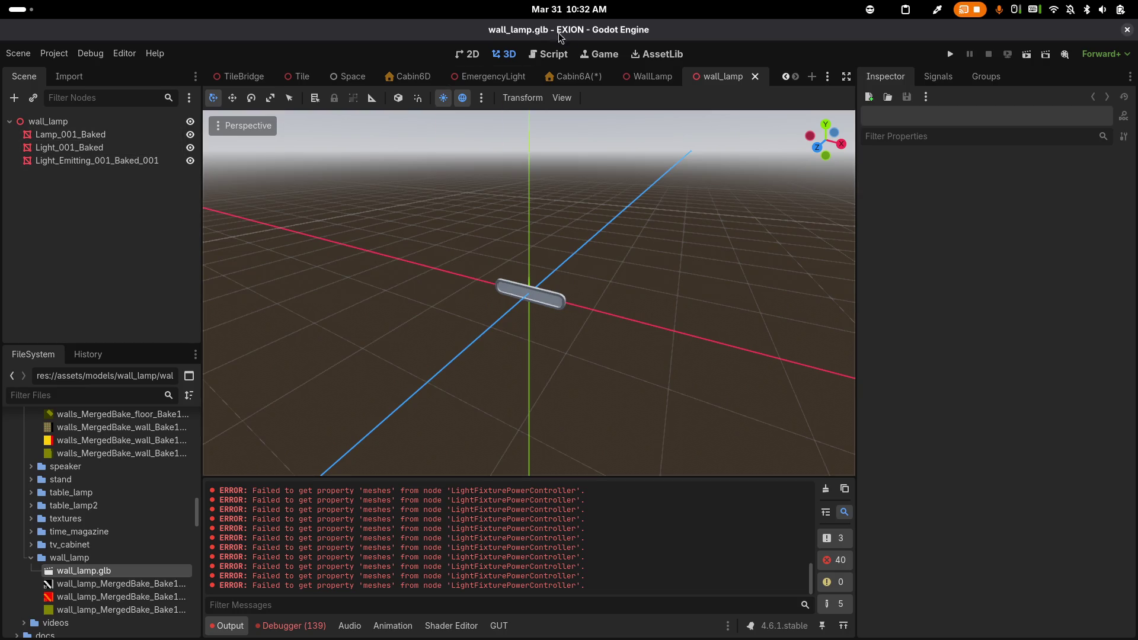
Back in WallLamp, clear the filter and select the Lamp_001_Baked and Light_001_Baked meshes
click(652, 76)
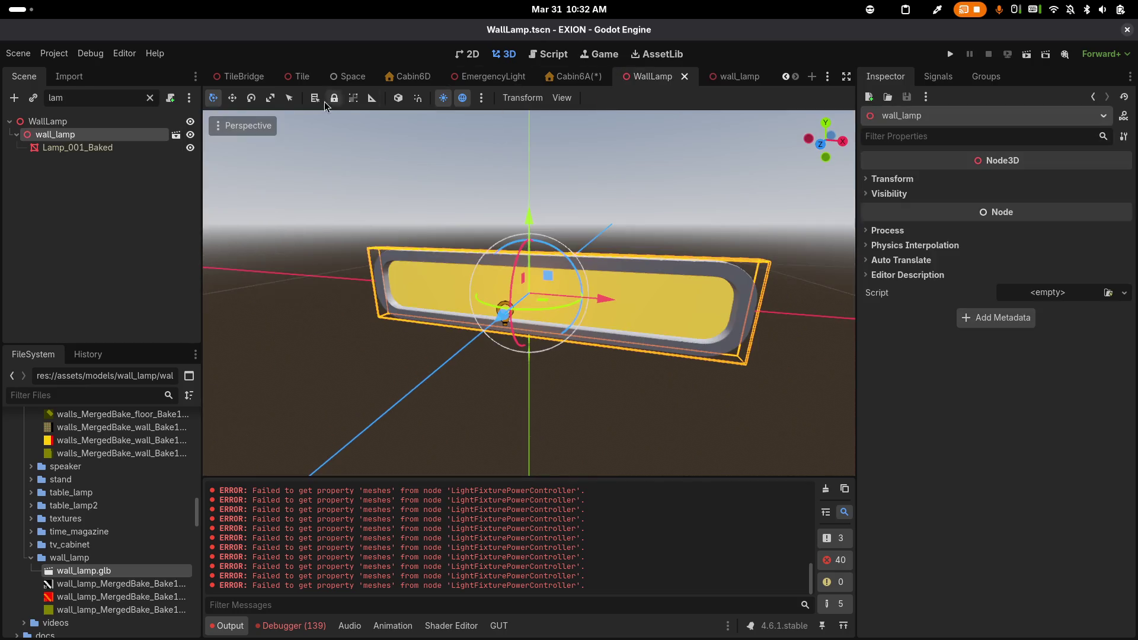
click(149, 98)
click(112, 164)
click(111, 174)
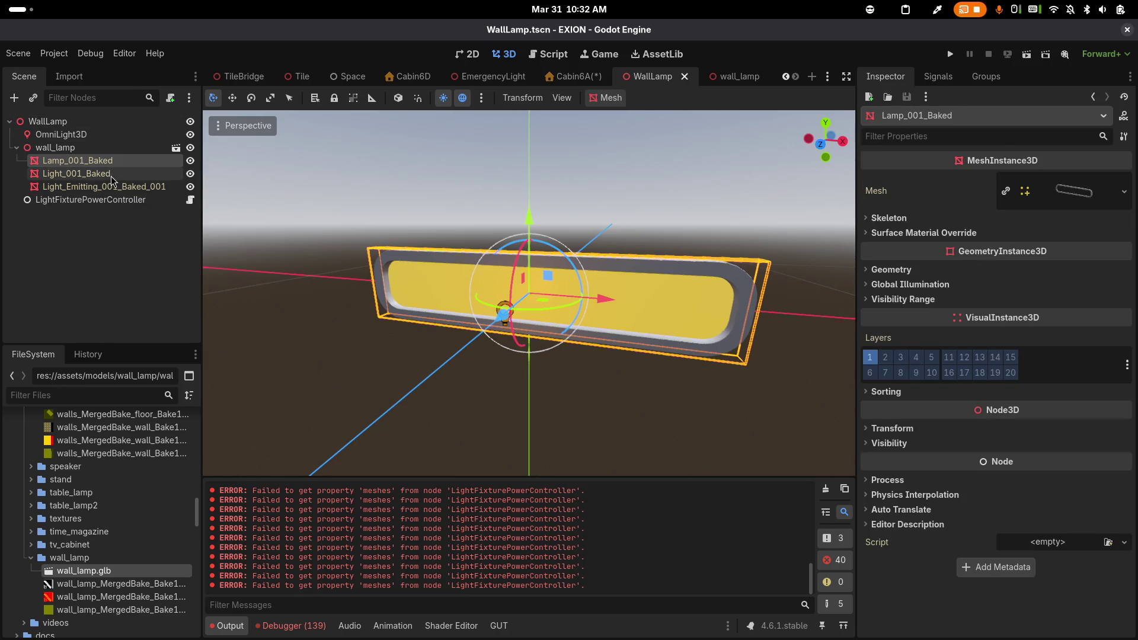
Toggle visibility of the emitting glass and Light_001_Baked meshes to compare them
click(160, 188)
click(189, 186)
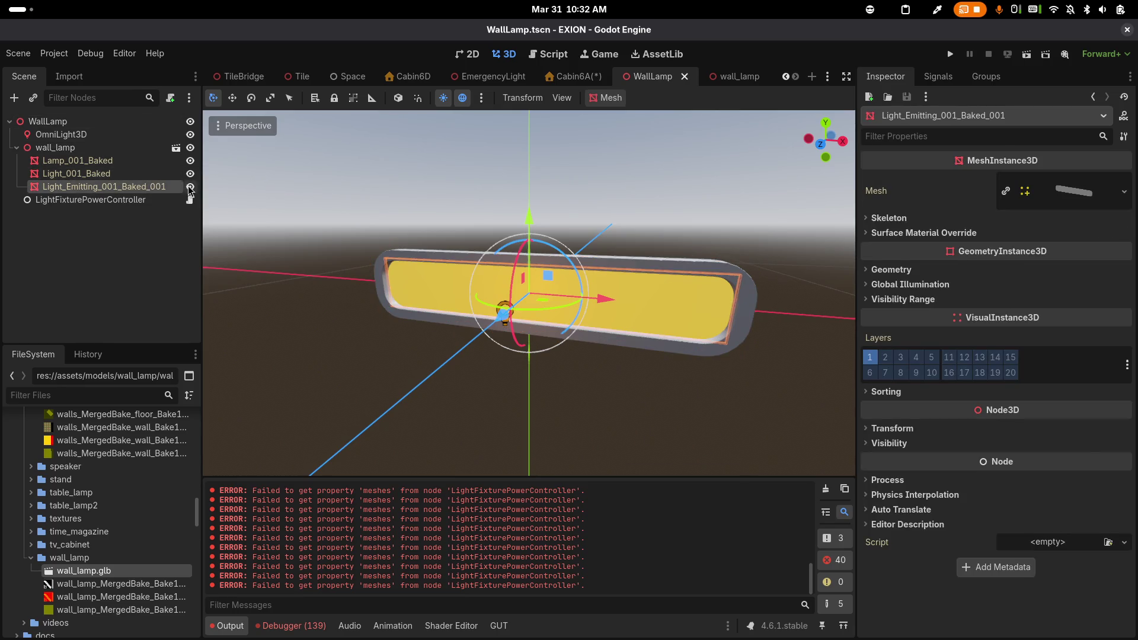
click(189, 173)
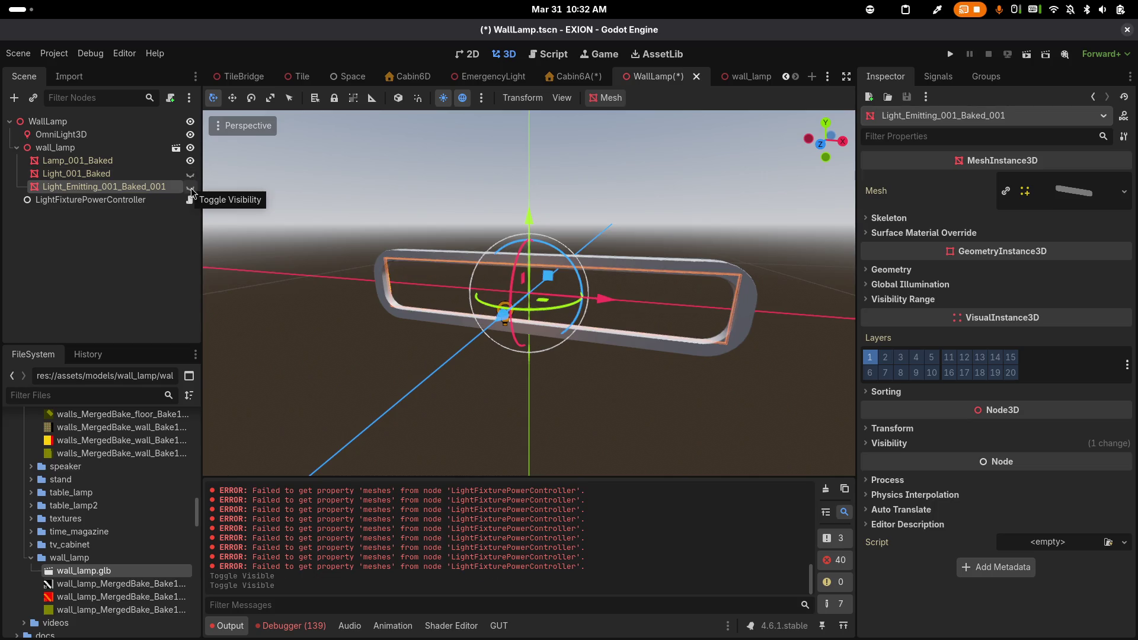
click(190, 187)
click(189, 187)
click(190, 187)
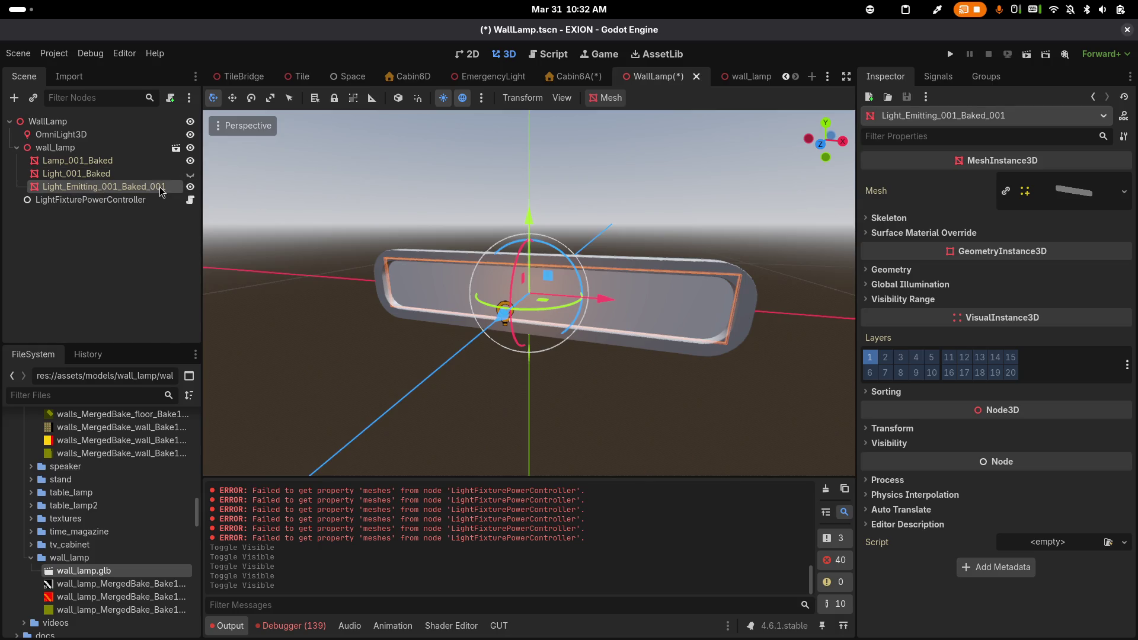
click(190, 187)
click(190, 174)
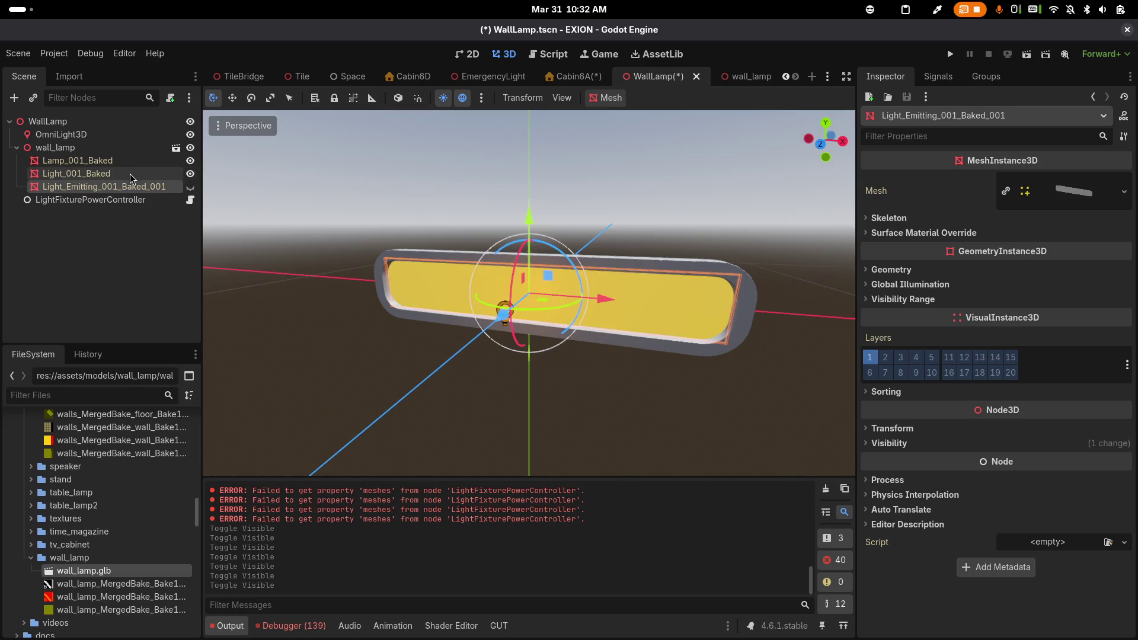
Copy the yellow Surface Material Override 0 from Light_001_Baked
click(131, 175)
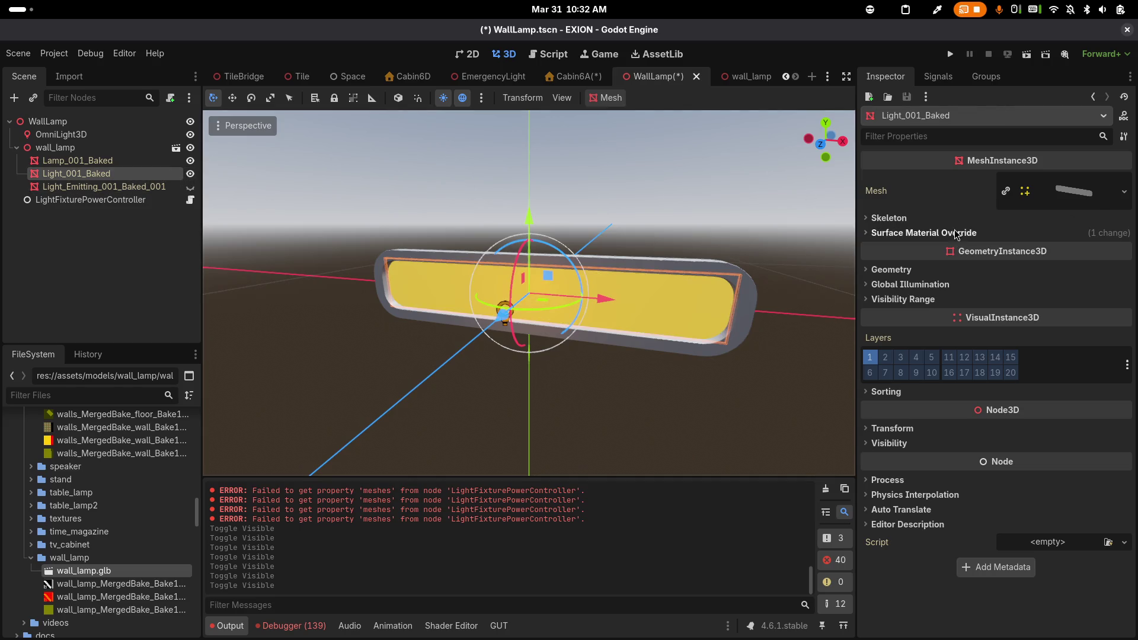
click(1083, 233)
click(1123, 259)
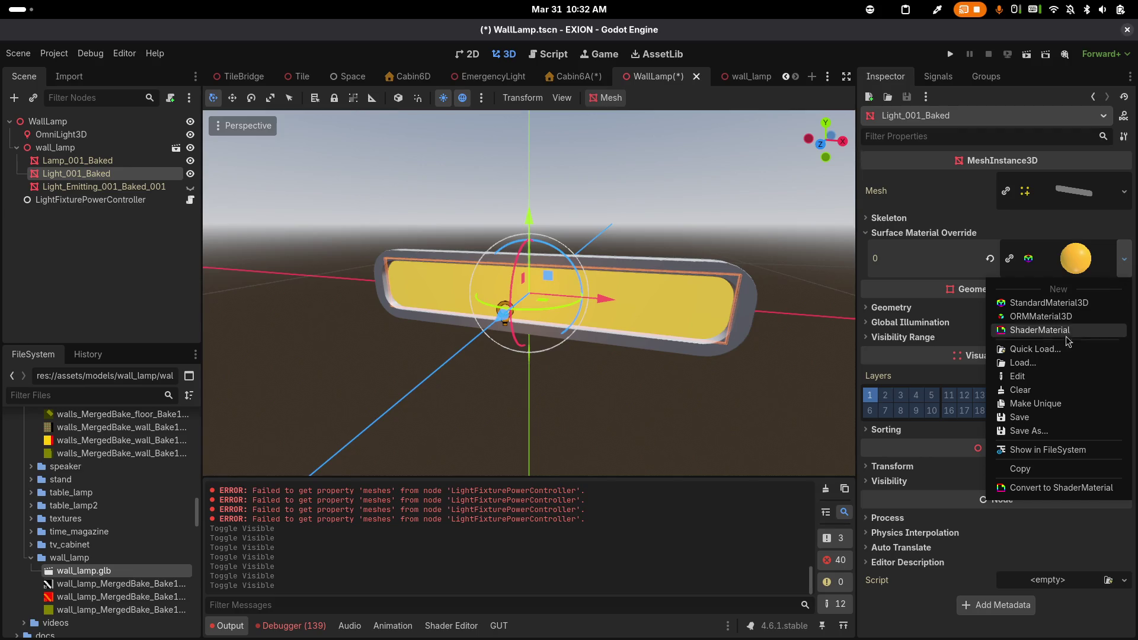
click(1020, 469)
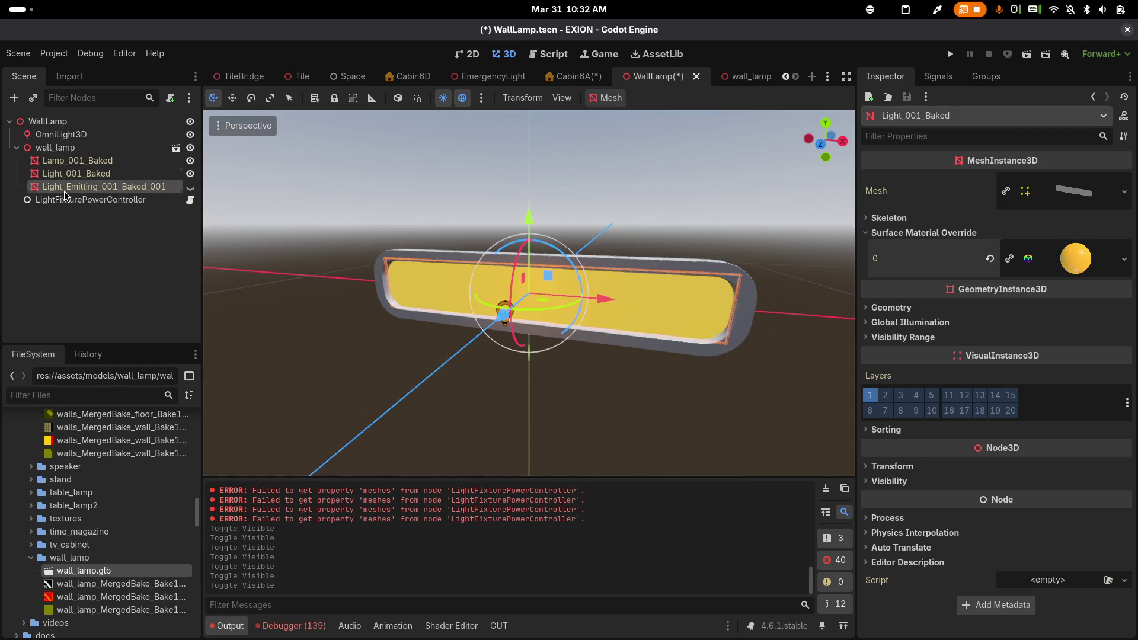
Paste the yellow material into Light_Emitting_001_Baked_001's empty override slot
click(68, 187)
click(190, 186)
click(190, 173)
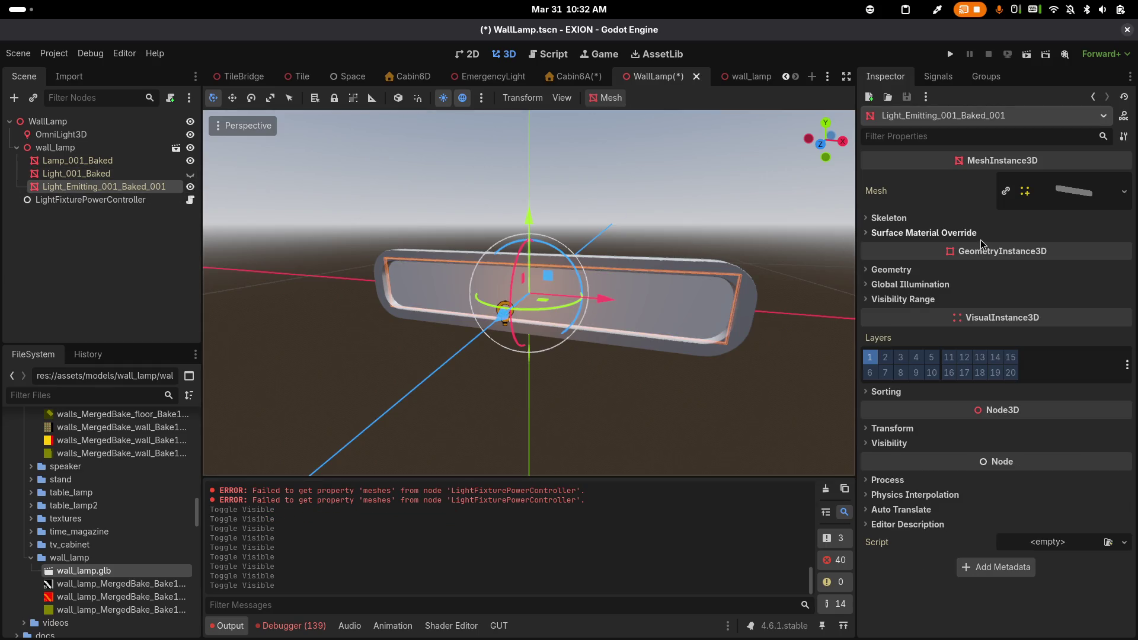
click(965, 237)
click(1125, 248)
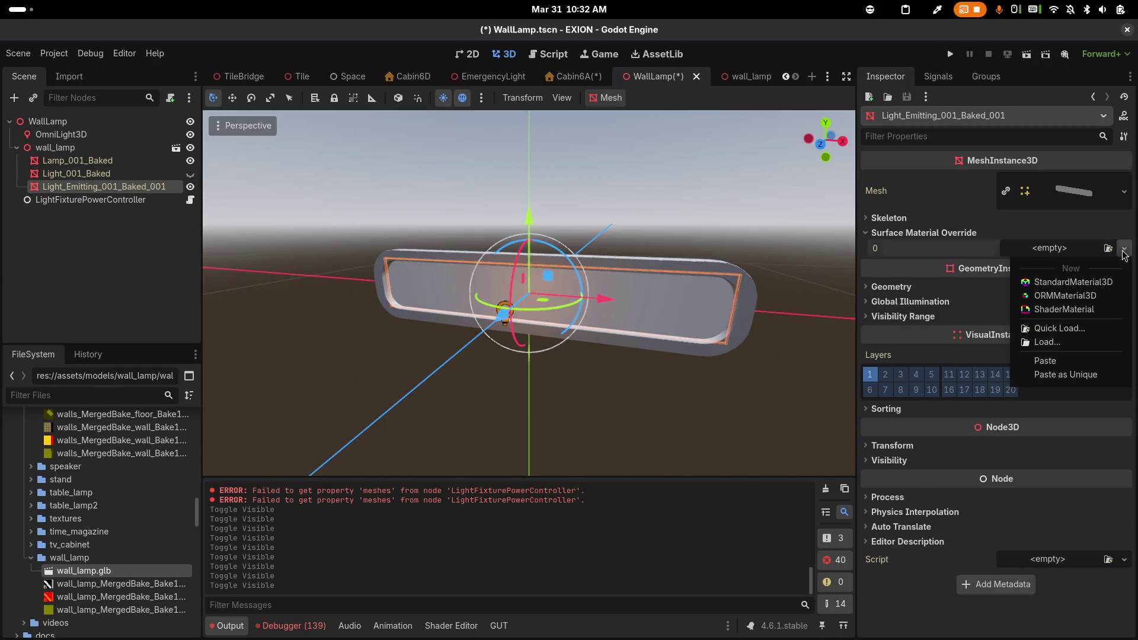
click(1045, 361)
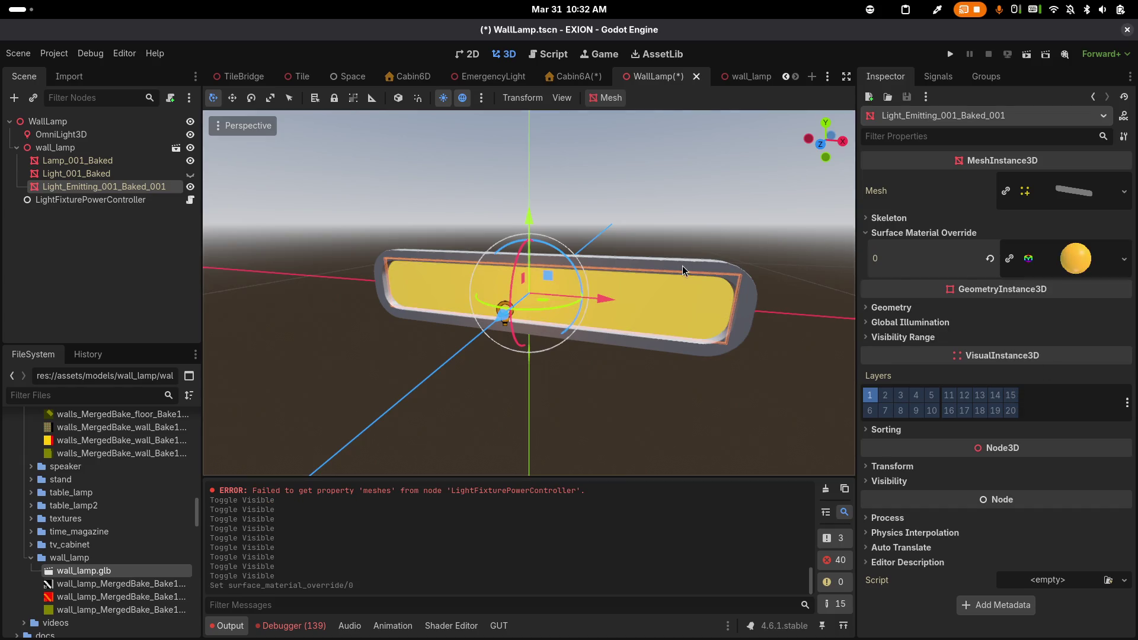
Reset Light_001_Baked's override to empty, leaving plain glass, and show the emitting mesh again
click(190, 187)
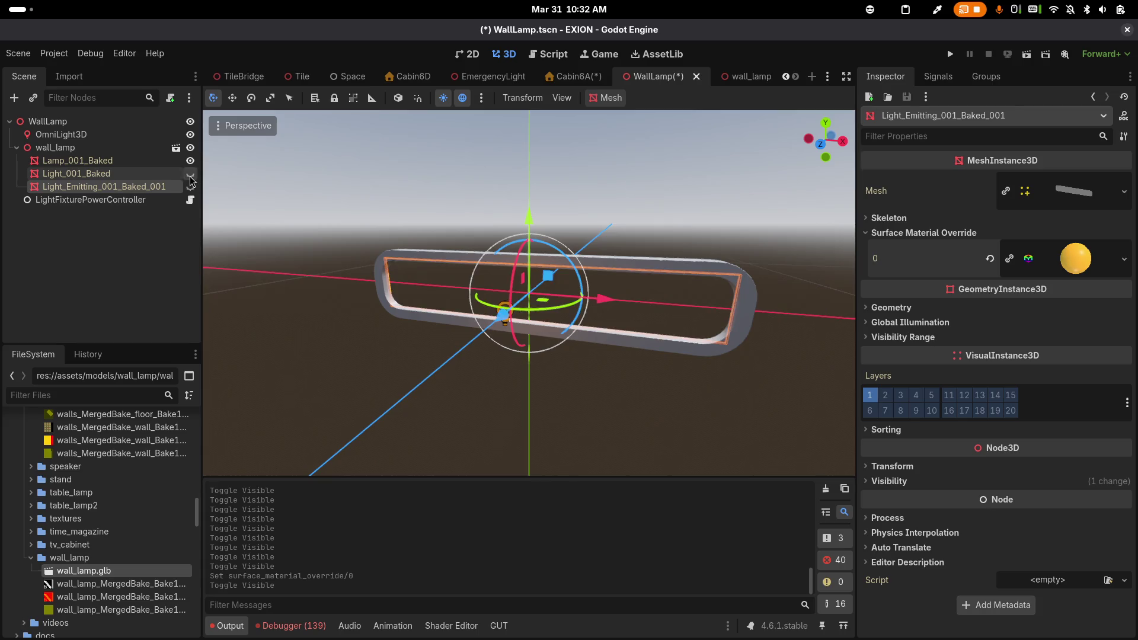
click(190, 174)
click(163, 177)
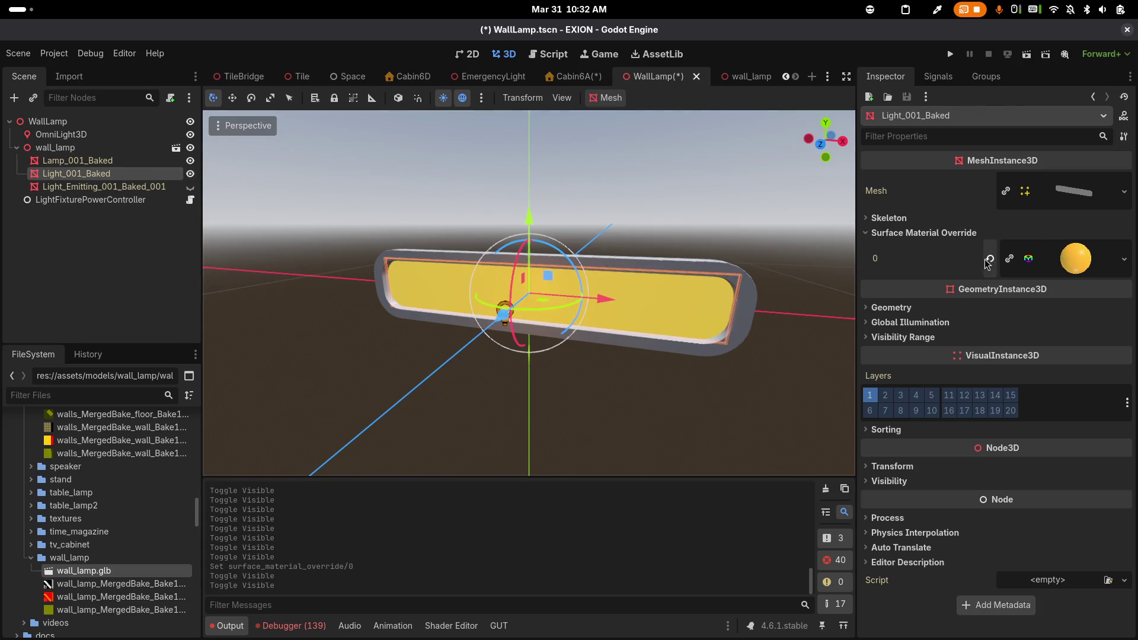
click(989, 259)
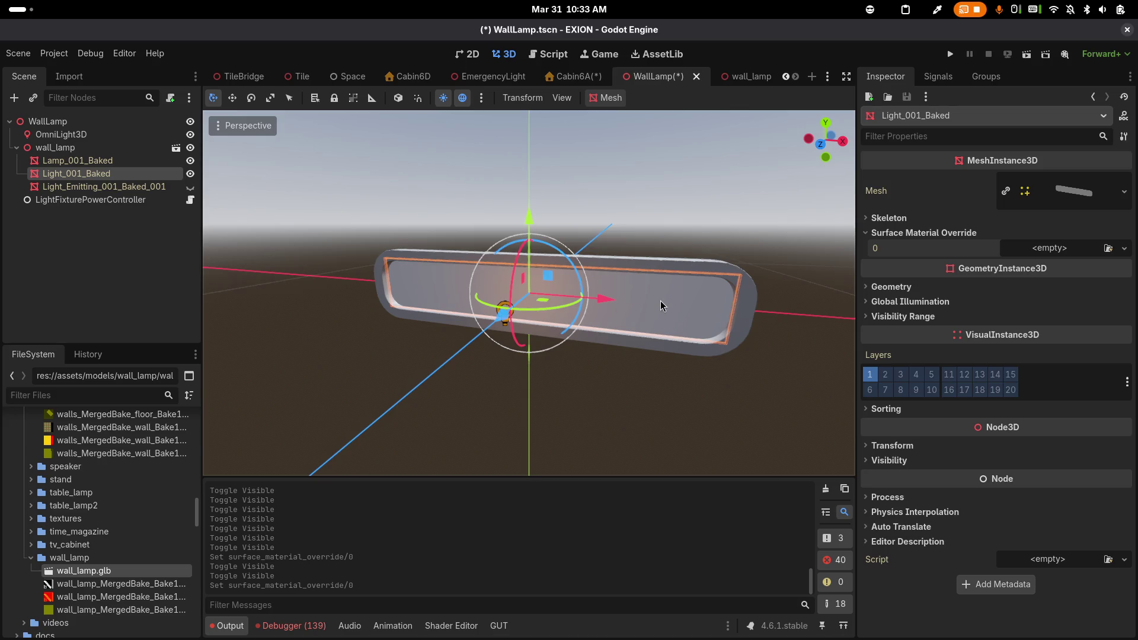
scroll(627, 279, up, 5)
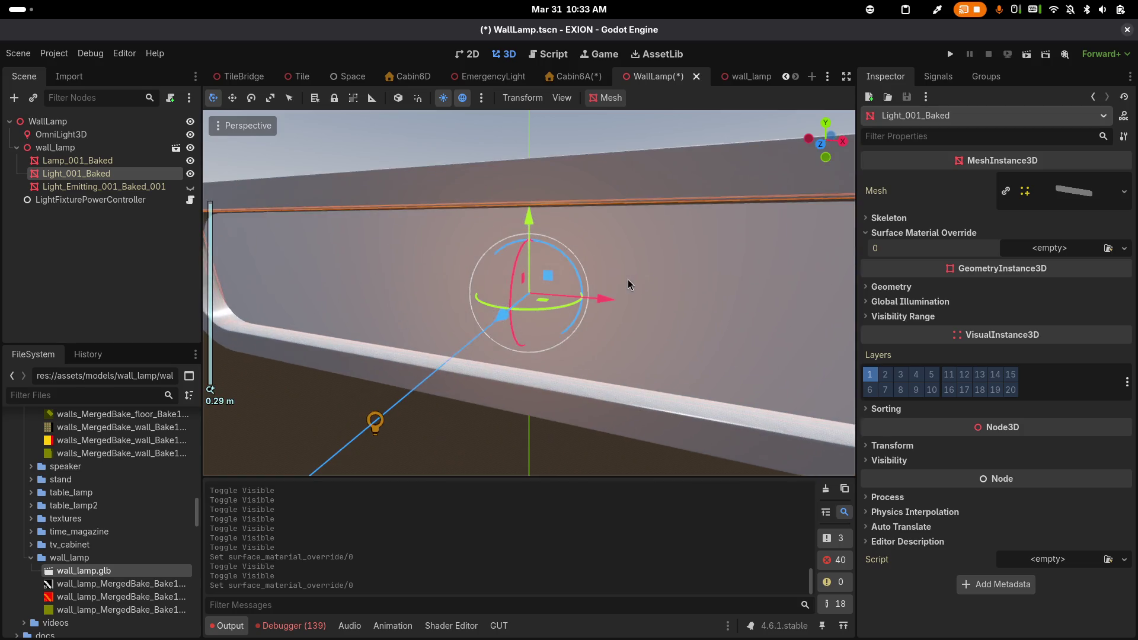
scroll(555, 262, left, 5)
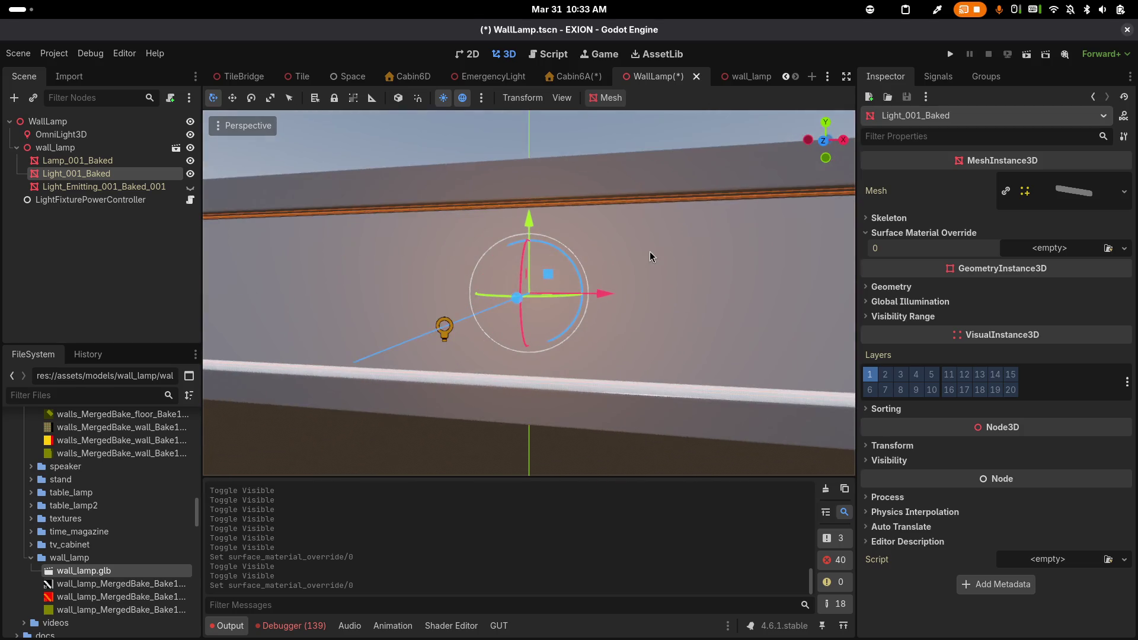
scroll(650, 252, left, 5)
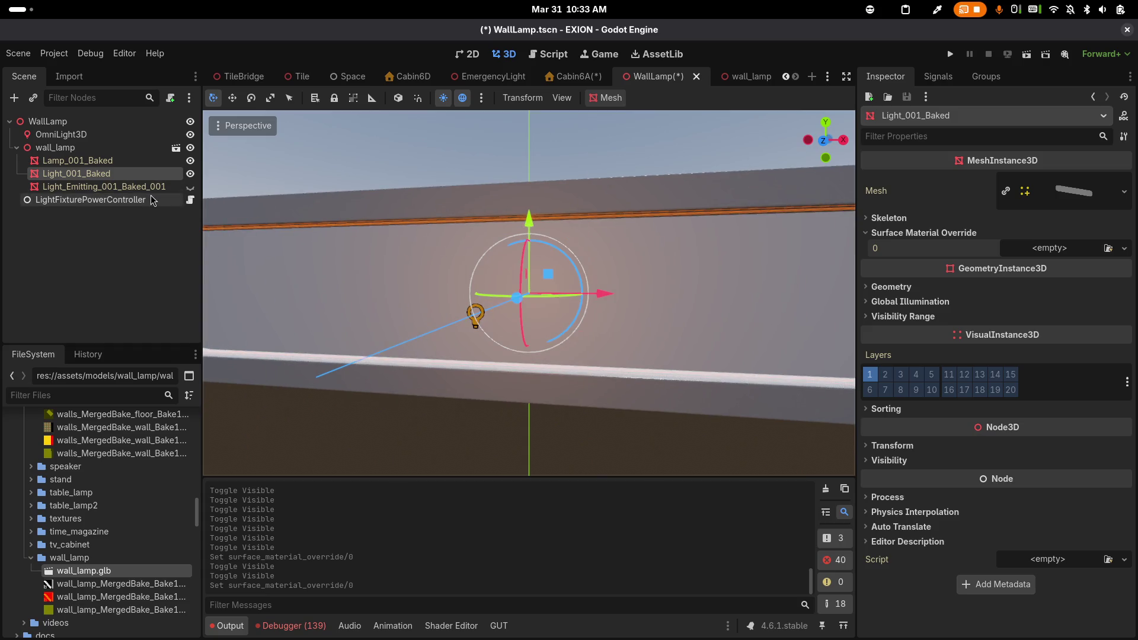
click(190, 187)
click(128, 200)
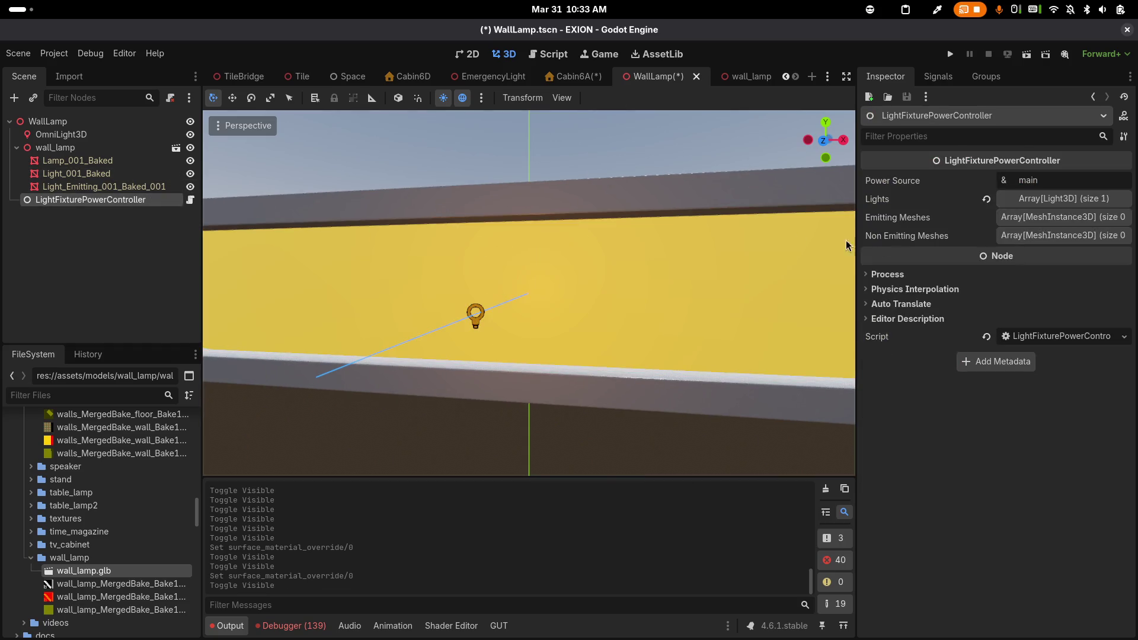
Assign Light_Emitting_001_Baked_001 as emitting and Light_001_Baked as non-emitting mesh, then save WallLamp
click(1031, 219)
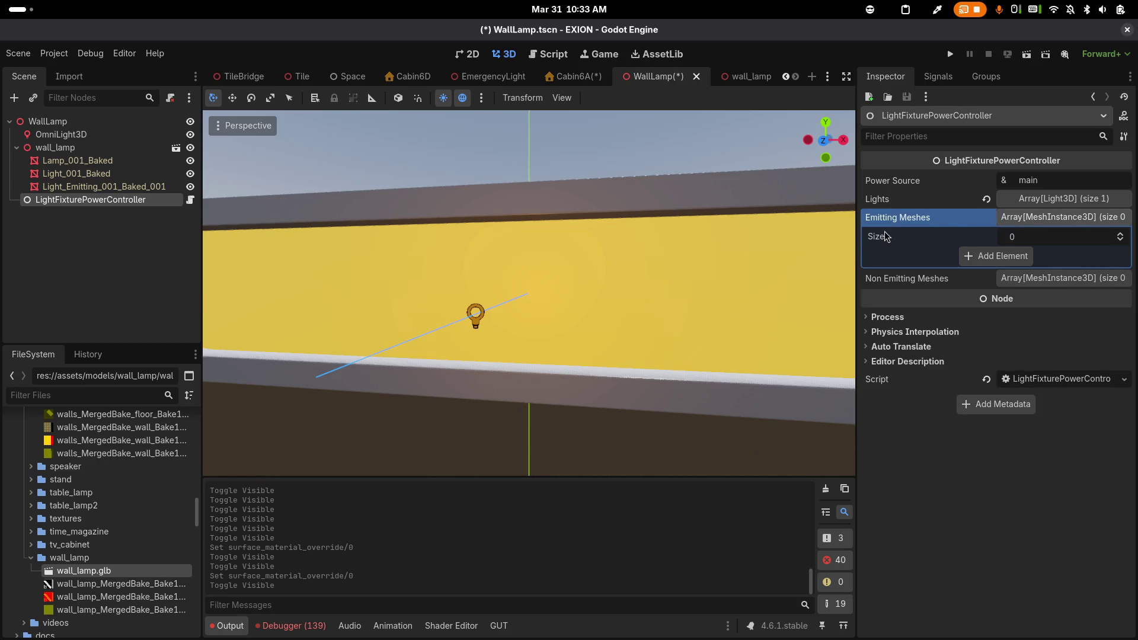
click(137, 173)
click(150, 187)
click(89, 200)
drag(106, 187, 1019, 256)
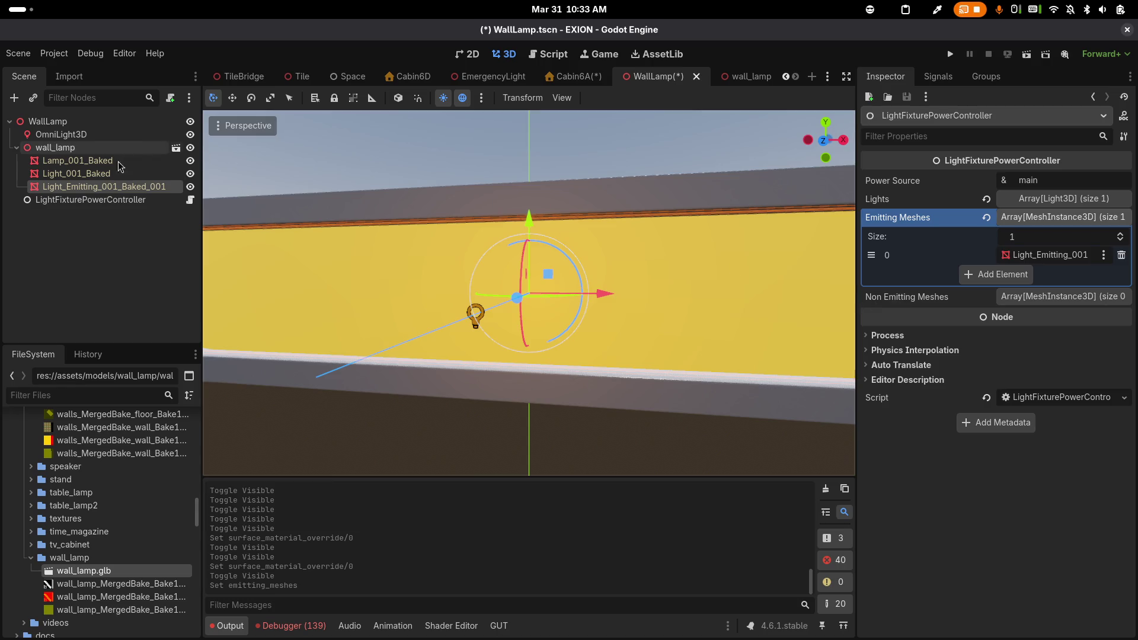
mouse_move(77, 174)
mouse_down()
mouse_move(1064, 340)
mouse_move(1061, 296)
mouse_up()
key(ctrl+s)
key(alt+Tab)
key(alt+Tab)
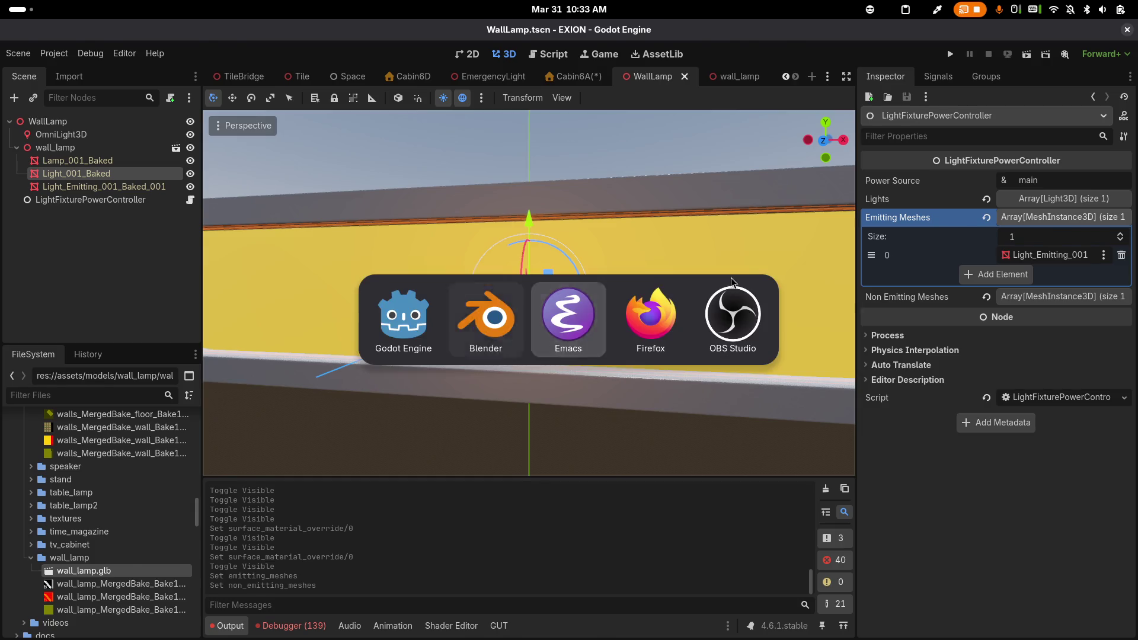
In init.xseq, uncomment the power_cut, power off and emergency_power_on lines 10–17
key(ctrl+x)
text(binit)
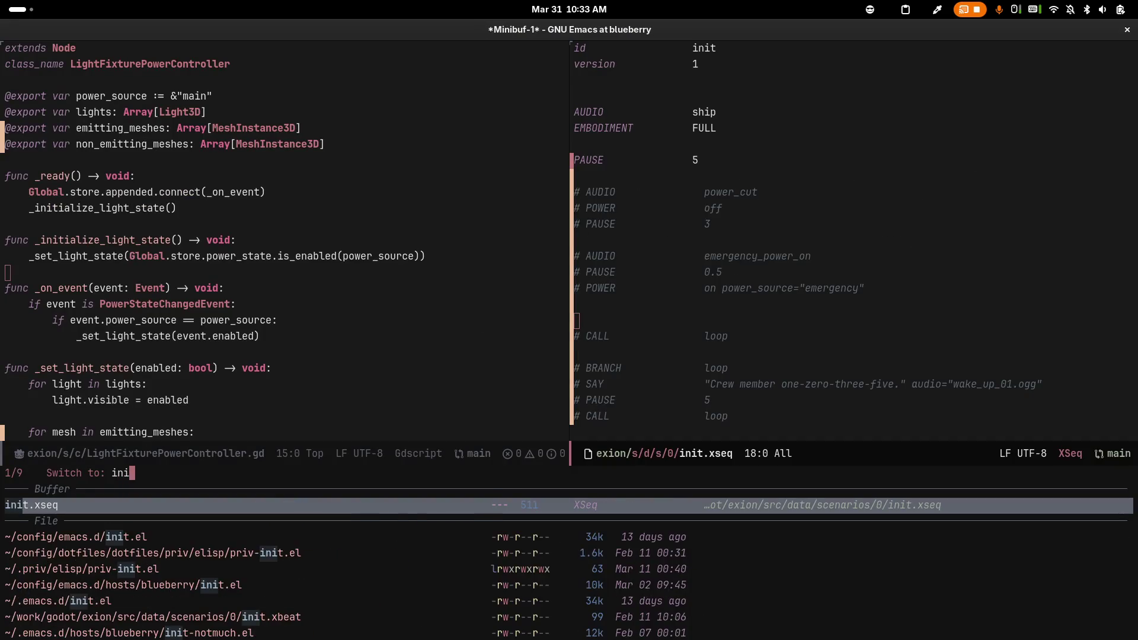
key(Return)
key(Up)
key(Up)
key(Up)
key(Down)
key(Down)
key(ctrl+space)
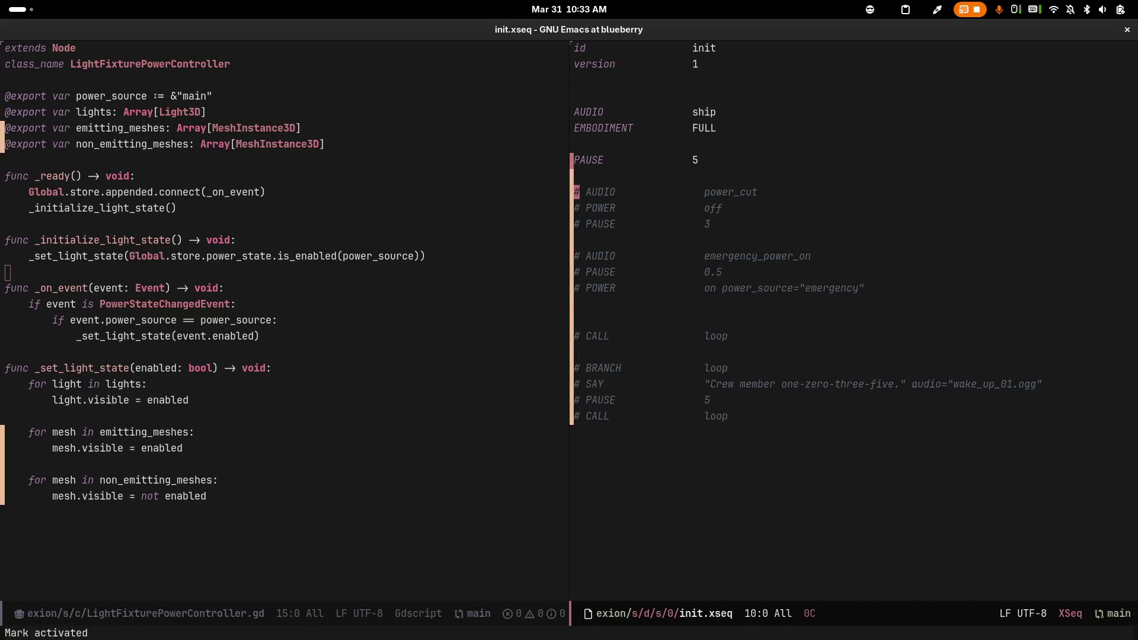
key(Down)
key(Down)
key(Down)
key(alt+semicolon)
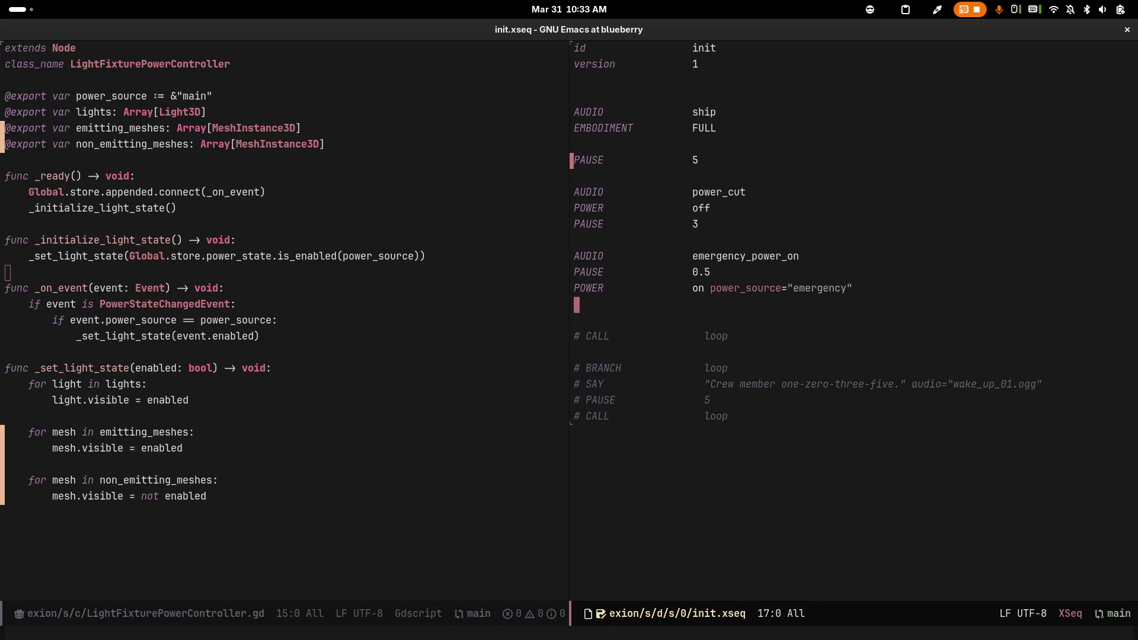
Save init.xseq and launch the game from Godot with F5
key(ctrl+x)
key(ctrl+s)
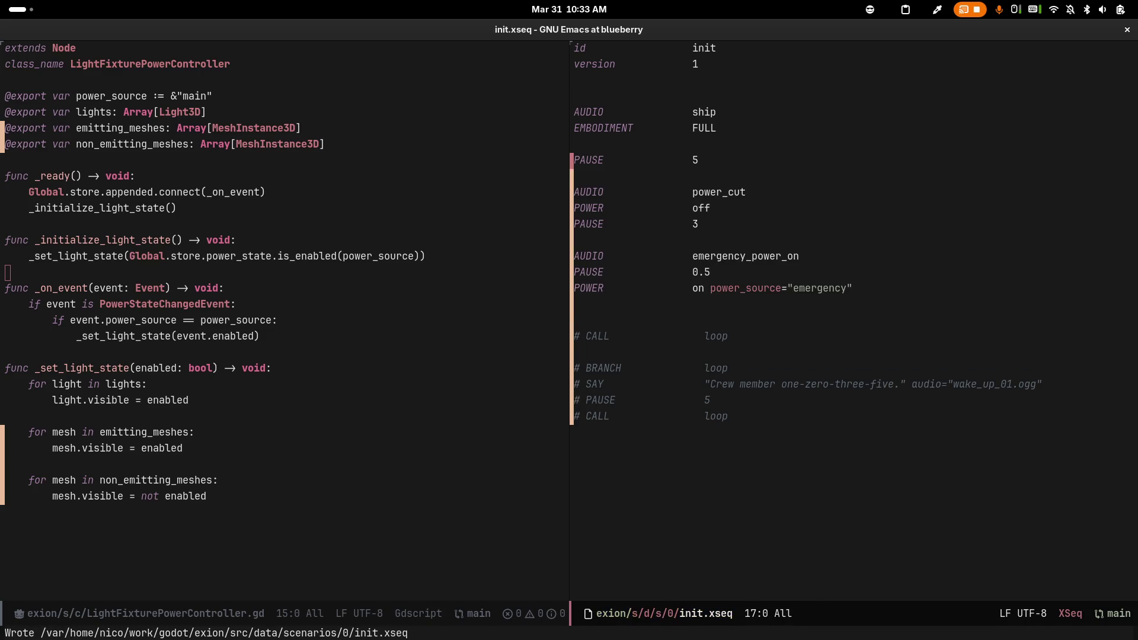
key(alt+Tab)
key(F5)
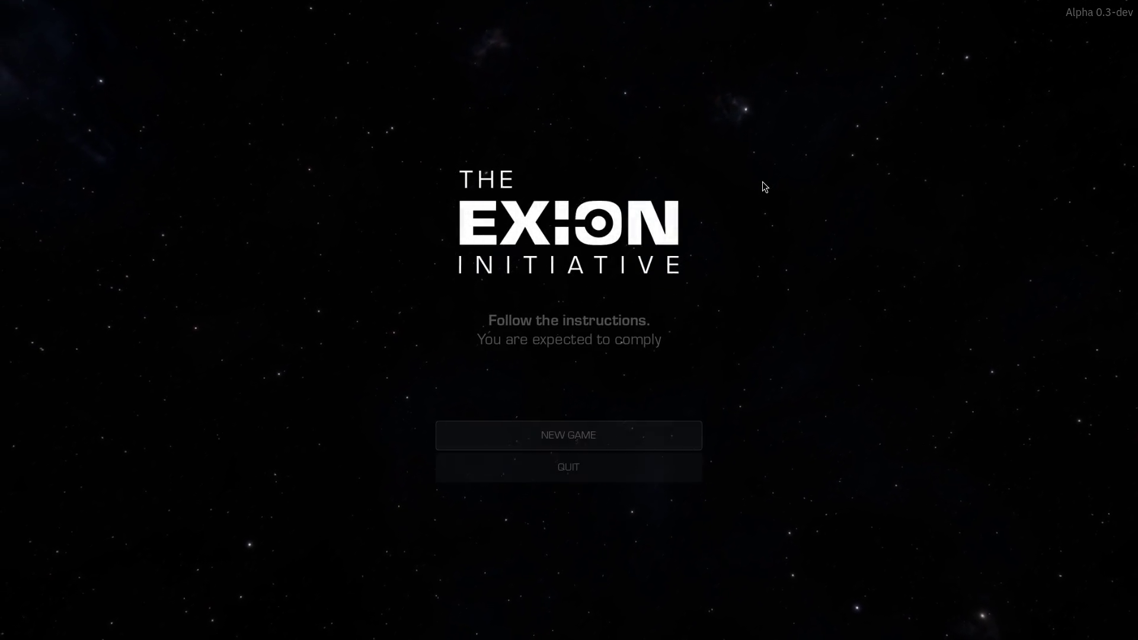
Start a new game, quit it, and relaunch the project
click(631, 429)
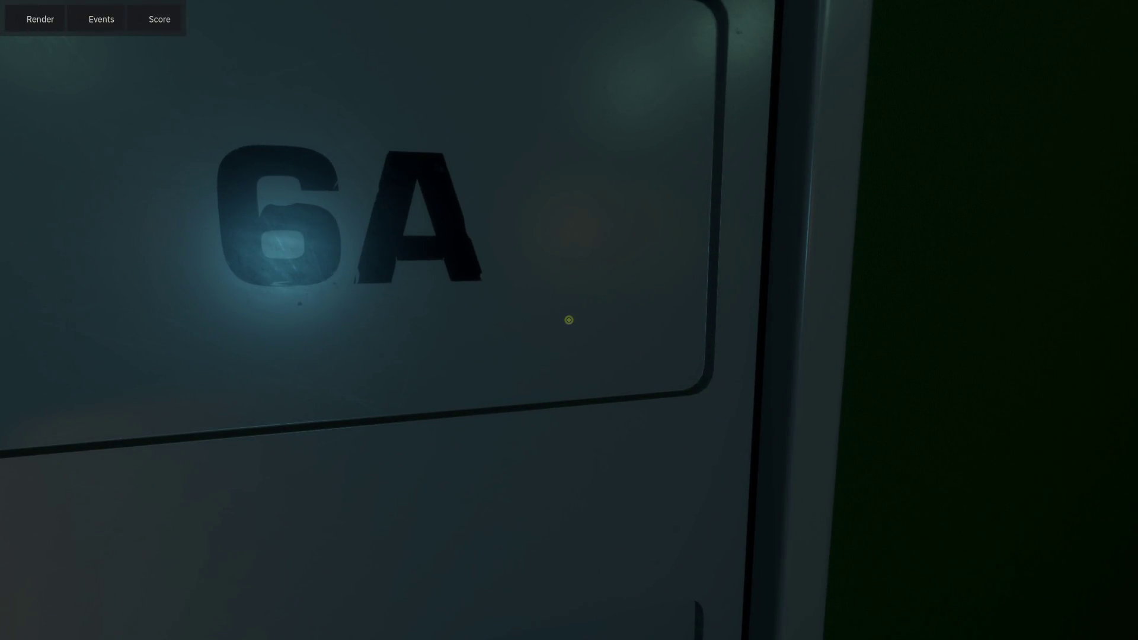
key(F8)
click(952, 53)
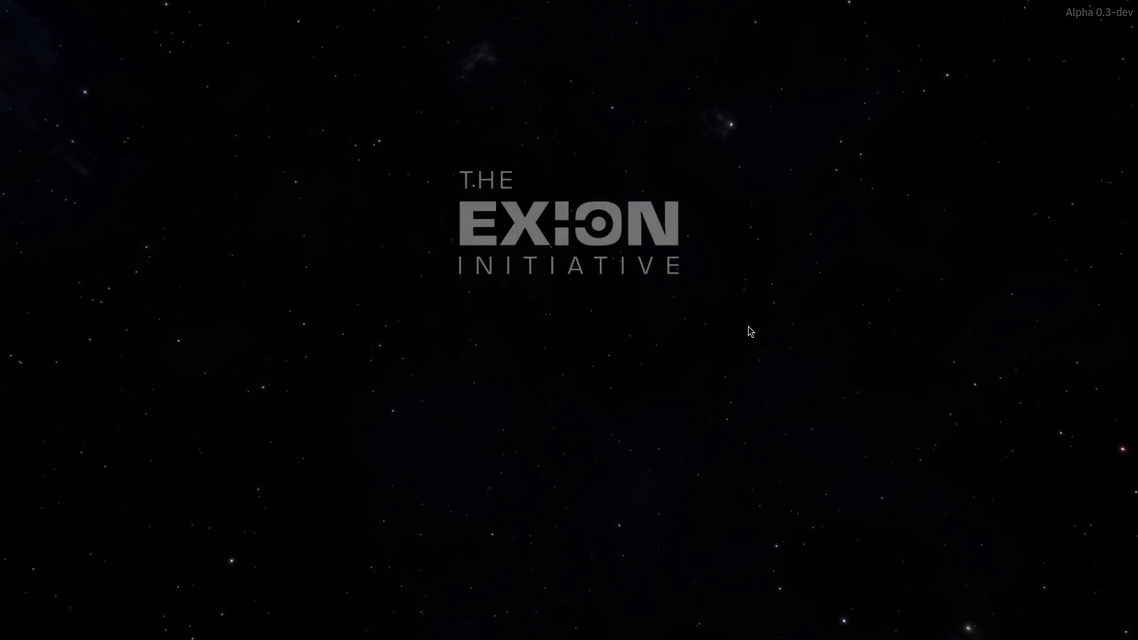
Start a new game, walk into the corridor until red emergency lighting appears, then stop the game
click(613, 441)
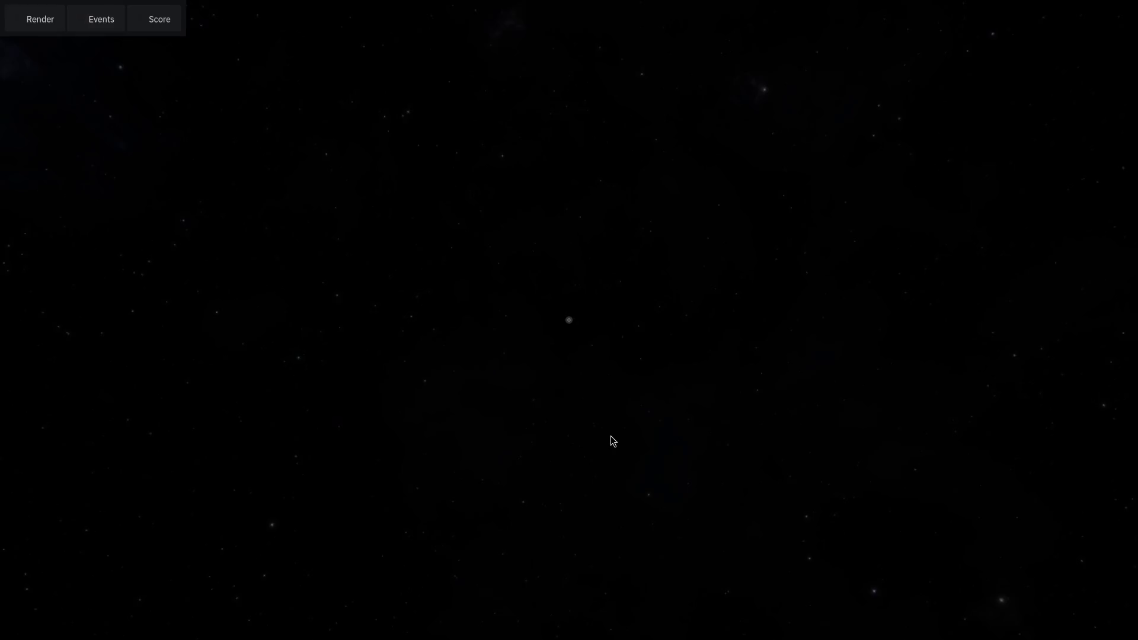
key(w)
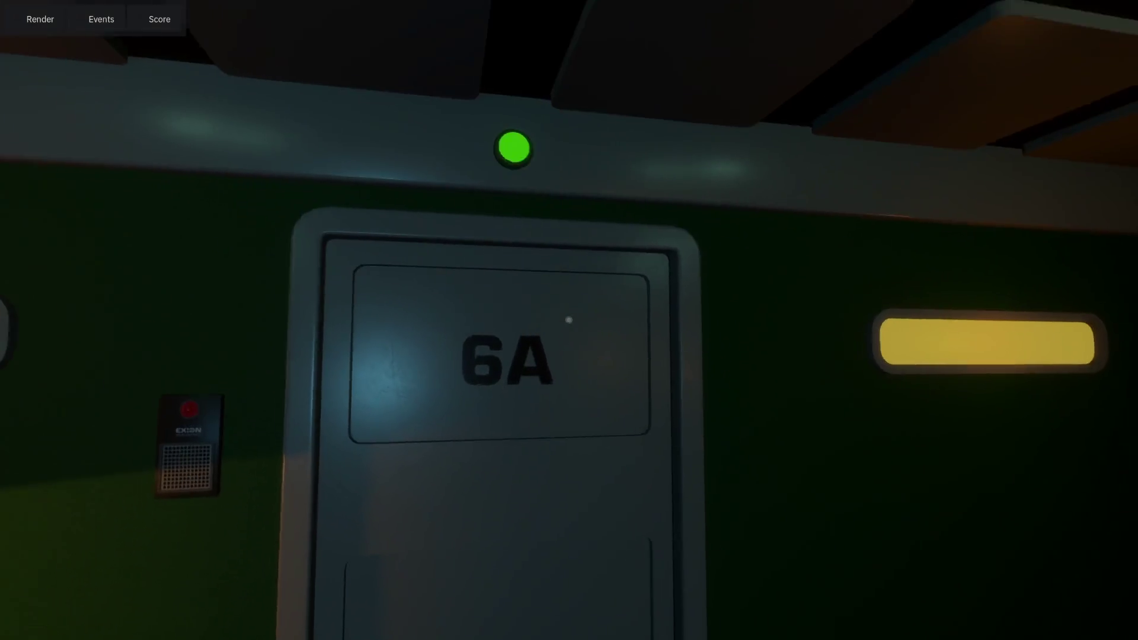
key(w)
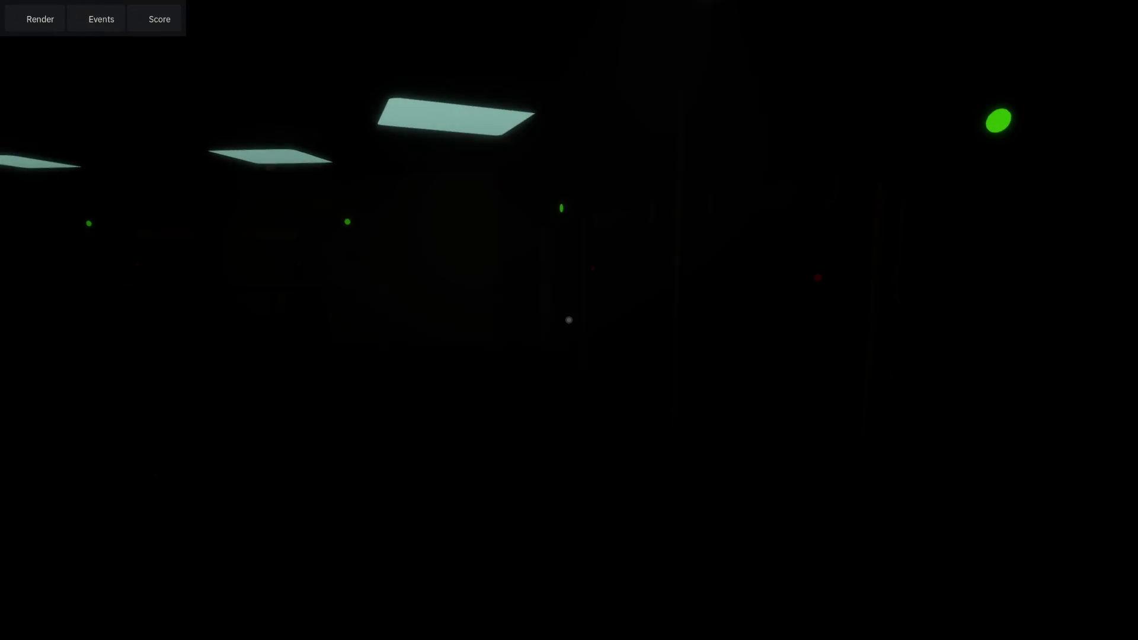
key(w)
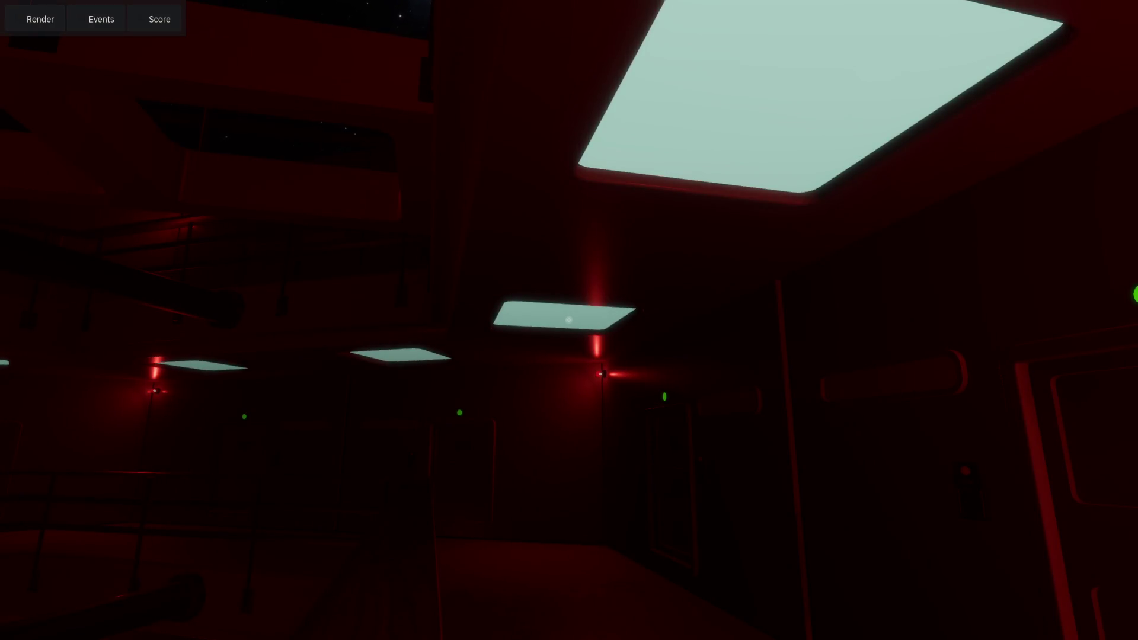
key(w)
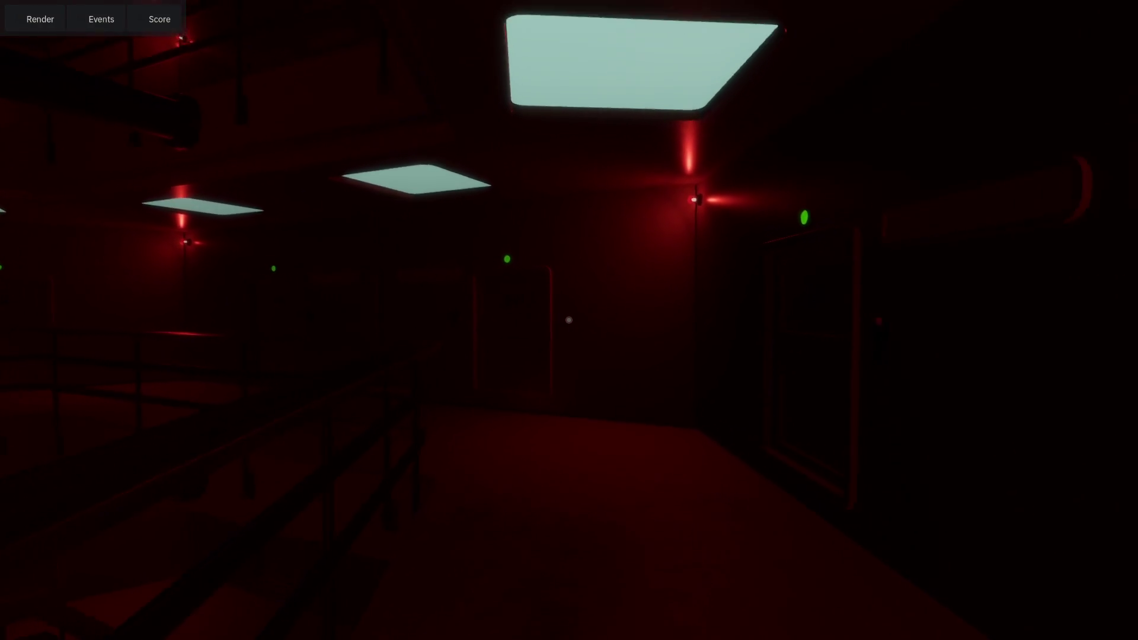
key(F8)
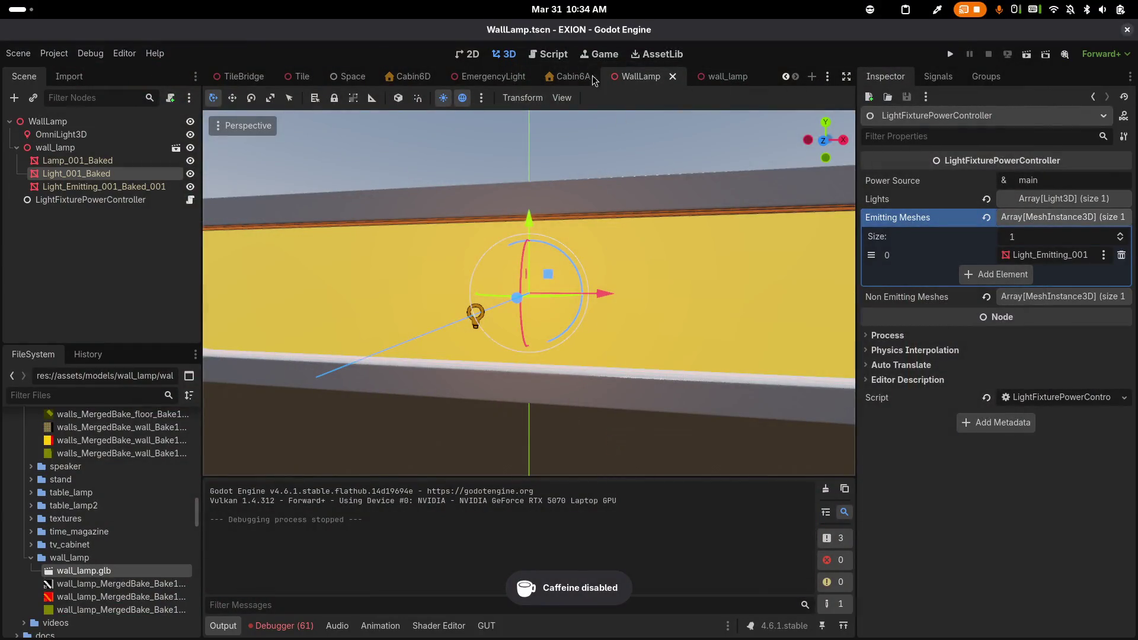
In the Tile scene, check the LightFixturePowerController and locate the LightGlass ceiling panel meshes
click(302, 76)
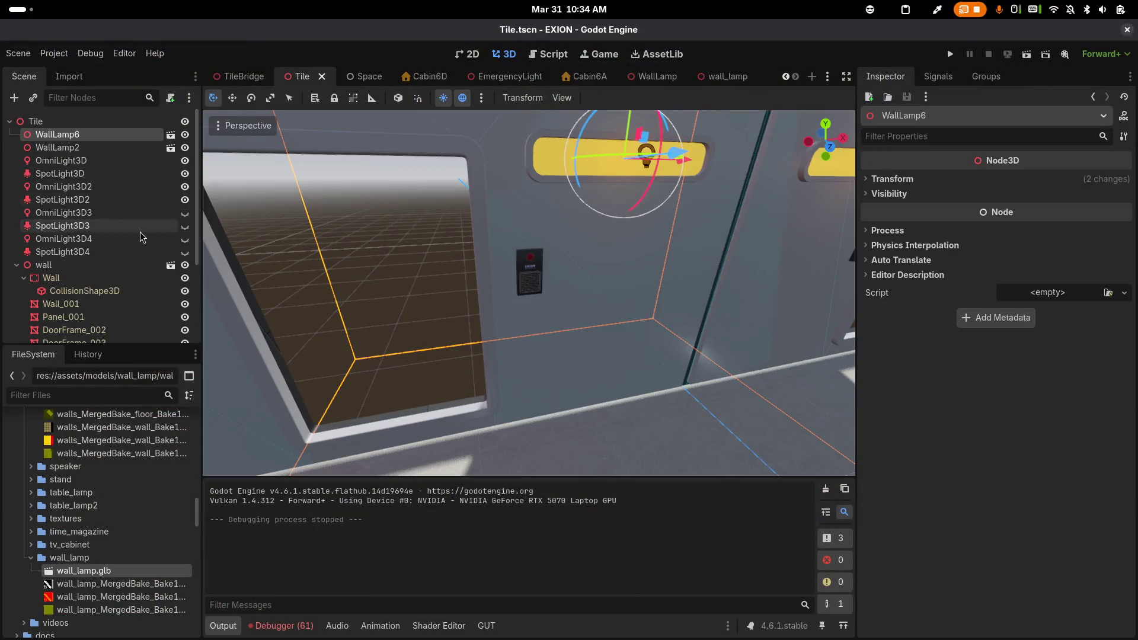
scroll(142, 212, down, 5)
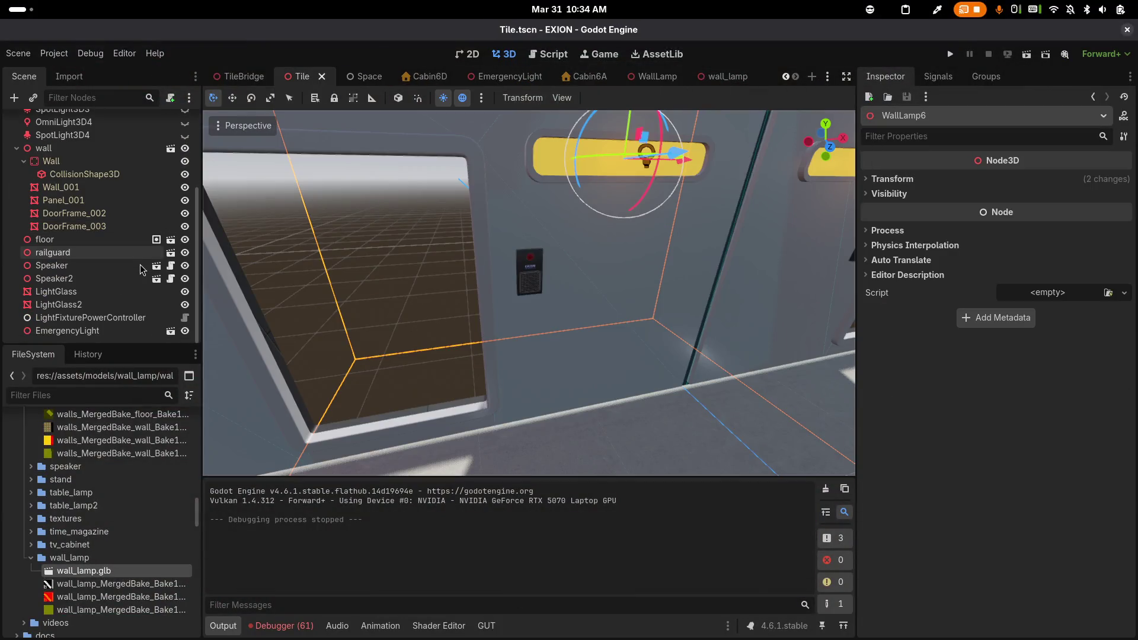
click(108, 318)
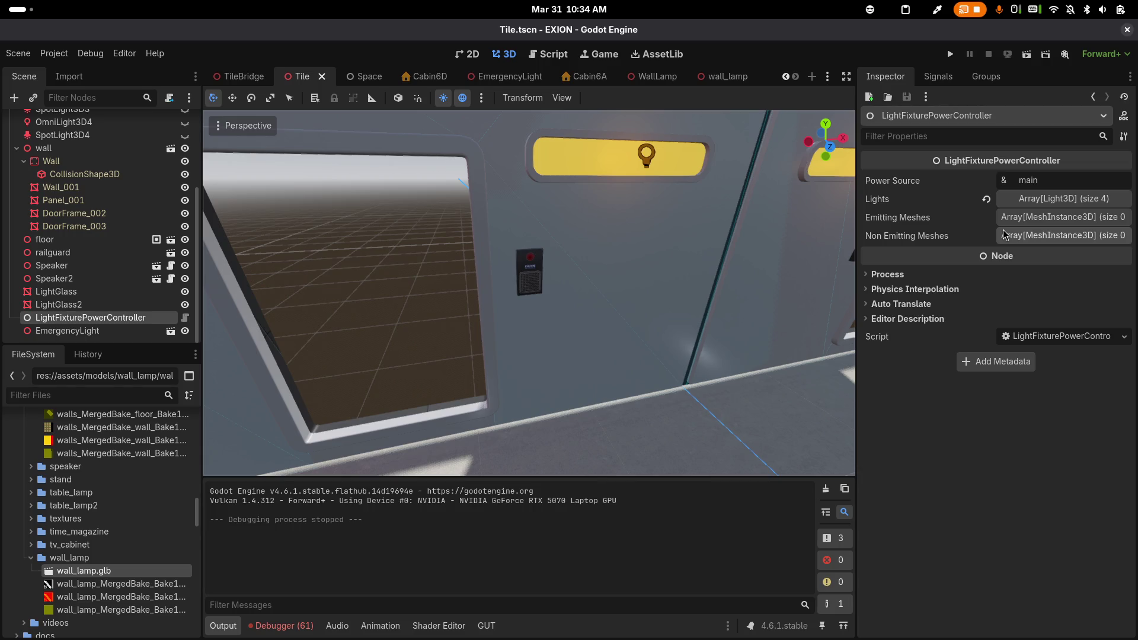
scroll(582, 224, down, 8)
mouse_move(553, 204)
mouse_down()
mouse_move(554, 140)
mouse_move(572, 87)
mouse_move(541, 204)
mouse_up()
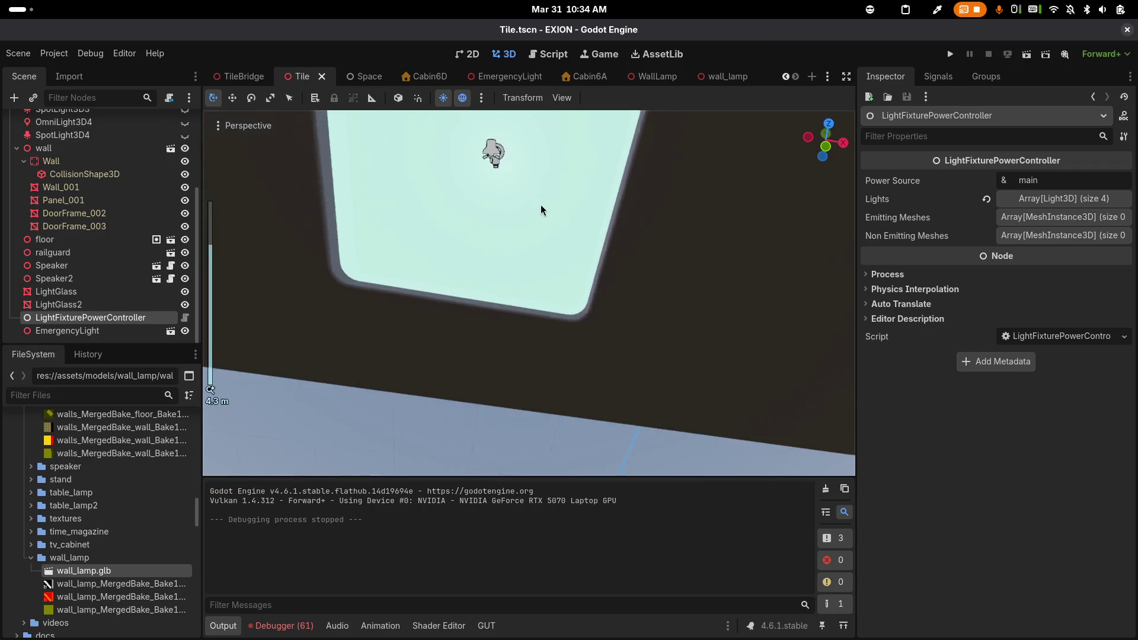
scroll(541, 204, down, 4)
scroll(550, 225, up, 4)
click(590, 165)
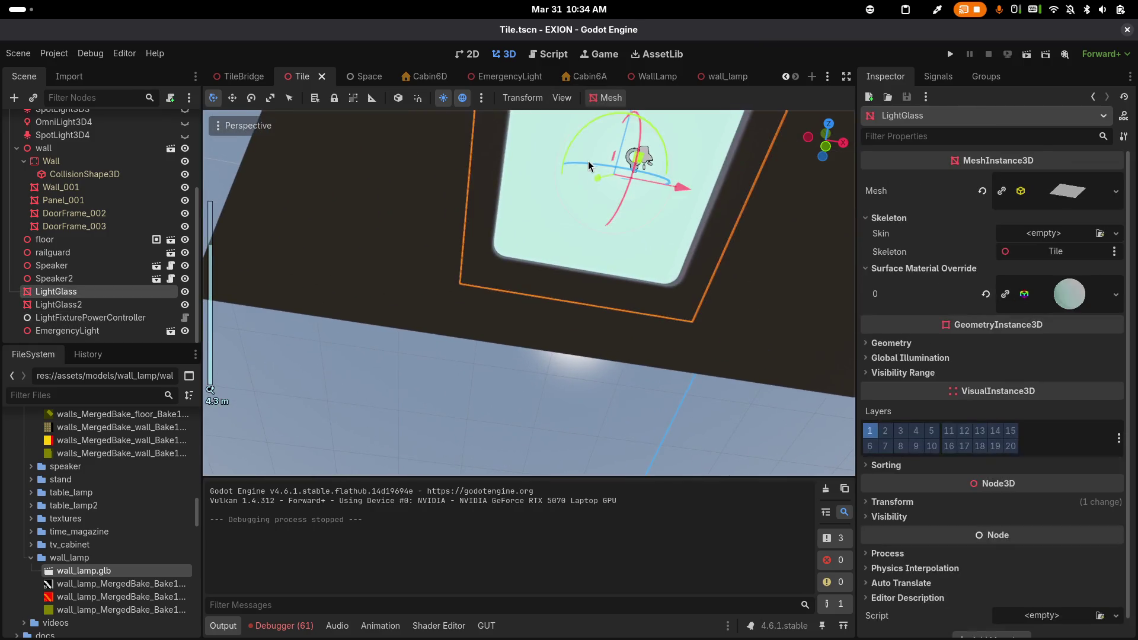
click(102, 304)
click(102, 293)
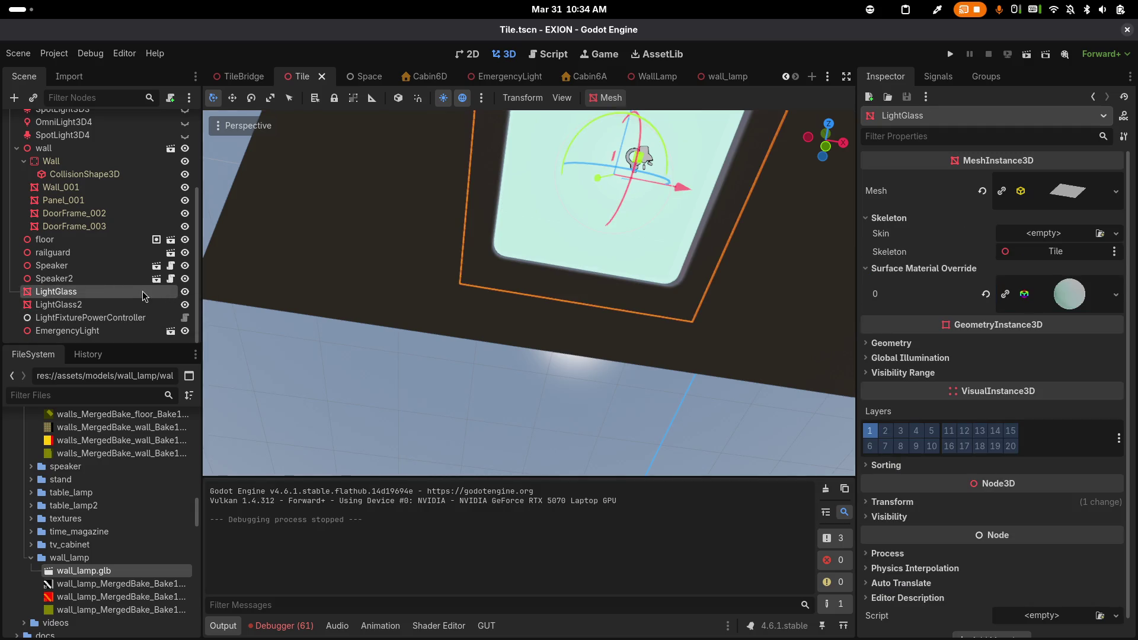
Rename LightGlass and LightGlass2 to LightGlassEmitting and LightGlassEmitting2
double_click(115, 290)
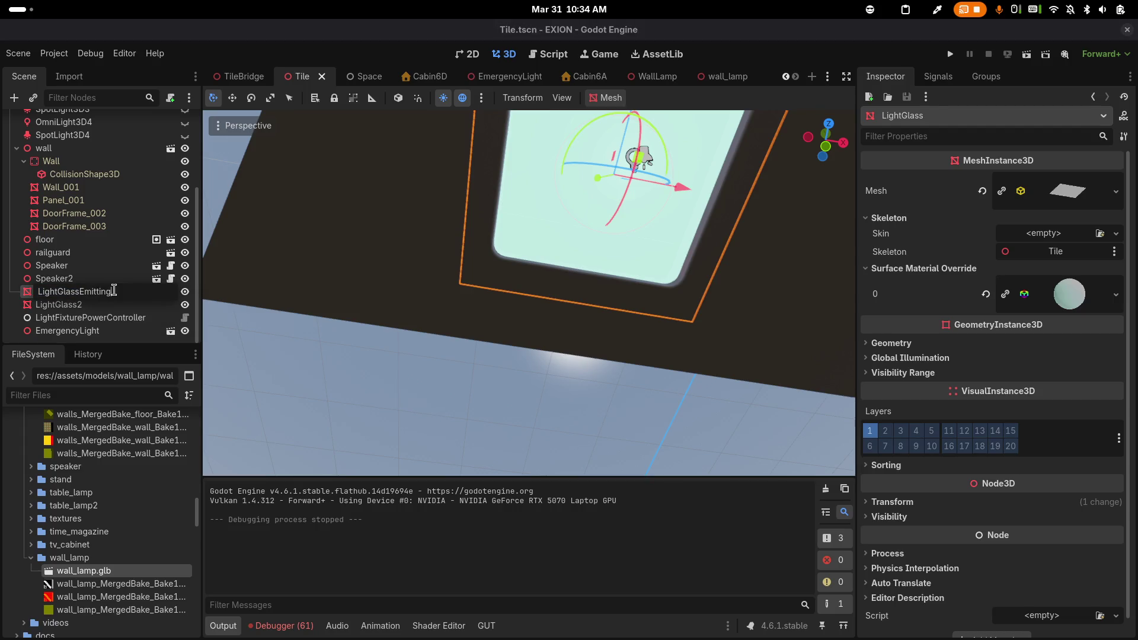
key(Return)
double_click(111, 305)
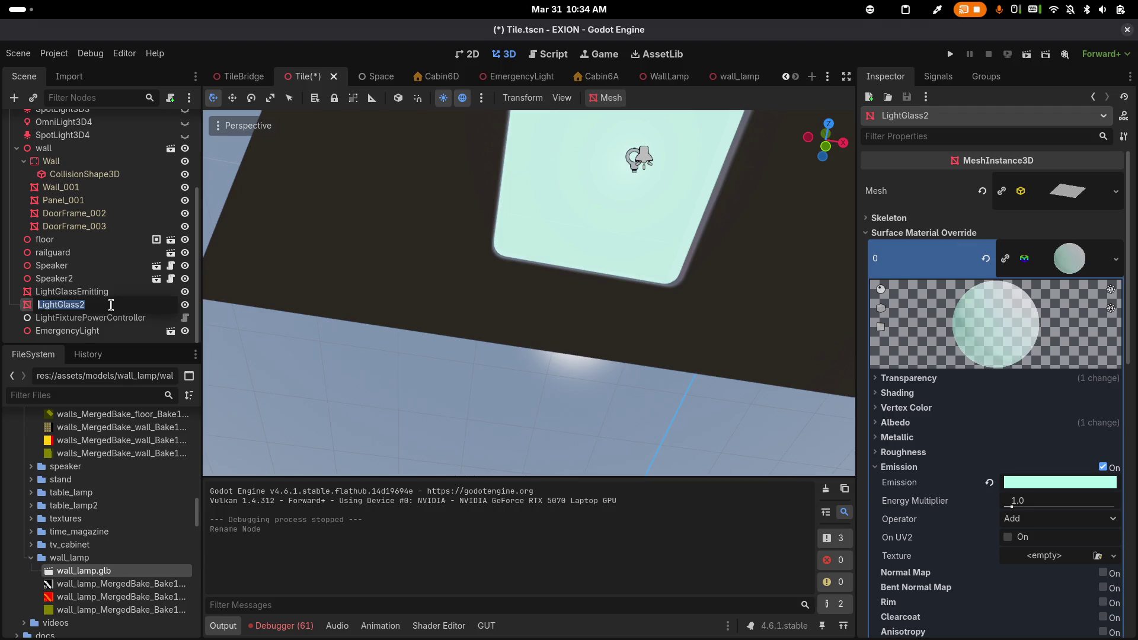
key(Left)
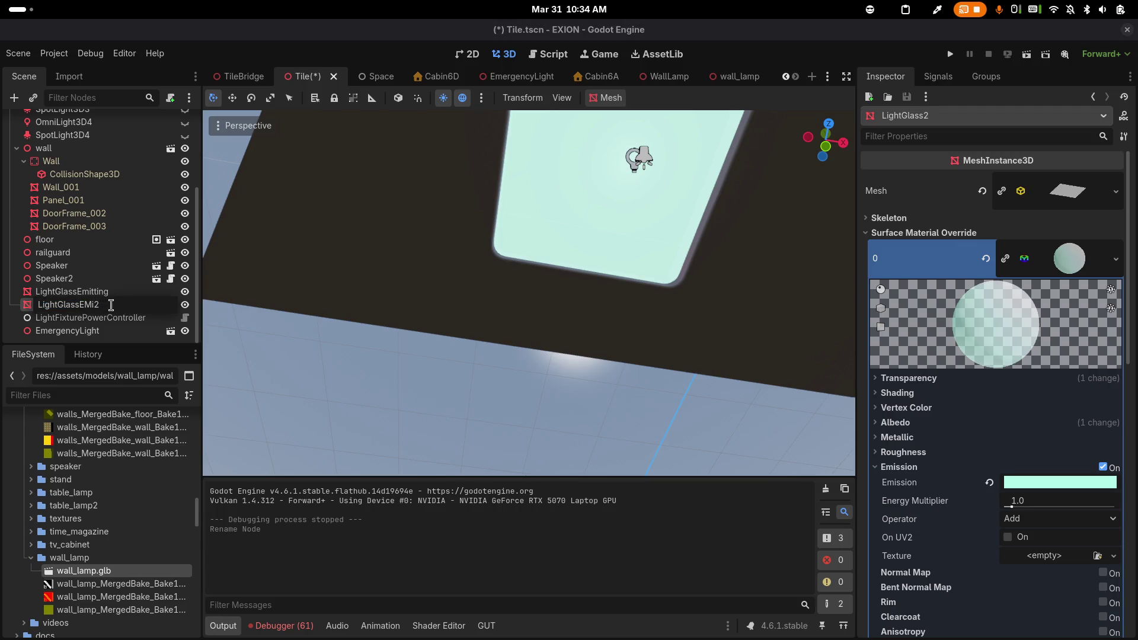
text(tting)
key(Return)
Duplicate both LightGlassEmitting meshes
shift+click(109, 293)
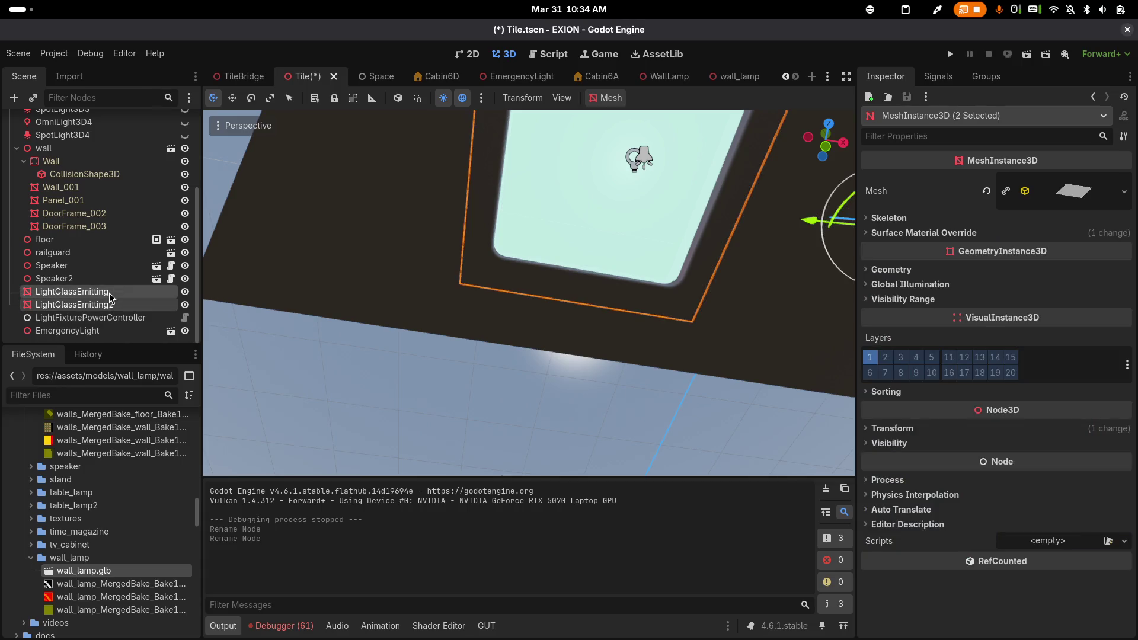
click(111, 298)
shift+click(110, 307)
key(ctrl+d)
Rename the copies to LightGlassNonEmitting and LightGlassNonEmitting2
click(95, 317)
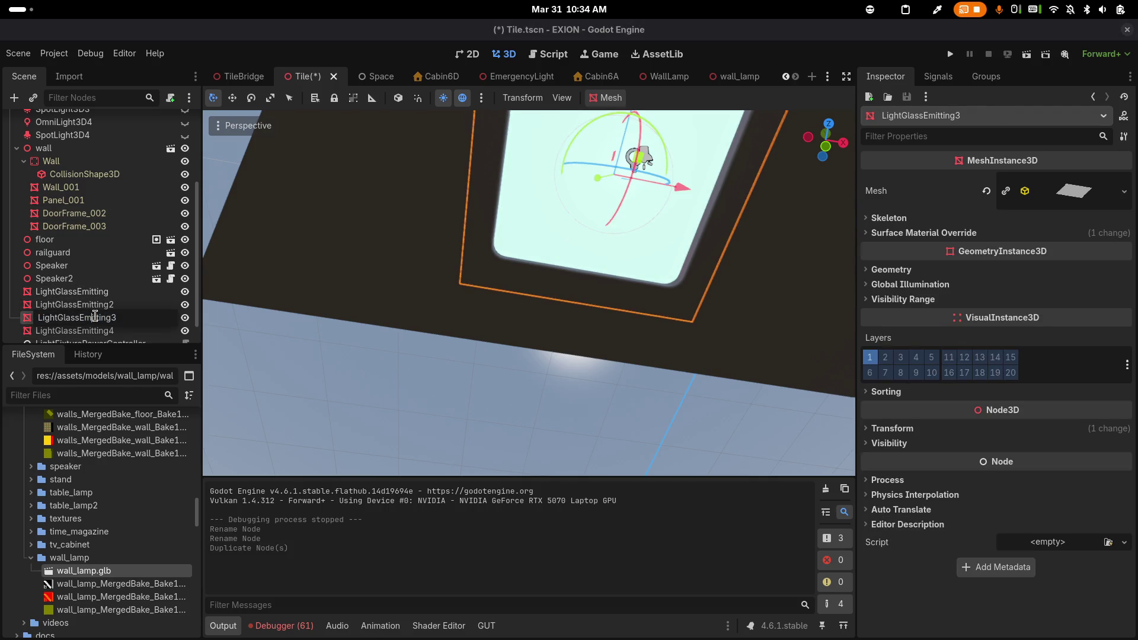
text(Not)
key(BackSpace)
key(Return)
click(90, 326)
click(90, 325)
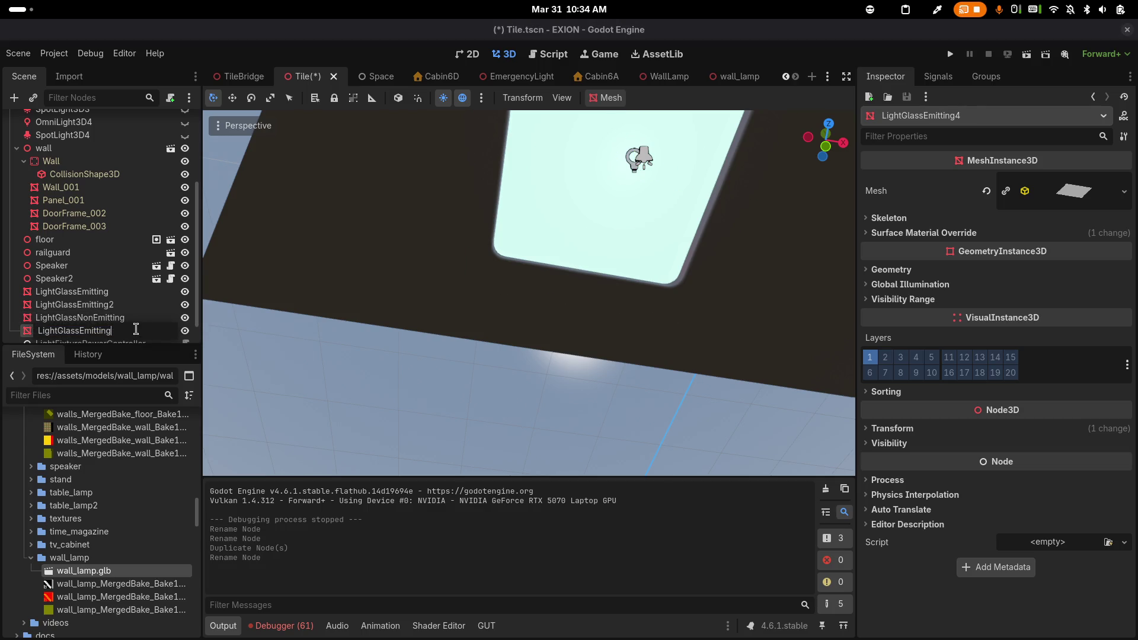
text(2Non)
key(Return)
scroll(83, 325, down, 1)
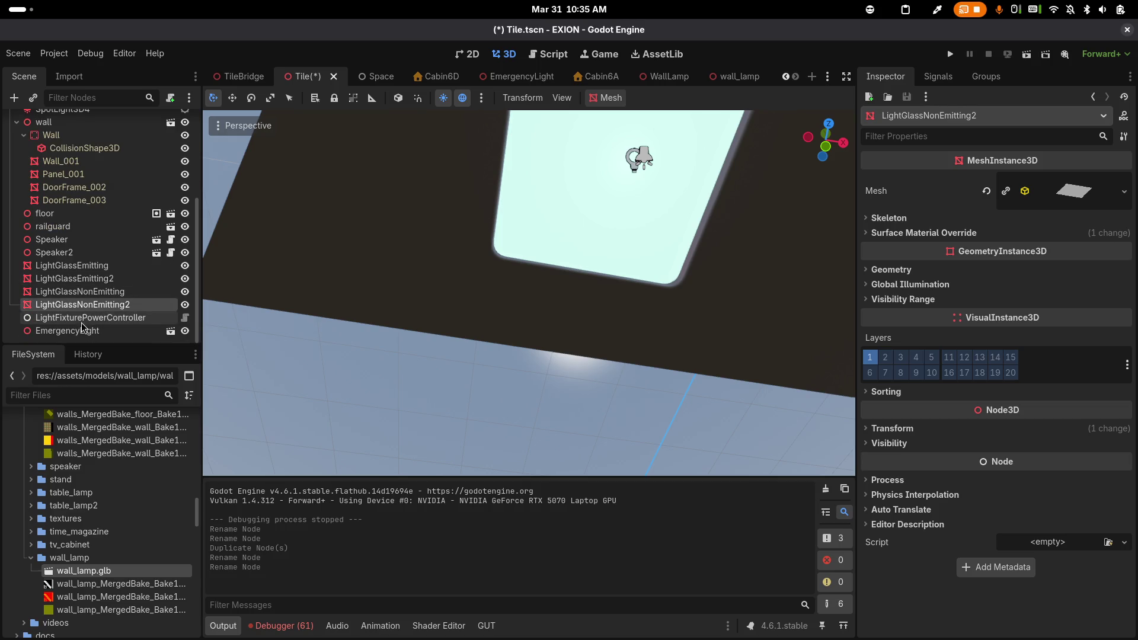
Add both LightGlassEmitting meshes as emitting and both LightGlassNonEmitting meshes as non-emitting on the controller
click(83, 322)
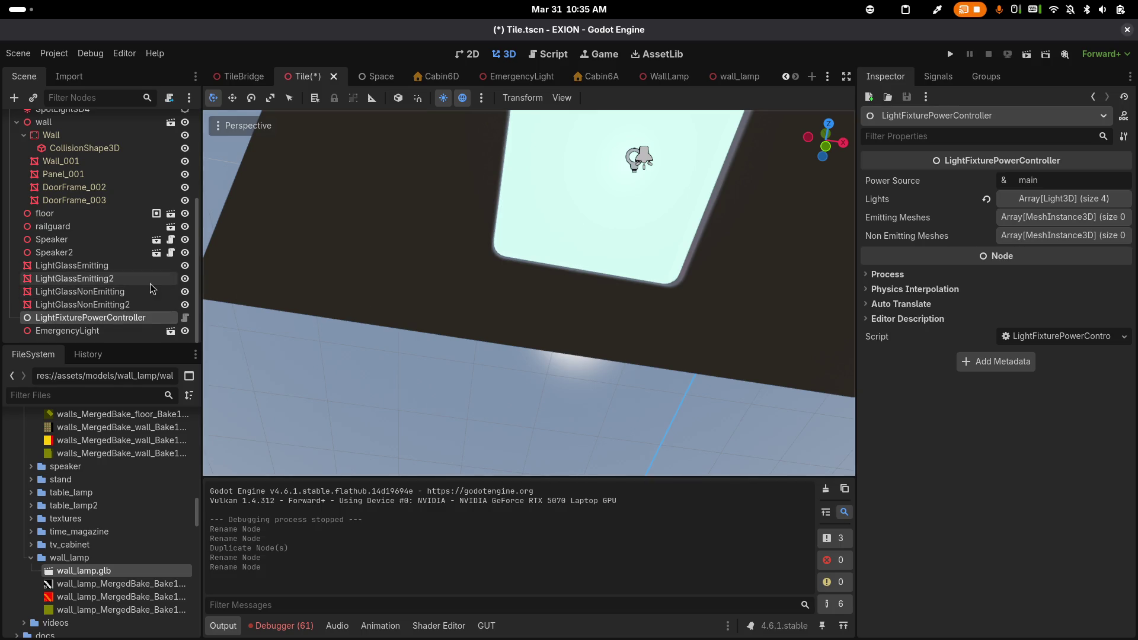
mouse_move(71, 265)
mouse_down()
mouse_move(990, 236)
mouse_move(1007, 217)
mouse_up()
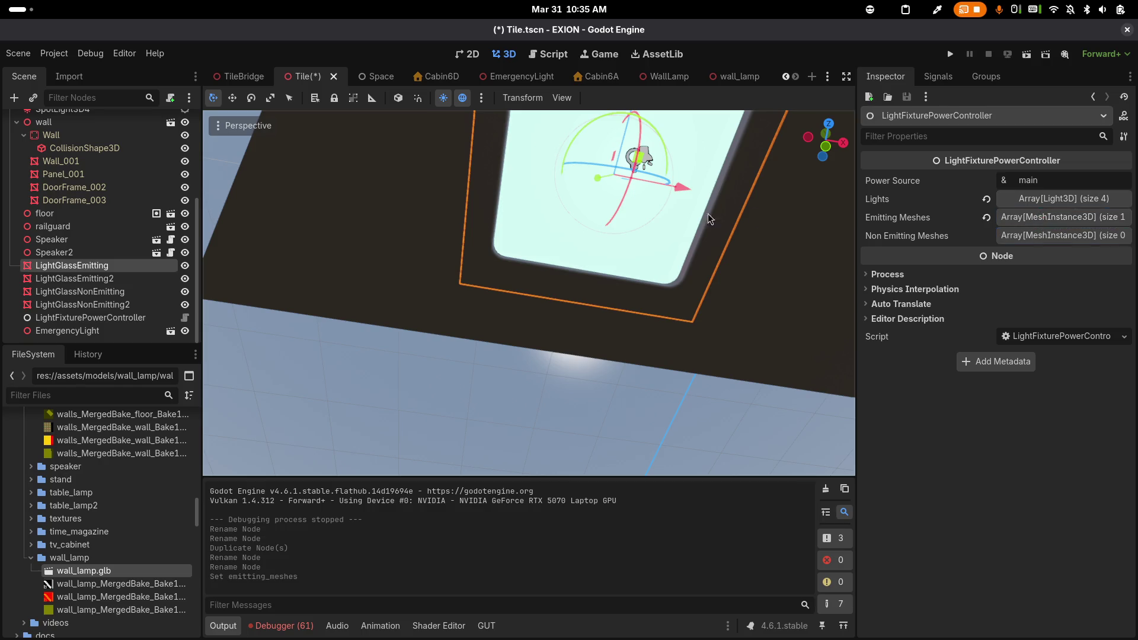
mouse_move(105, 267)
mouse_down()
mouse_move(830, 243)
mouse_move(1007, 218)
mouse_up()
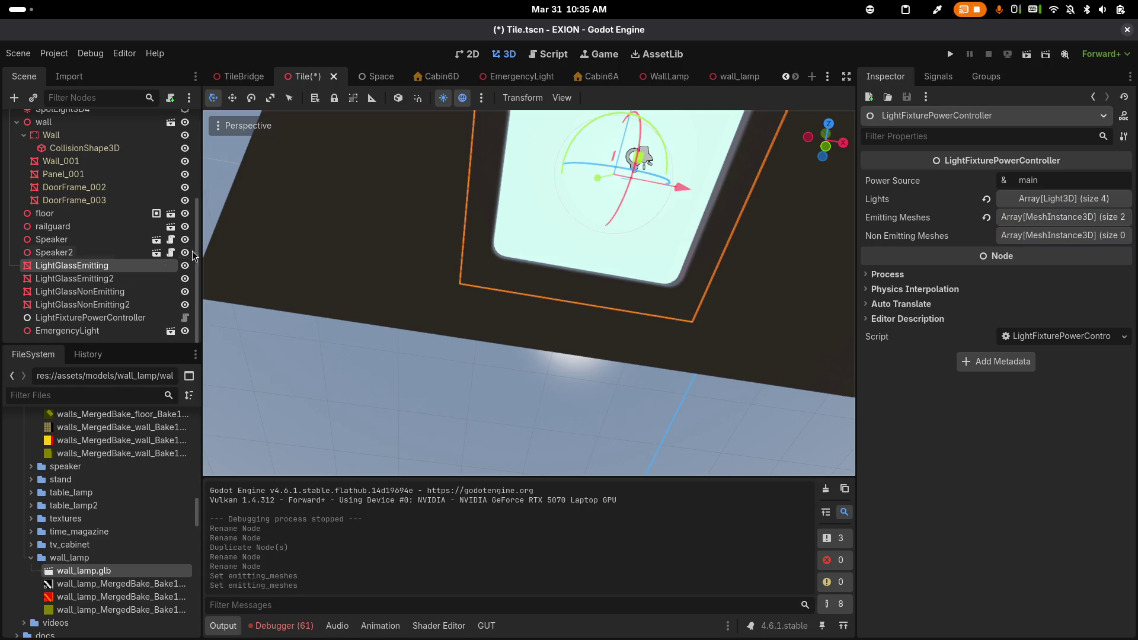
mouse_move(103, 291)
mouse_down()
mouse_move(140, 299)
mouse_move(1009, 240)
mouse_up()
mouse_move(66, 303)
mouse_down()
mouse_move(352, 276)
mouse_move(1040, 254)
mouse_move(1034, 238)
mouse_up()
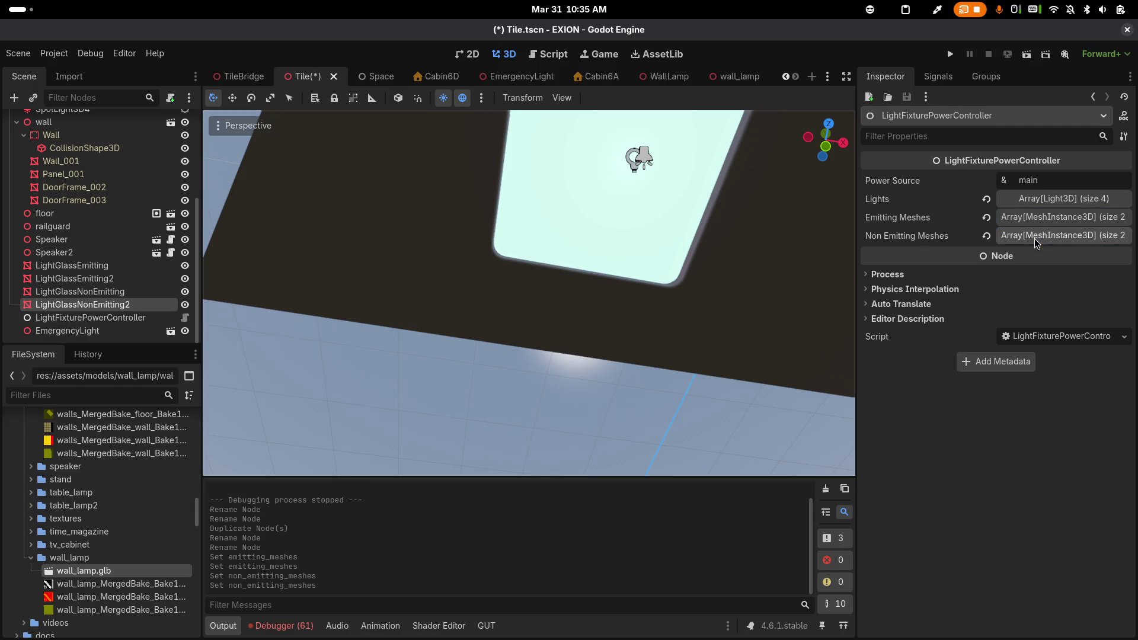
scroll(656, 238, down, 5)
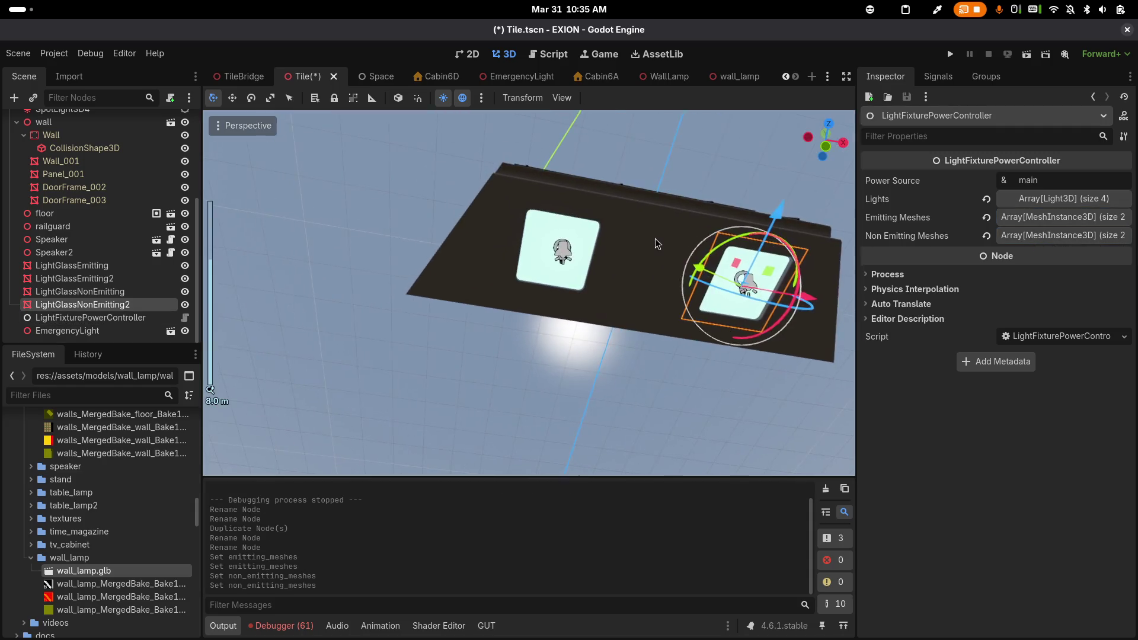
Show LightGlassNonEmitting's surface material override properties
scroll(576, 246, up, 2)
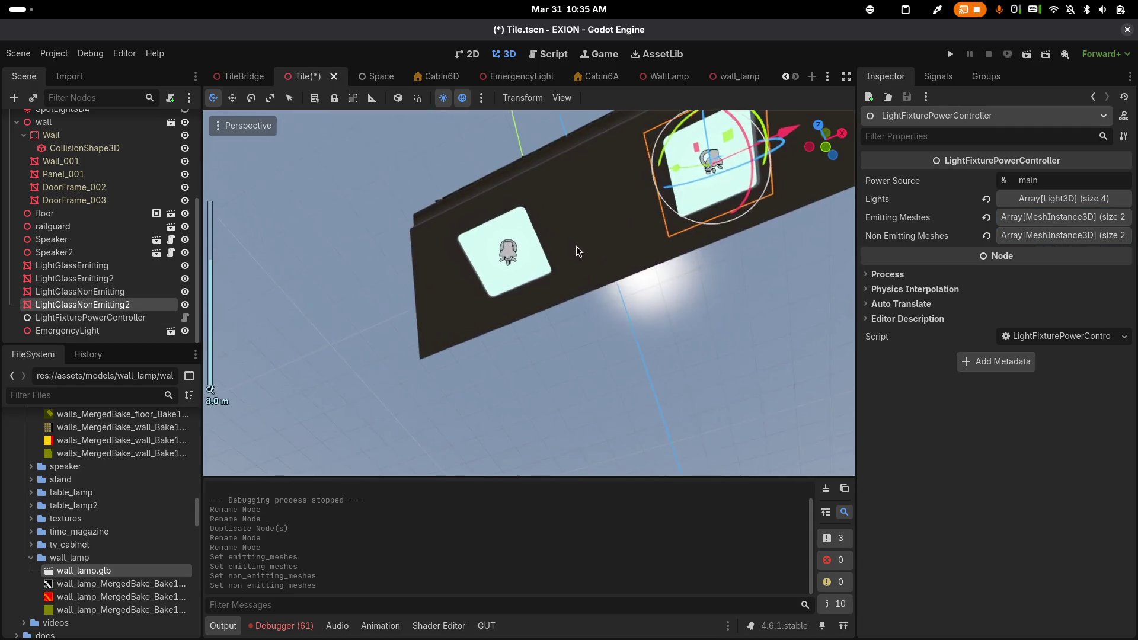
click(79, 291)
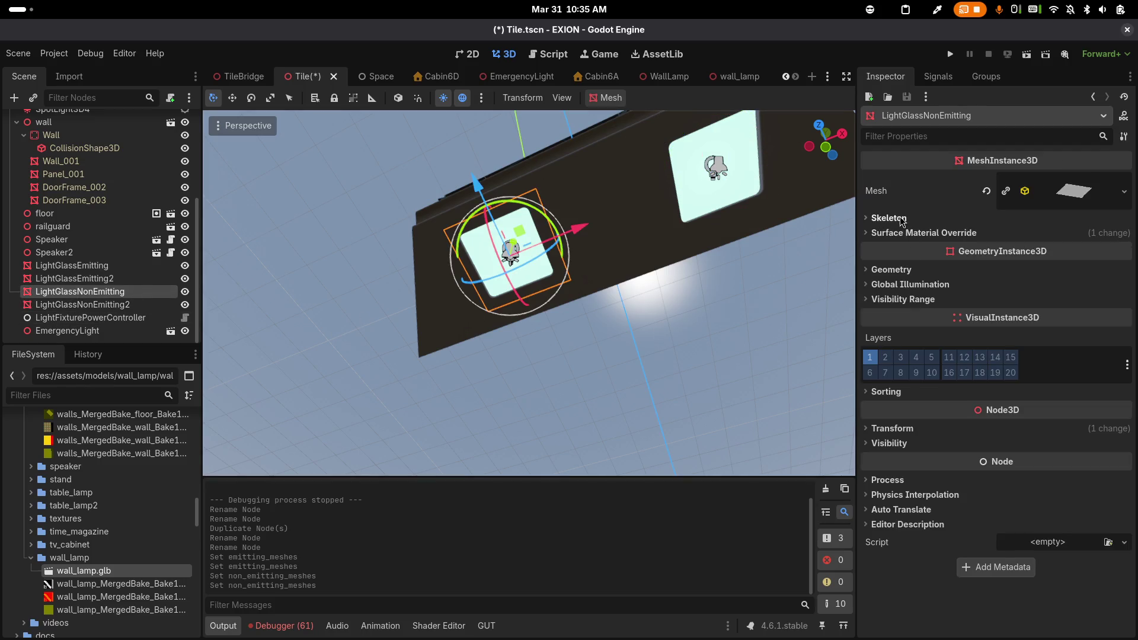
click(899, 233)
click(1077, 270)
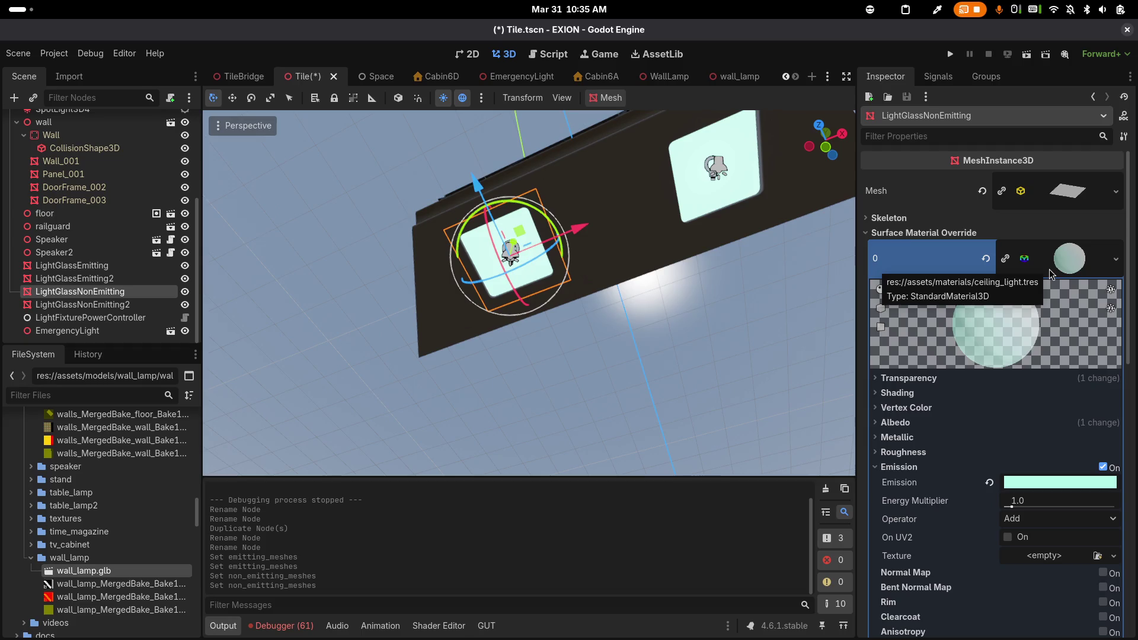
Duplicate ceiling_light.tres in the materials folder as ceiling_light_non_emitting.tres
click(71, 403)
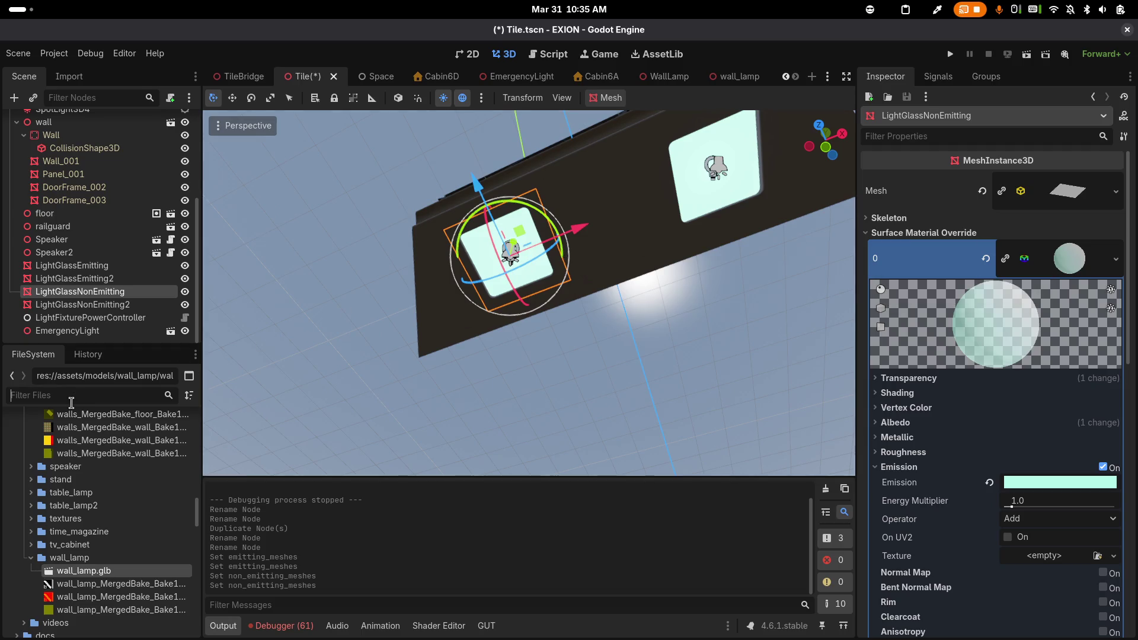
text(ceiling)
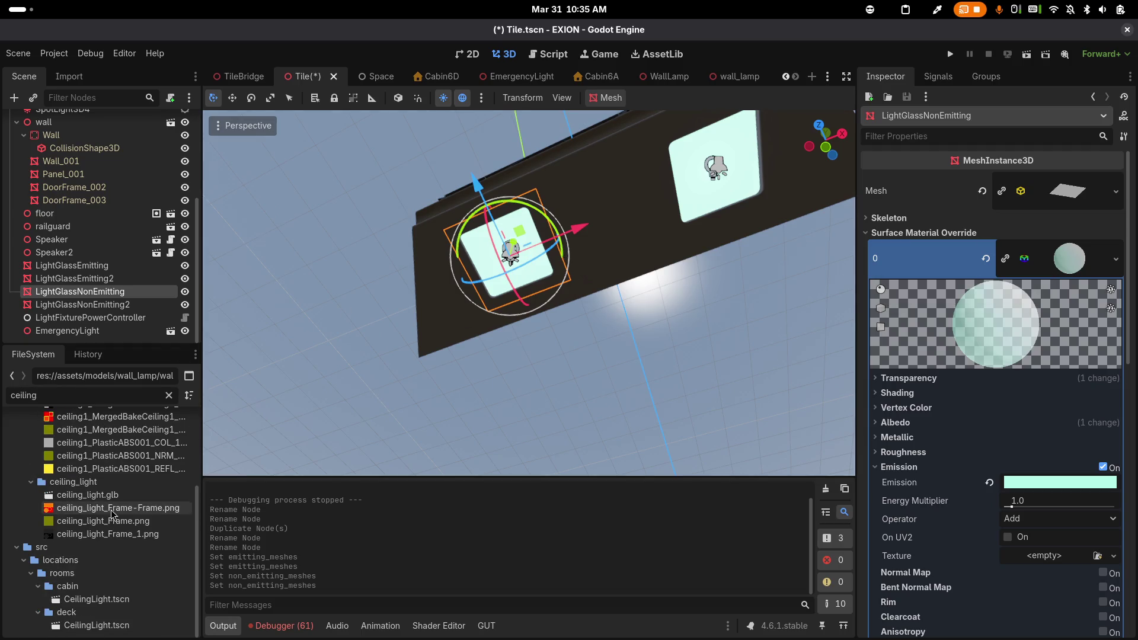
scroll(125, 503, up, 5)
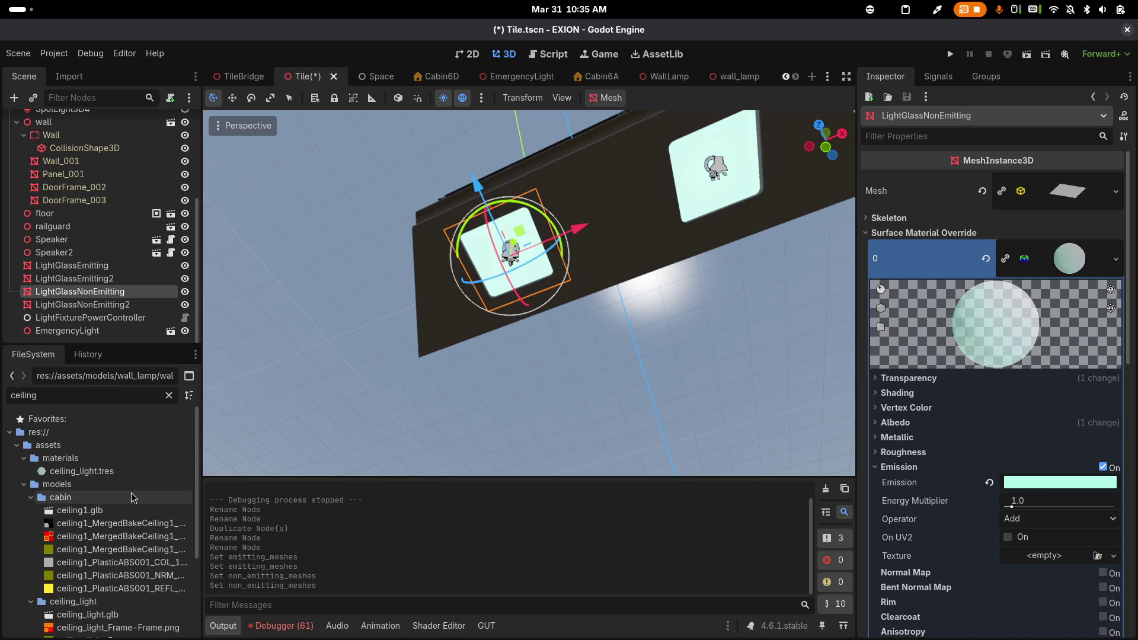
click(111, 473)
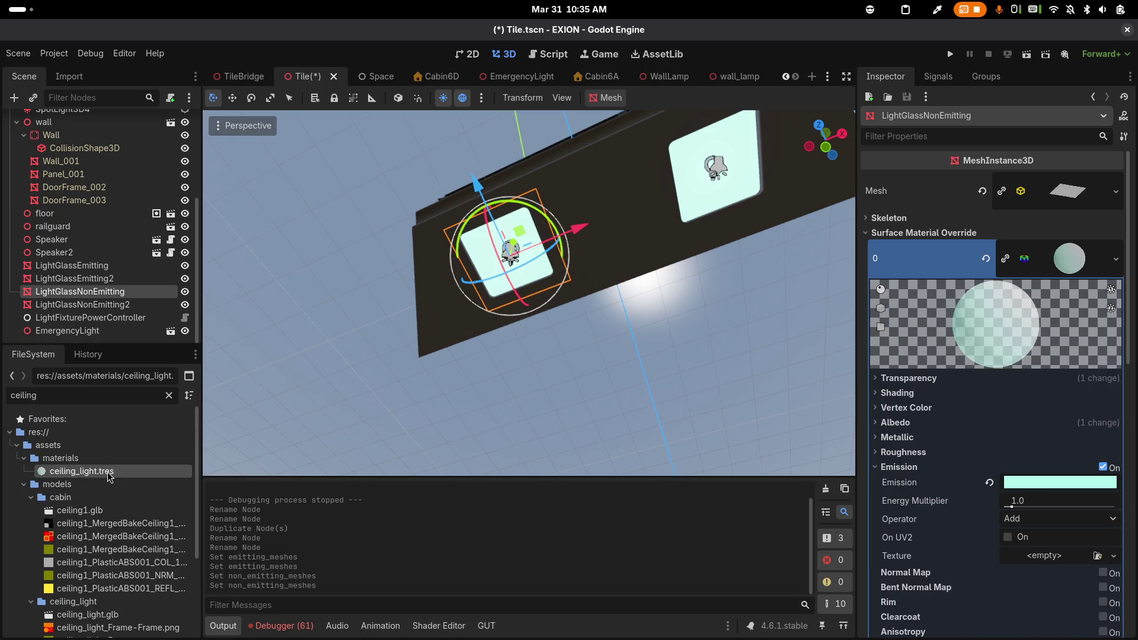
click(169, 395)
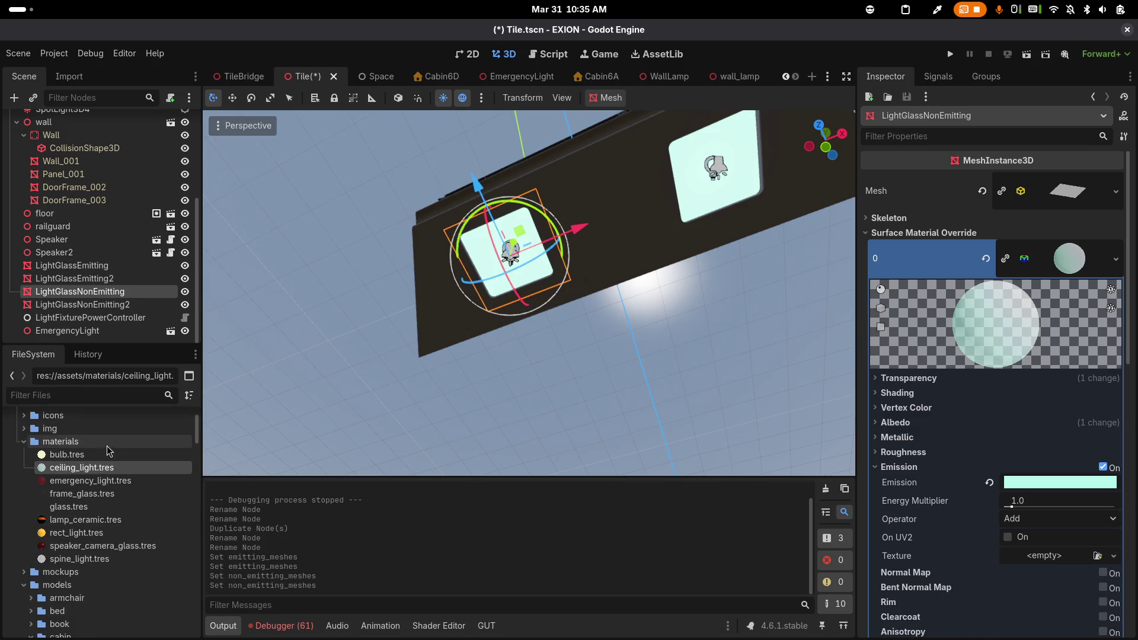
right_click(86, 470)
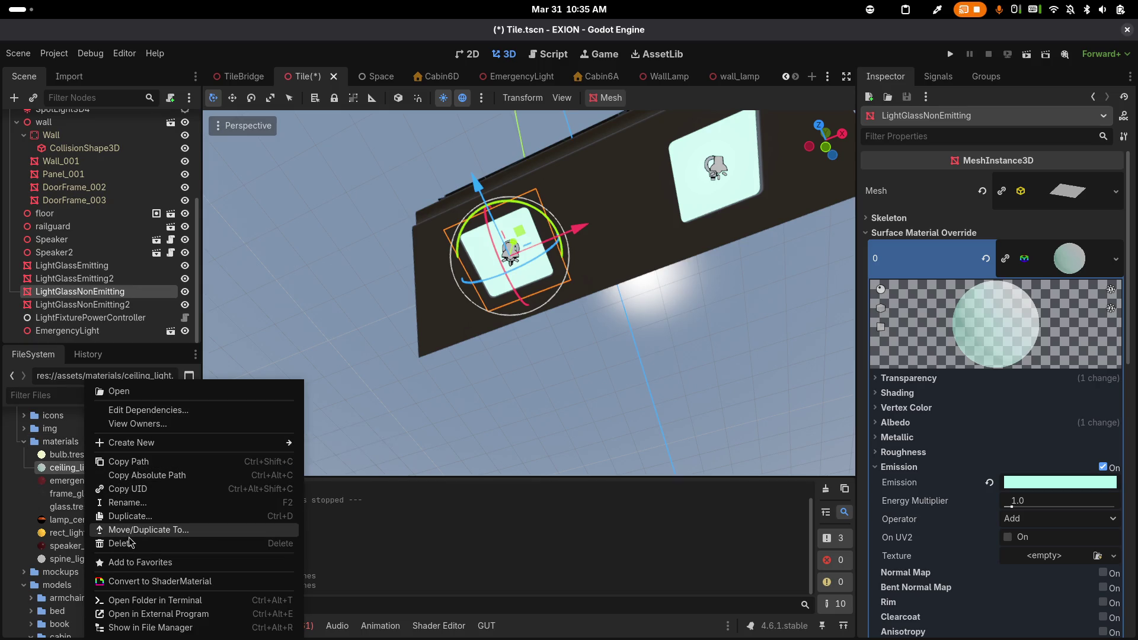
click(132, 518)
key(Right)
text(_non_mei)
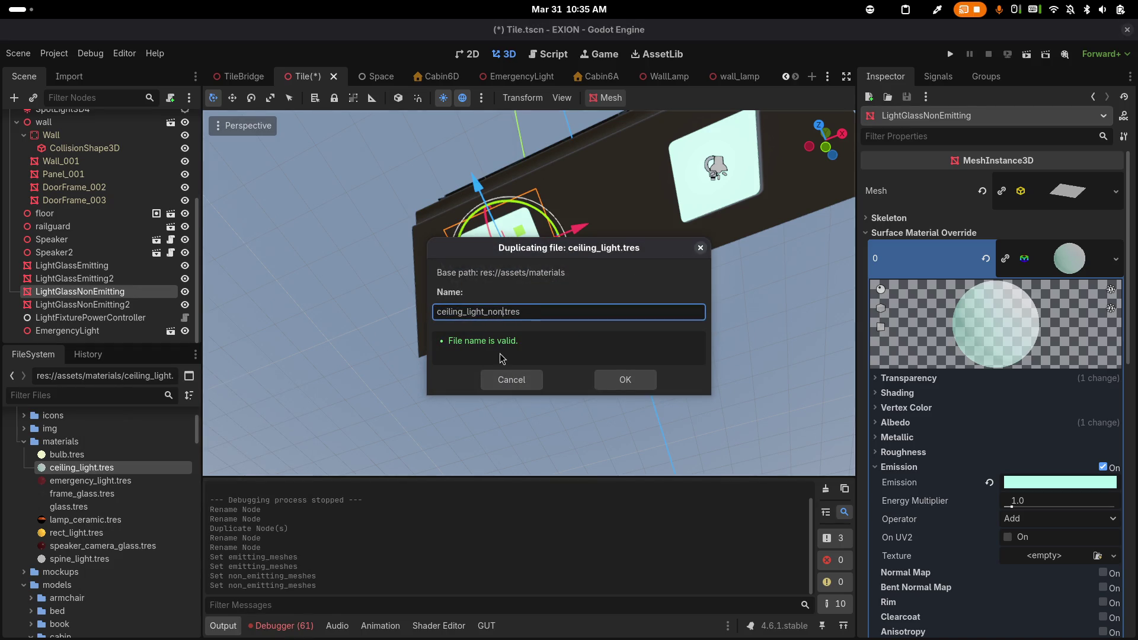
key(BackSpace)
key(BackSpace)
key(BackSpace)
text(emitting)
key(Return)
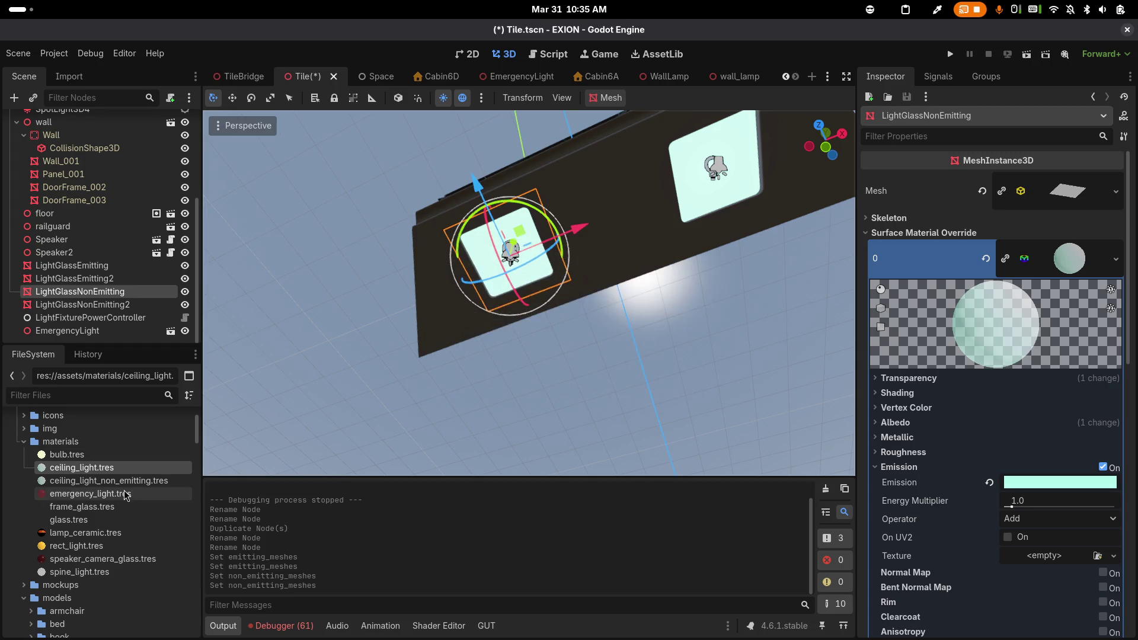
Turn off emission on the glass material and save the Tile scene
click(142, 483)
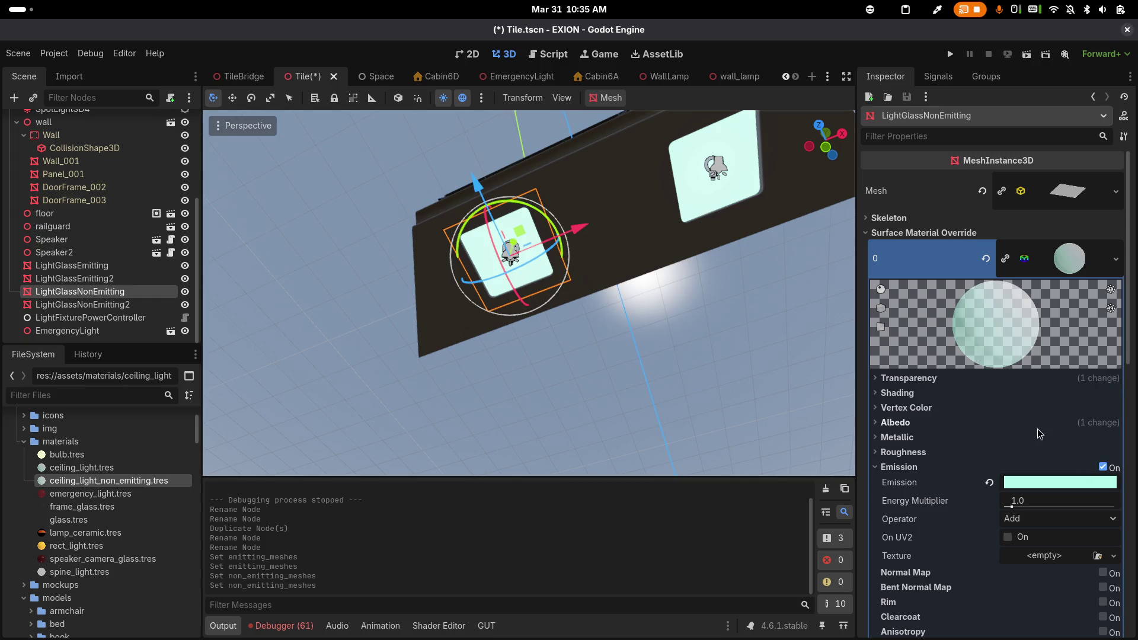
scroll(1034, 421, down, 4)
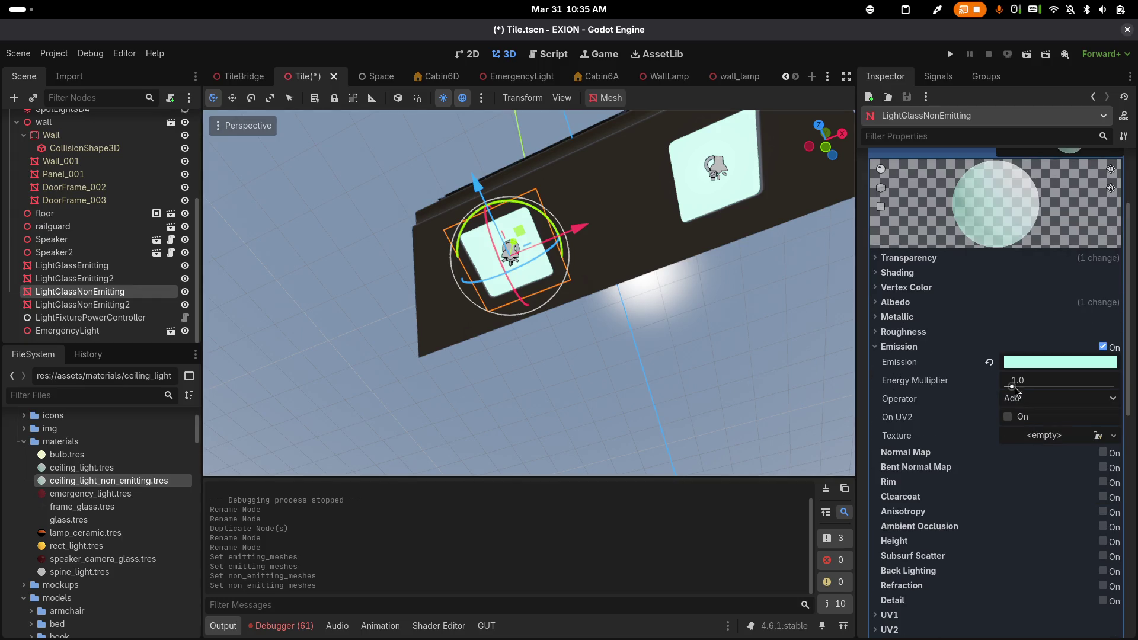
click(1103, 348)
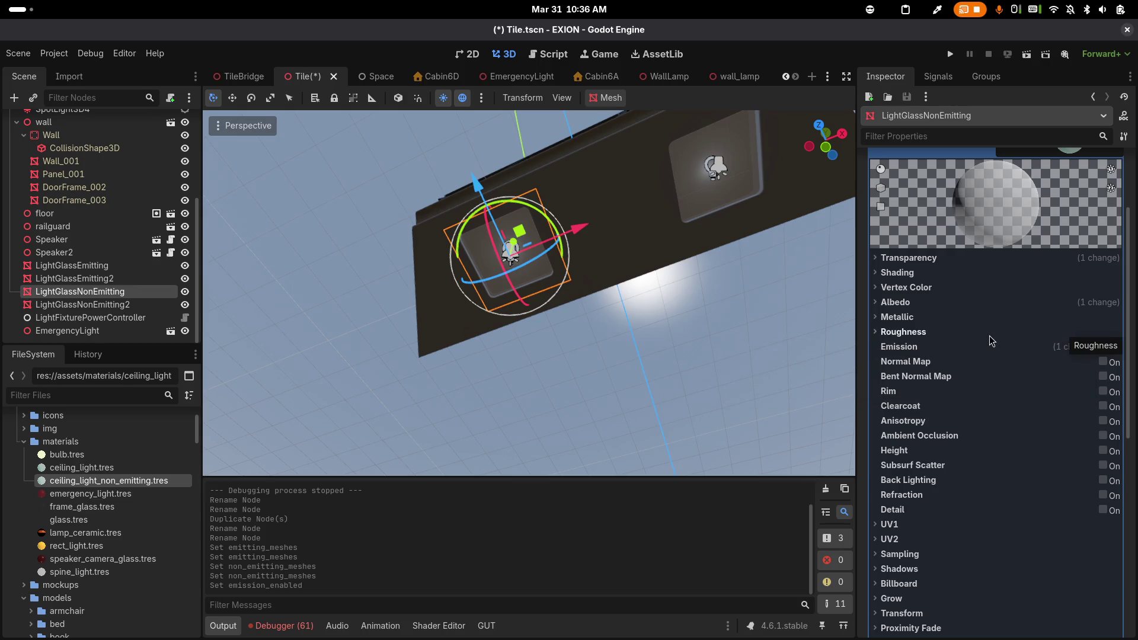
key(ctrl+s)
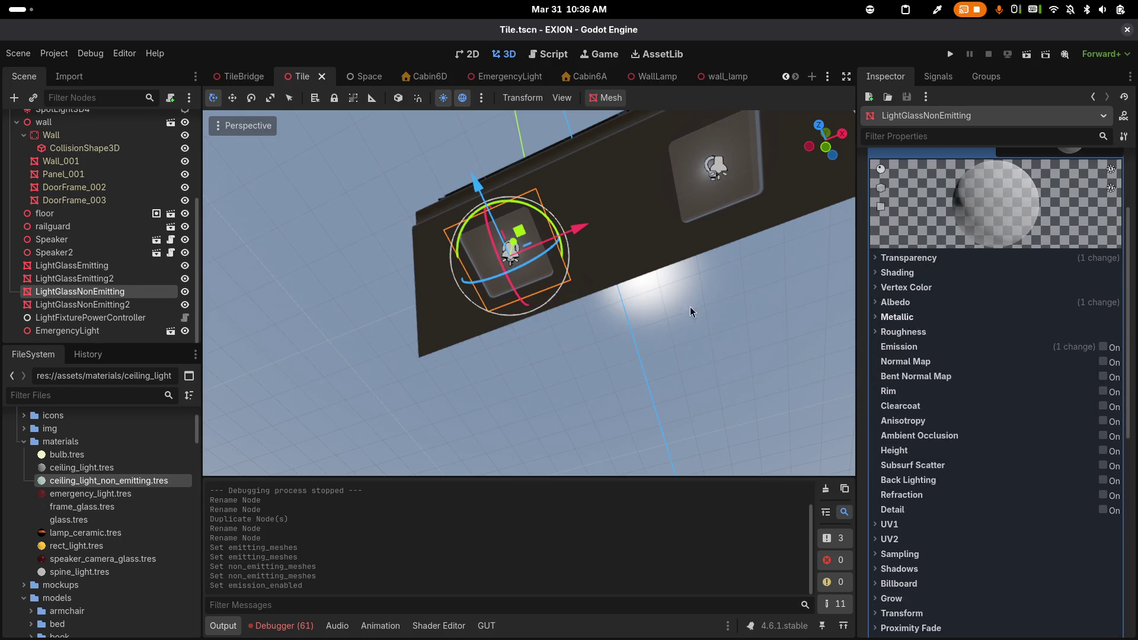
click(185, 292)
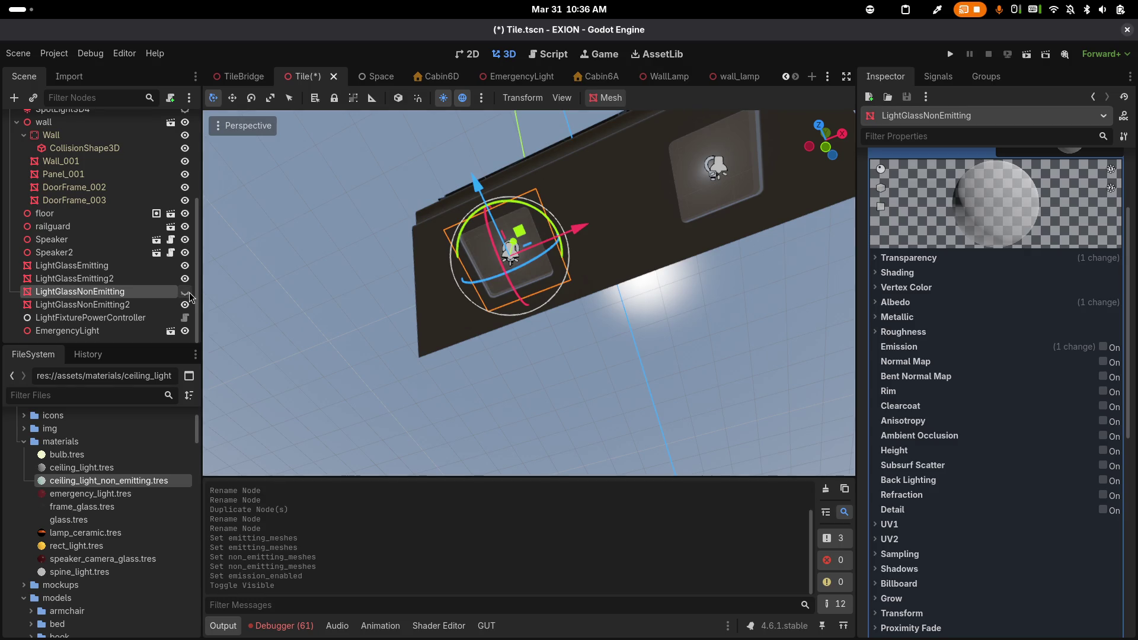
Re-enable emission on ceiling_light.tres and save the Tile scene
click(186, 307)
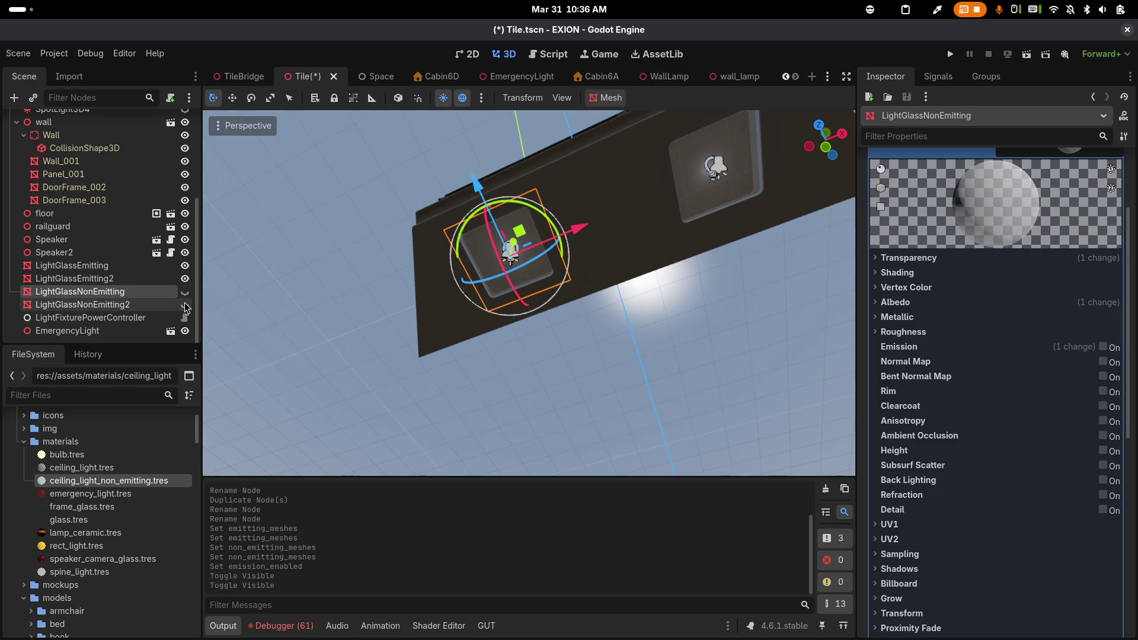
click(186, 306)
click(186, 292)
click(77, 278)
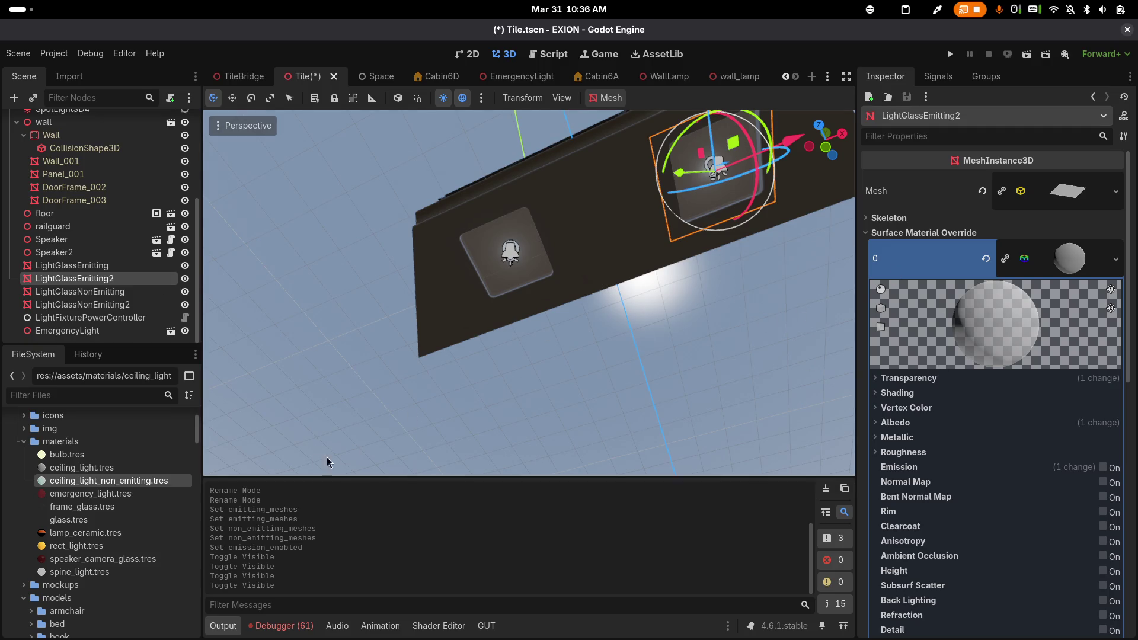
click(85, 468)
double_click(85, 468)
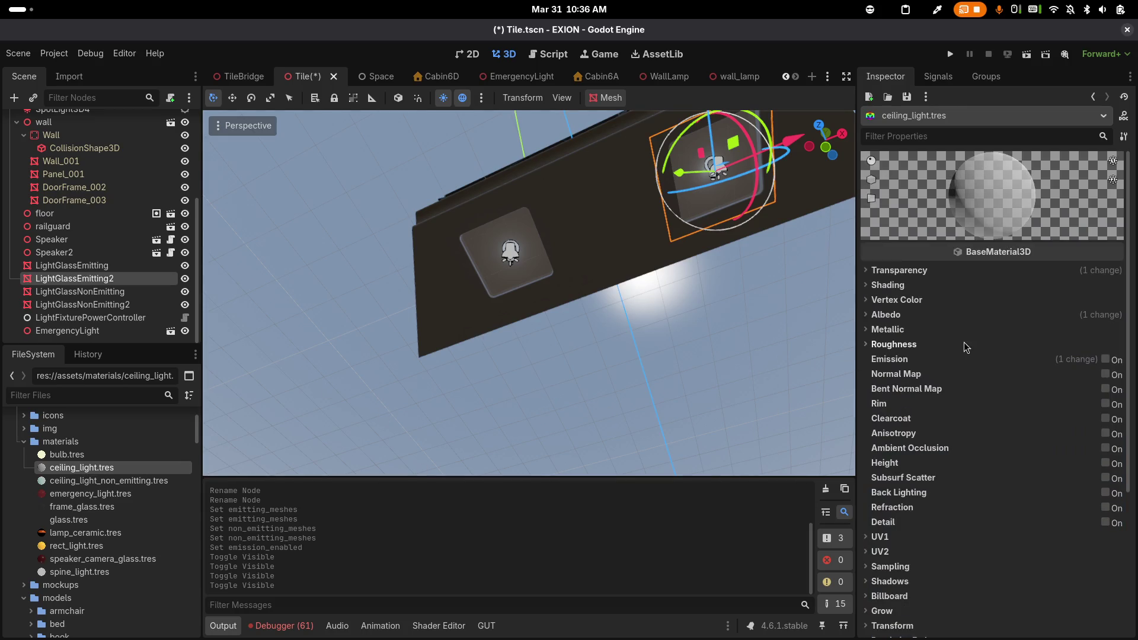
click(1104, 360)
key(ctrl+s)
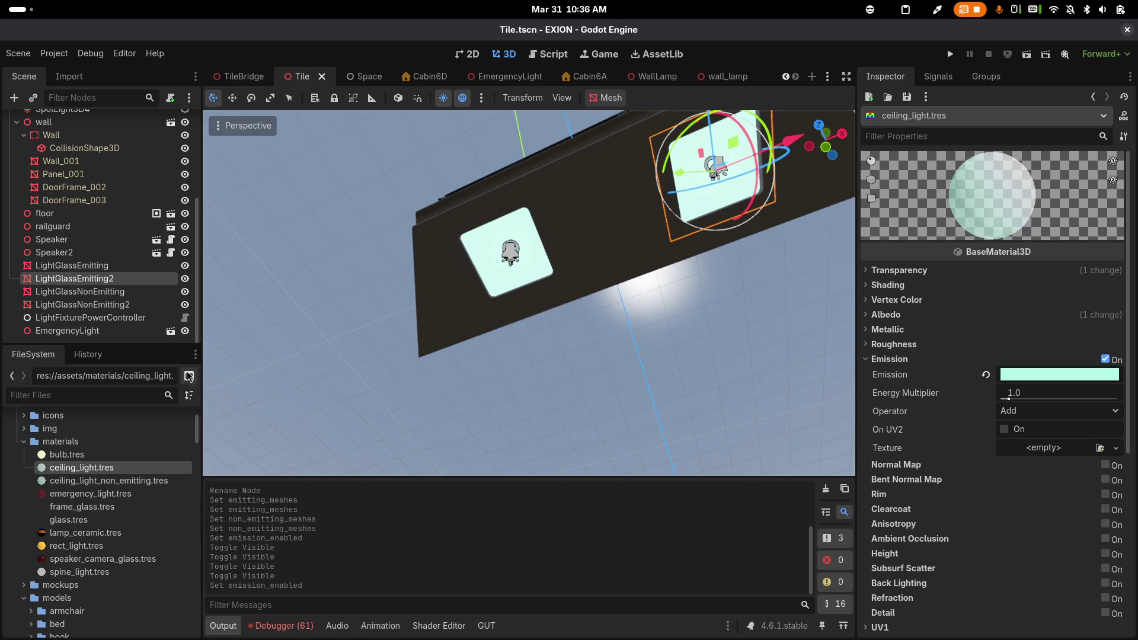
Disable emission on ceiling_light_non_emitting.tres, save, and compare both materials
click(147, 481)
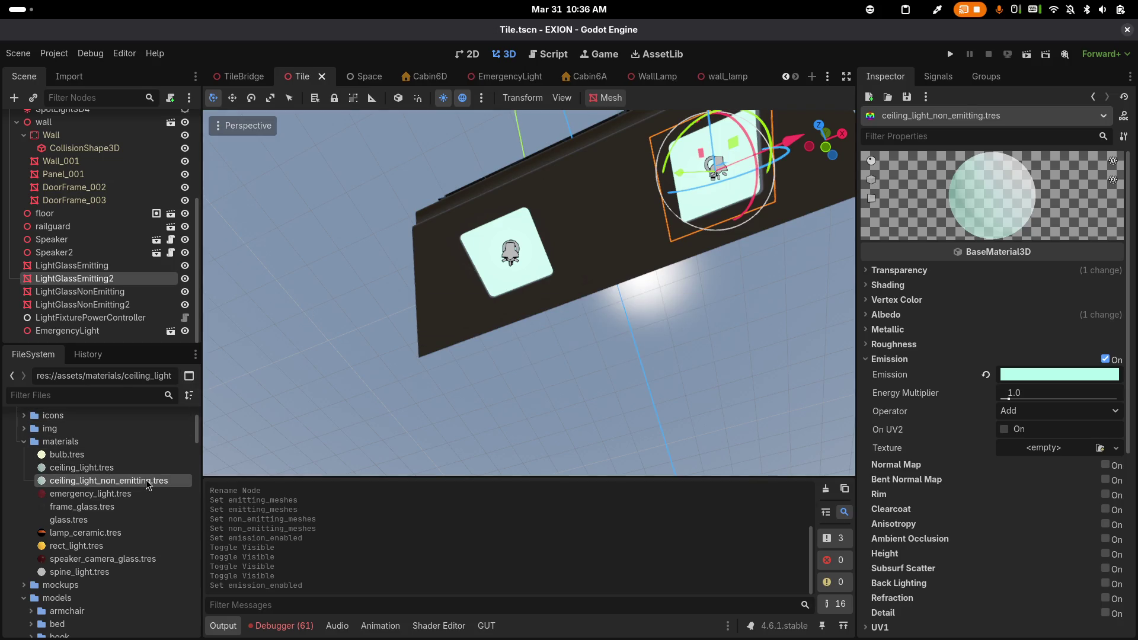
click(145, 468)
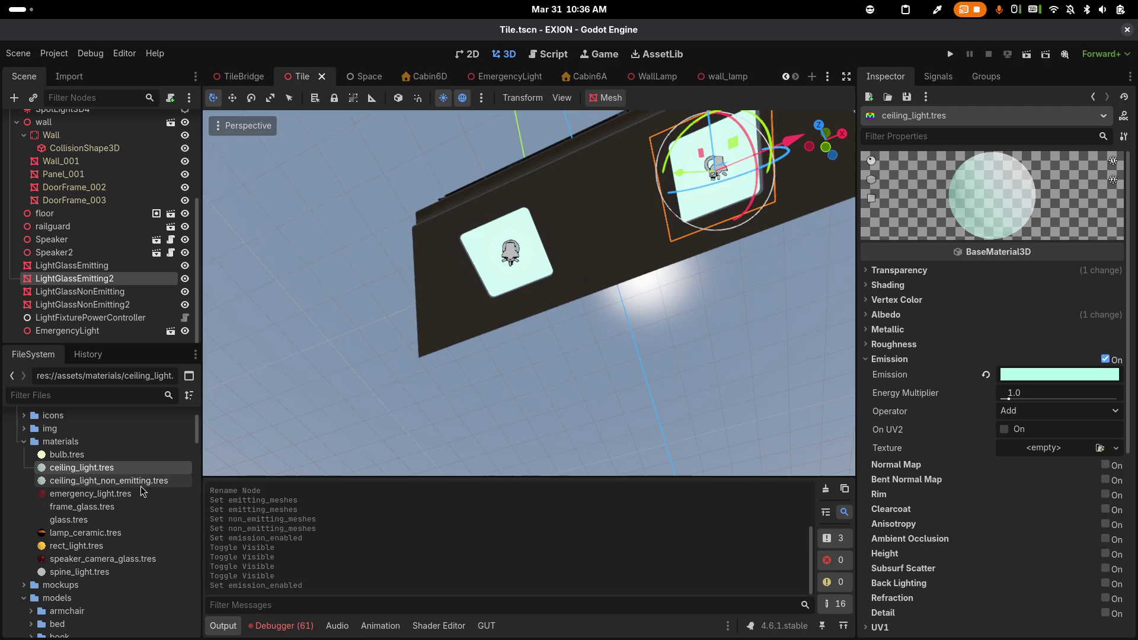
click(142, 484)
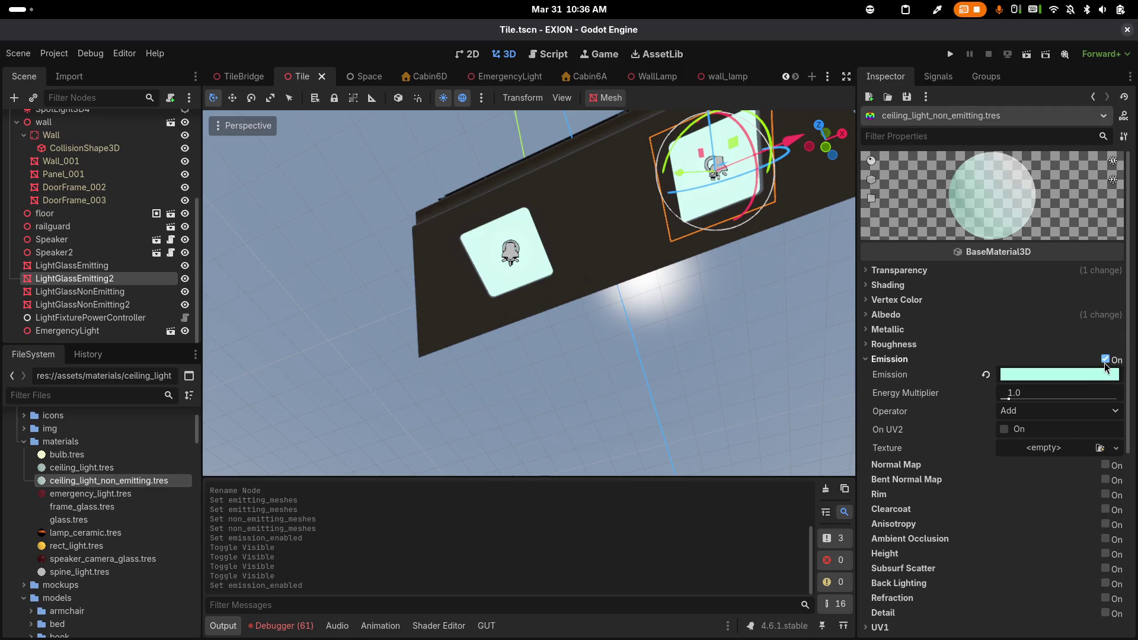
click(1105, 359)
key(ctrl+s)
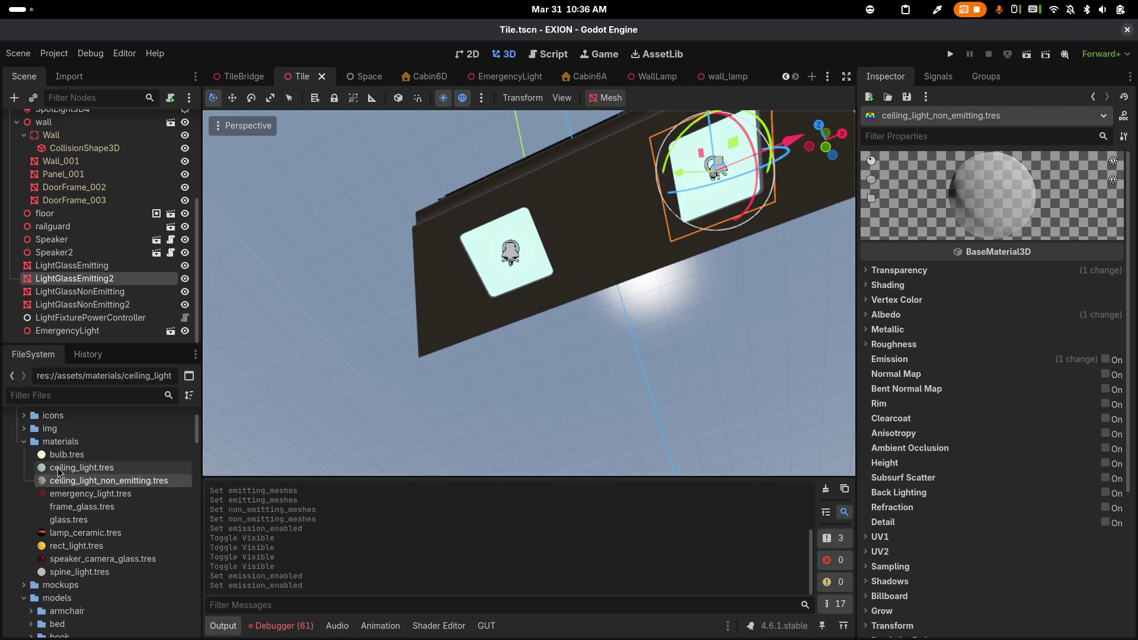
click(62, 473)
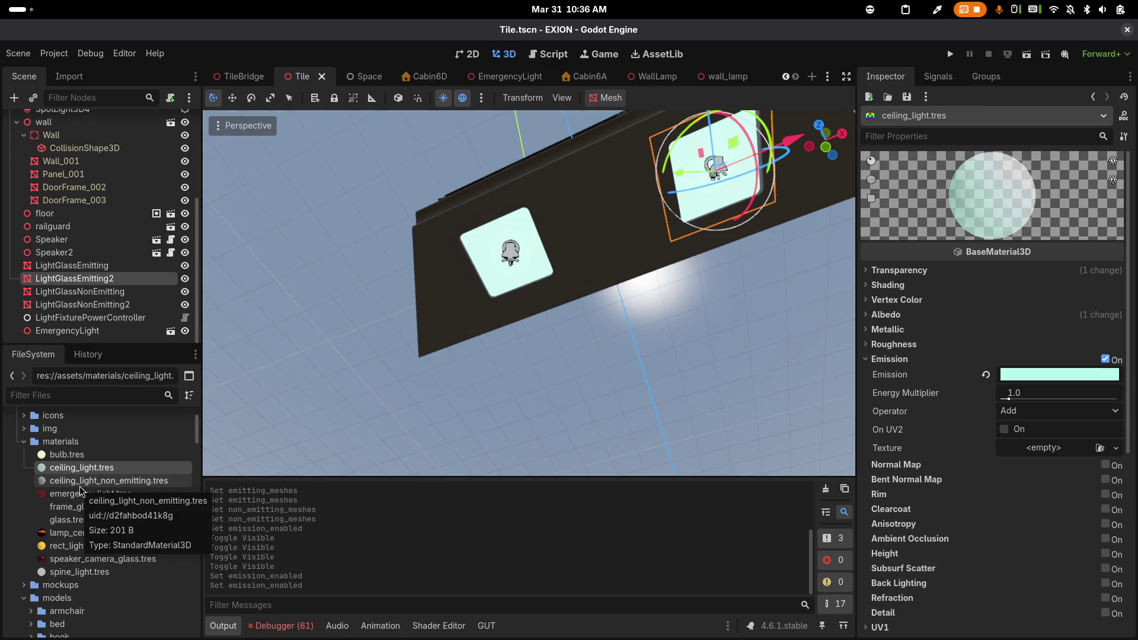
click(80, 485)
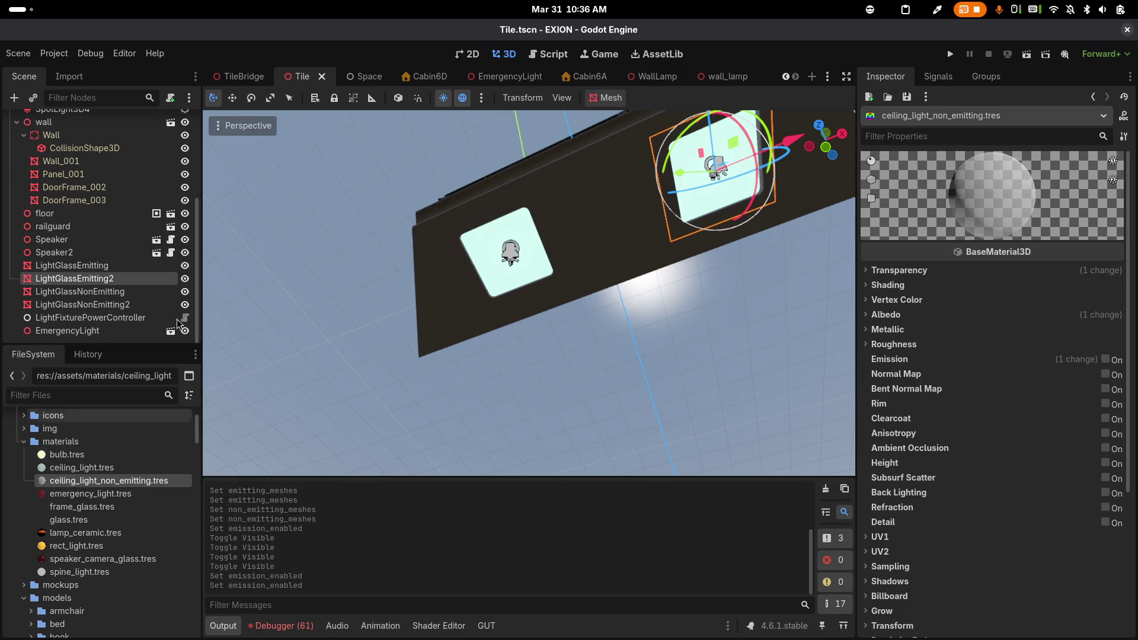
Quick-open the second Space.tscn result and orbit around its starfield scene
key(ctrl+shift+o)
text(space)
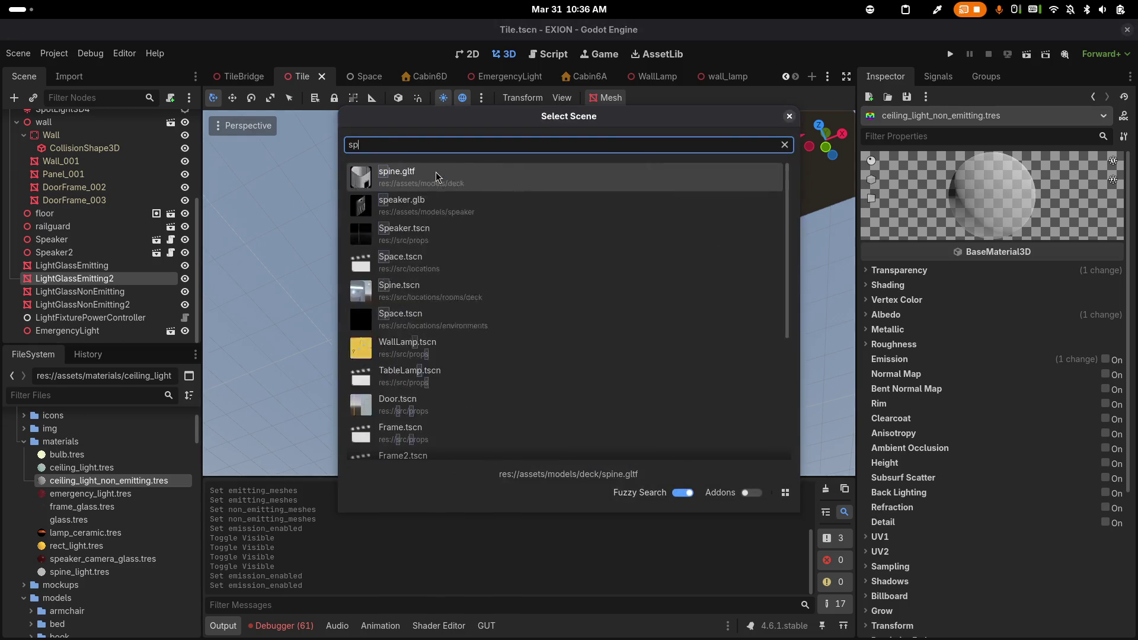
key(Down)
key(Return)
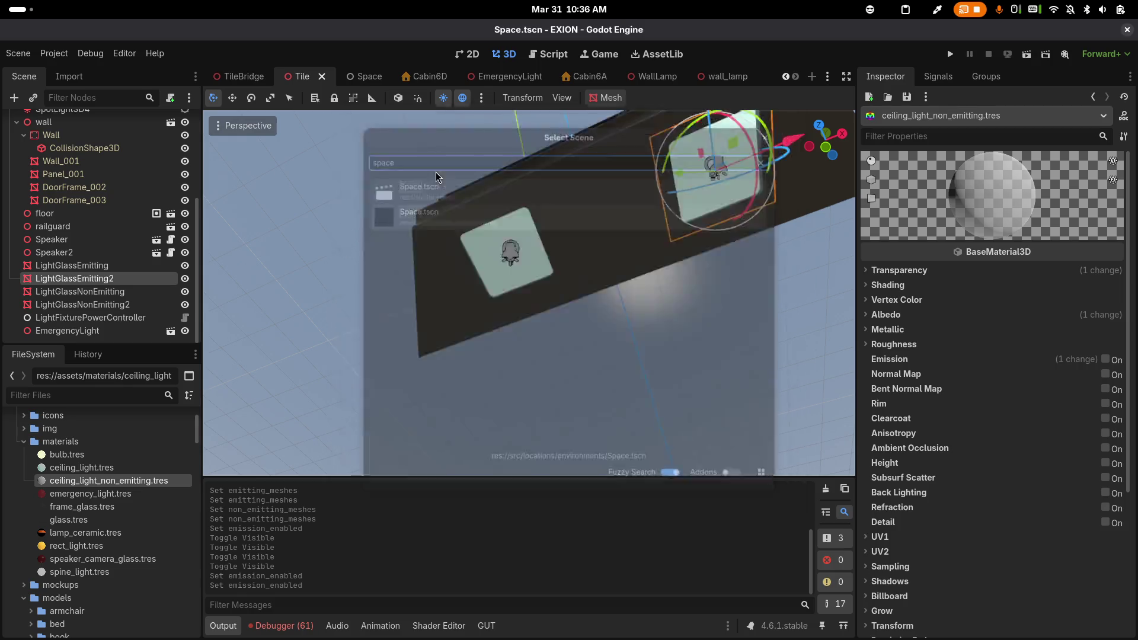
mouse_move(530, 227)
mouse_down()
mouse_move(525, 178)
mouse_move(629, 190)
mouse_up()
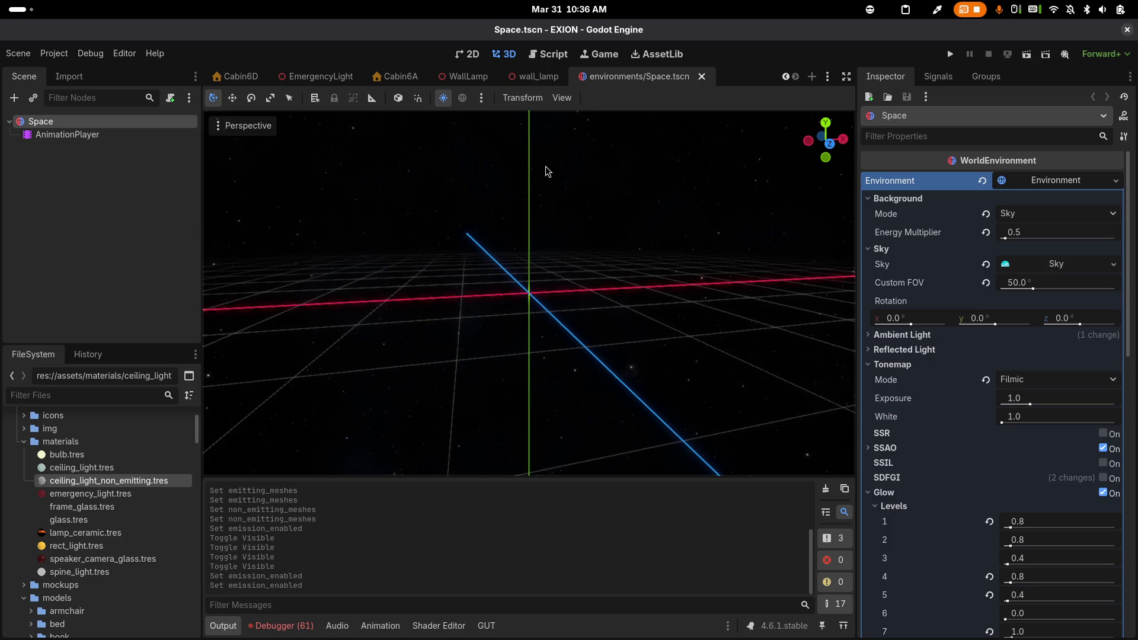
mouse_move(546, 168)
mouse_down()
mouse_move(567, 262)
mouse_move(598, 244)
mouse_up()
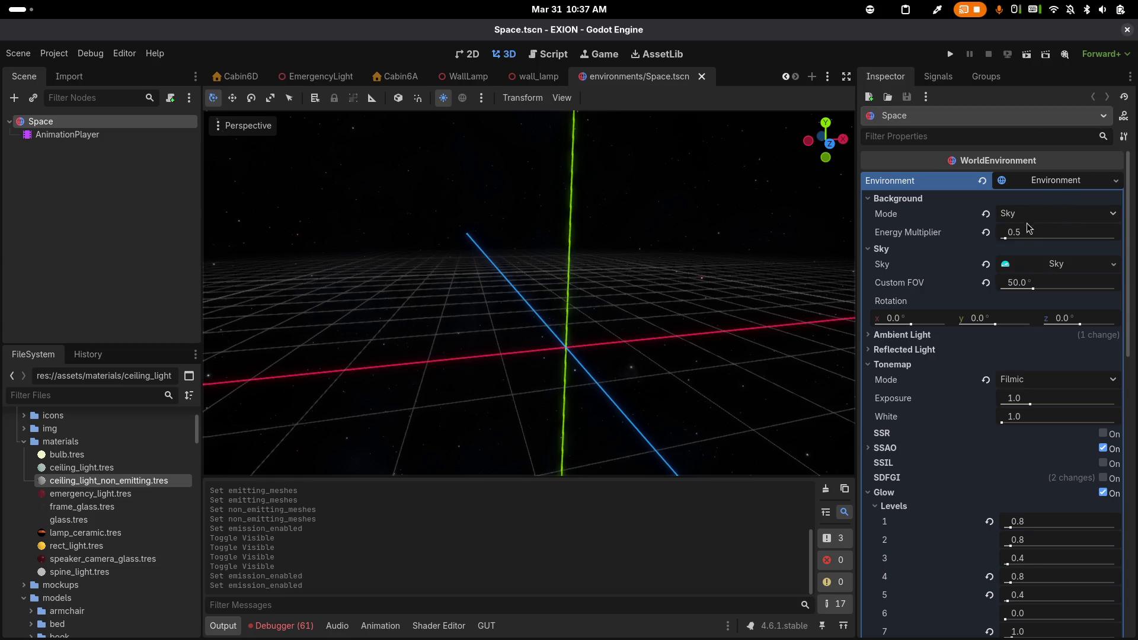
click(1028, 264)
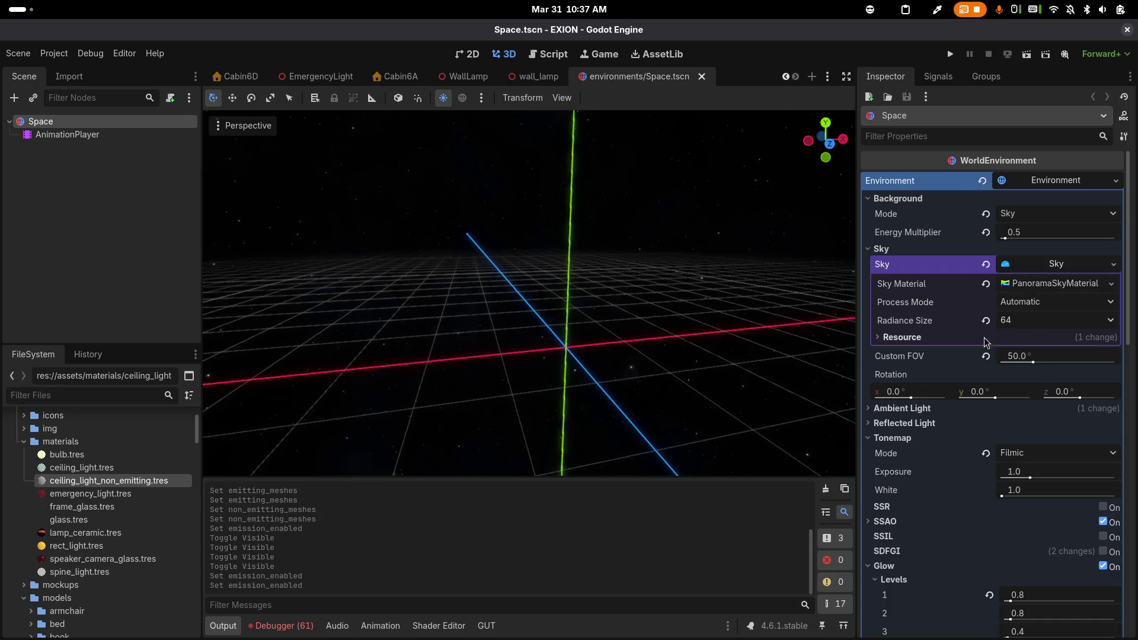
Orbit the Space scene view toward the nebula and the sun
mouse_move(717, 322)
mouse_down()
mouse_move(718, 275)
mouse_move(422, 258)
mouse_move(269, 293)
mouse_move(171, 295)
mouse_move(307, 268)
mouse_move(364, 201)
mouse_move(619, 188)
mouse_move(767, 244)
mouse_move(783, 315)
mouse_move(972, 296)
mouse_move(916, 295)
mouse_up()
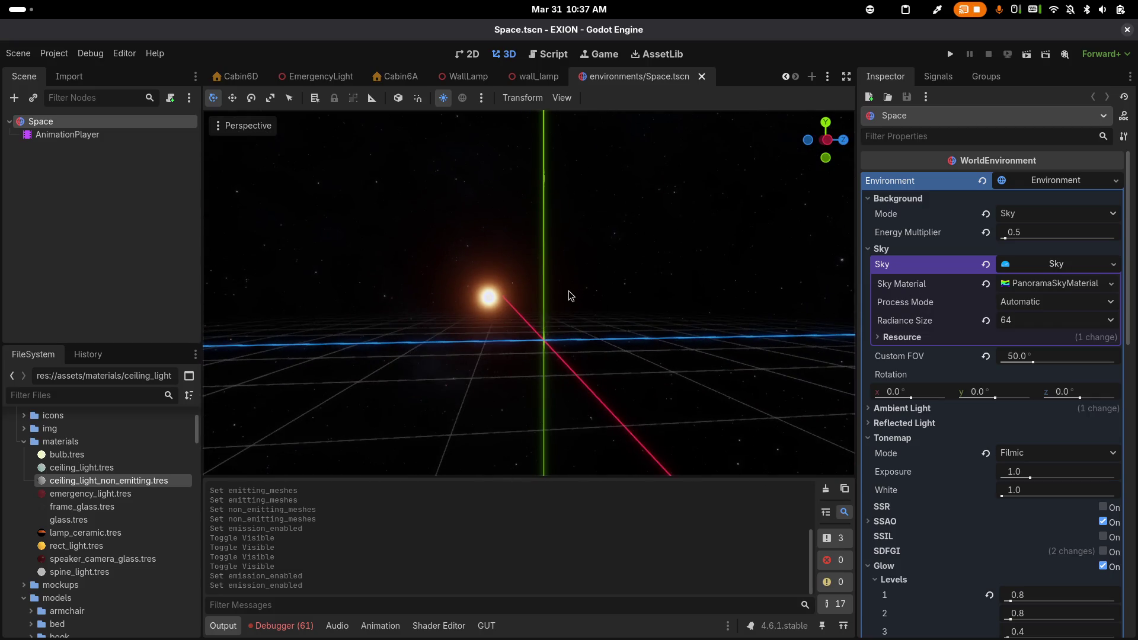
mouse_move(563, 310)
mouse_down()
mouse_move(536, 308)
mouse_move(588, 271)
mouse_up()
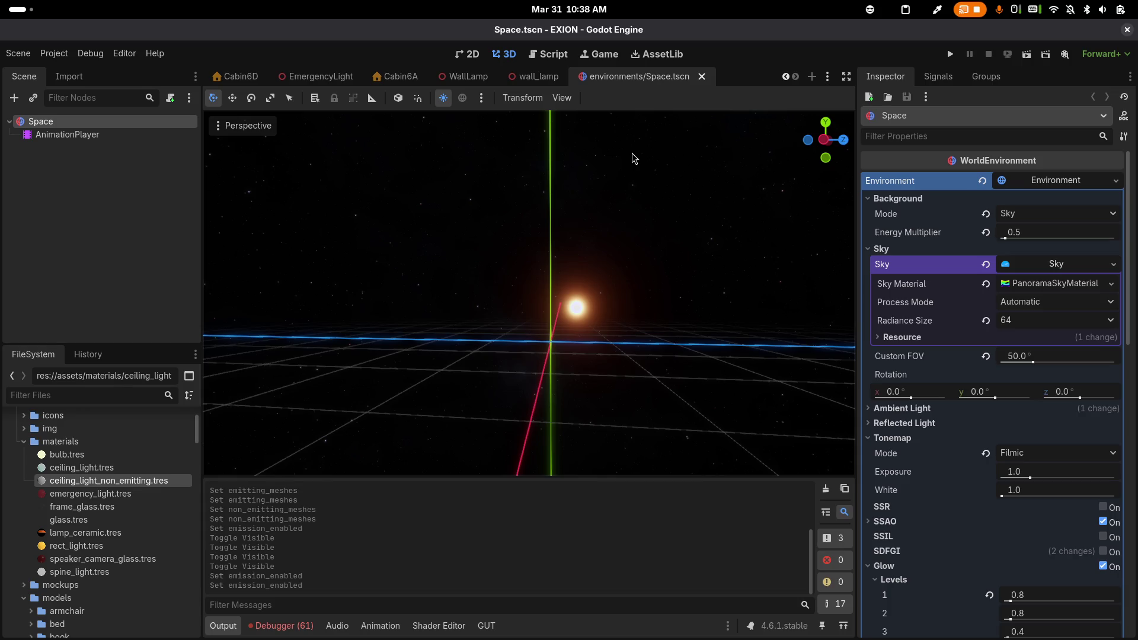
key(alt+Tab)
key(alt+shift+Tab)
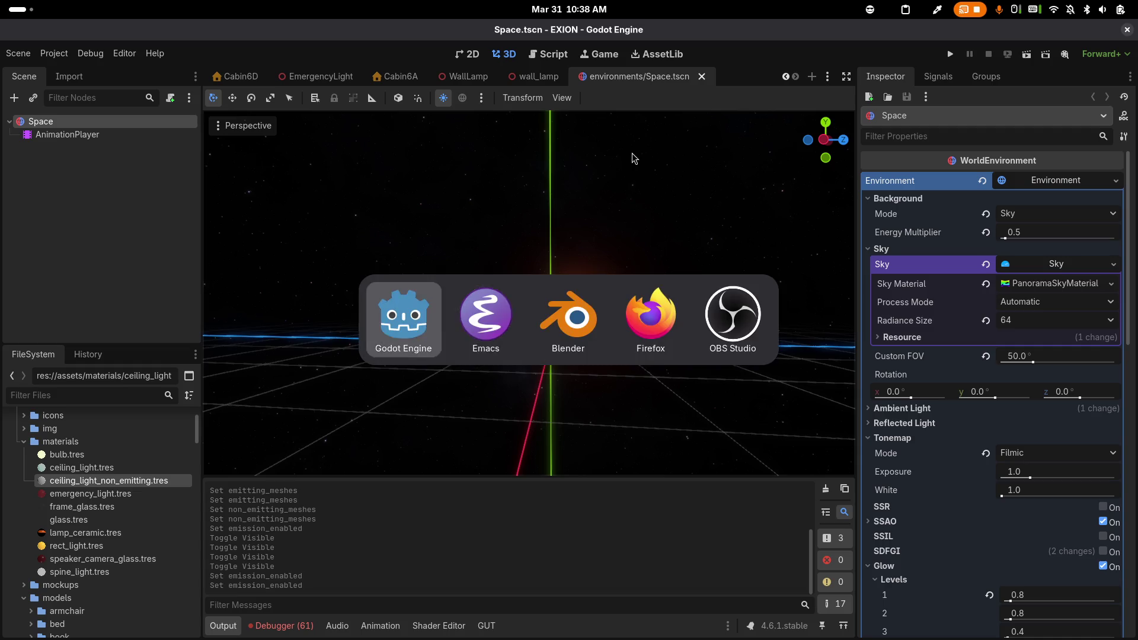
Launch Krita, create a 3508 × 2480 canvas, maximize the window and pick black
key(super)
text(kri)
key(Return)
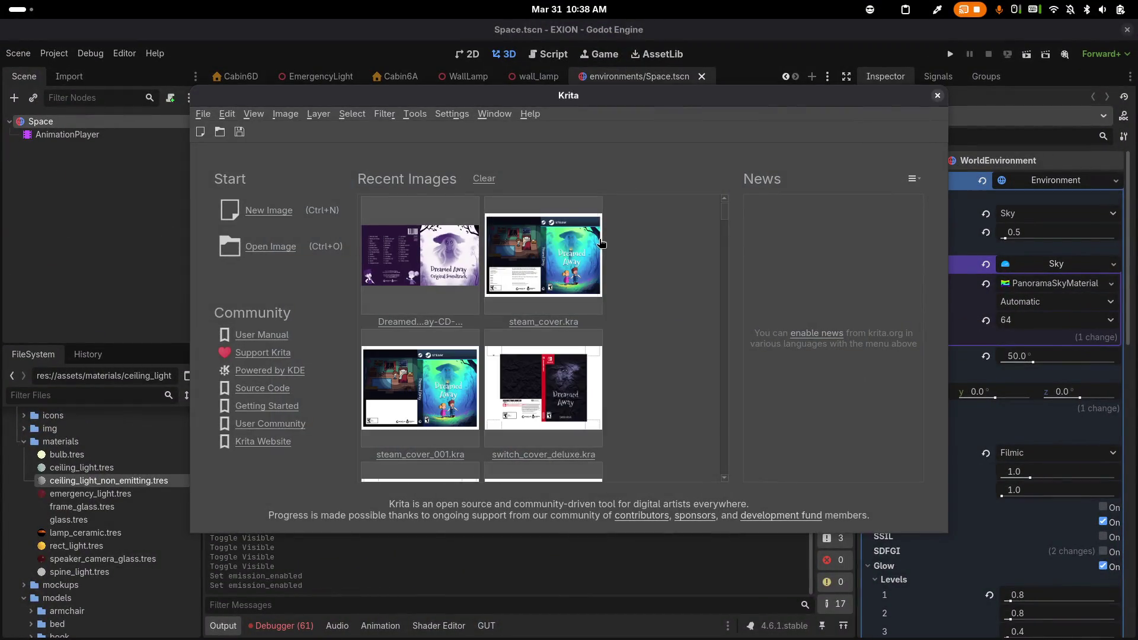
key(ctrl+n)
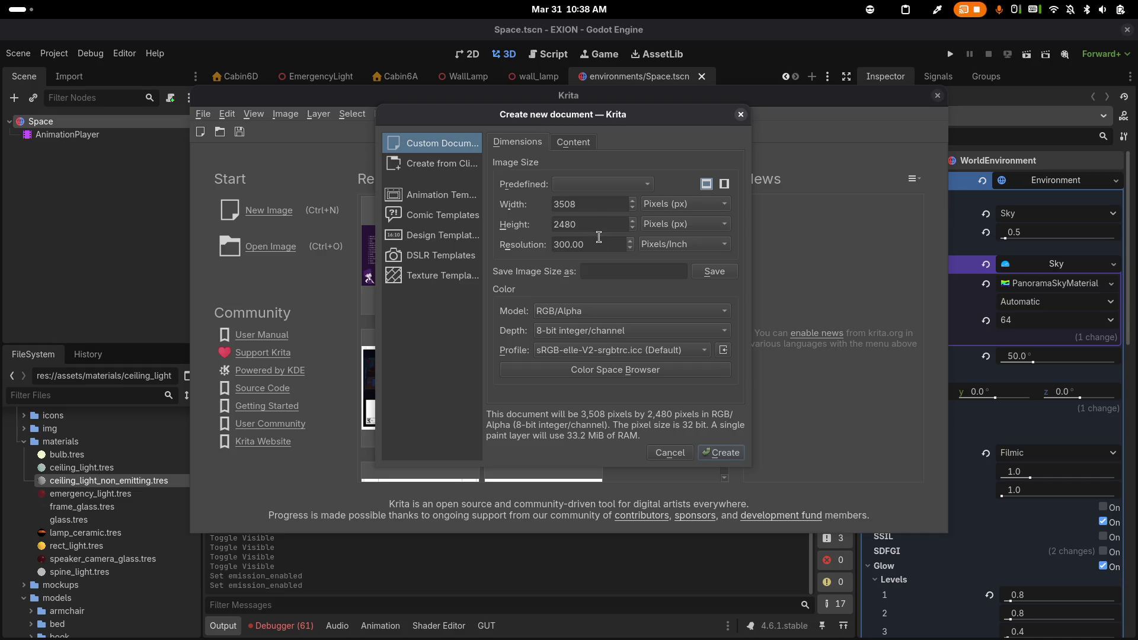
click(714, 454)
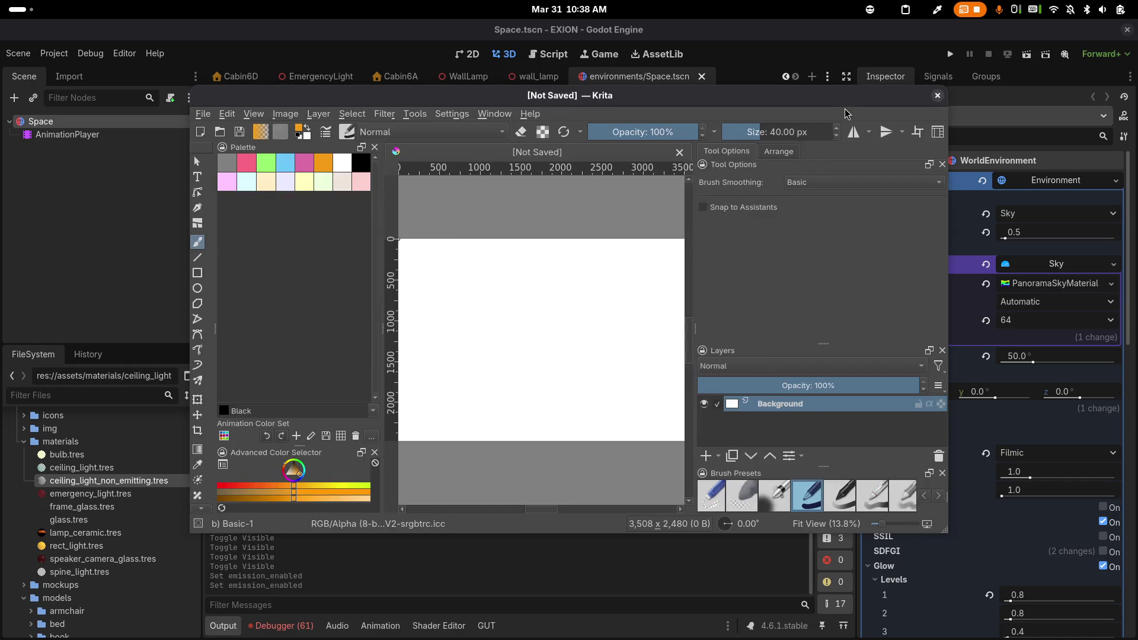
double_click(848, 98)
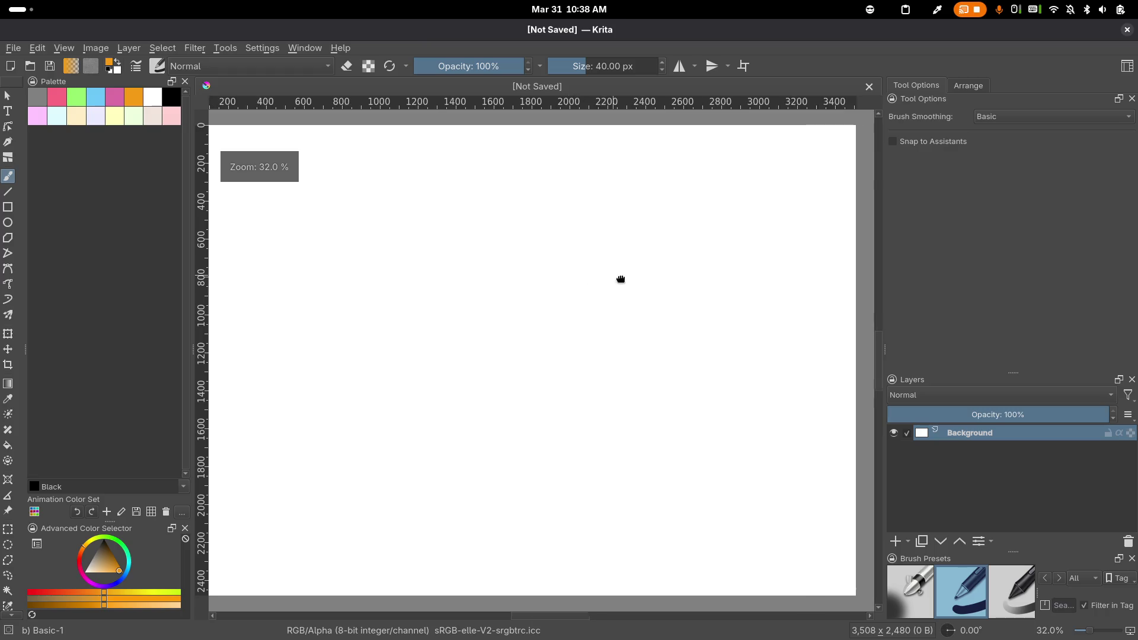
click(172, 100)
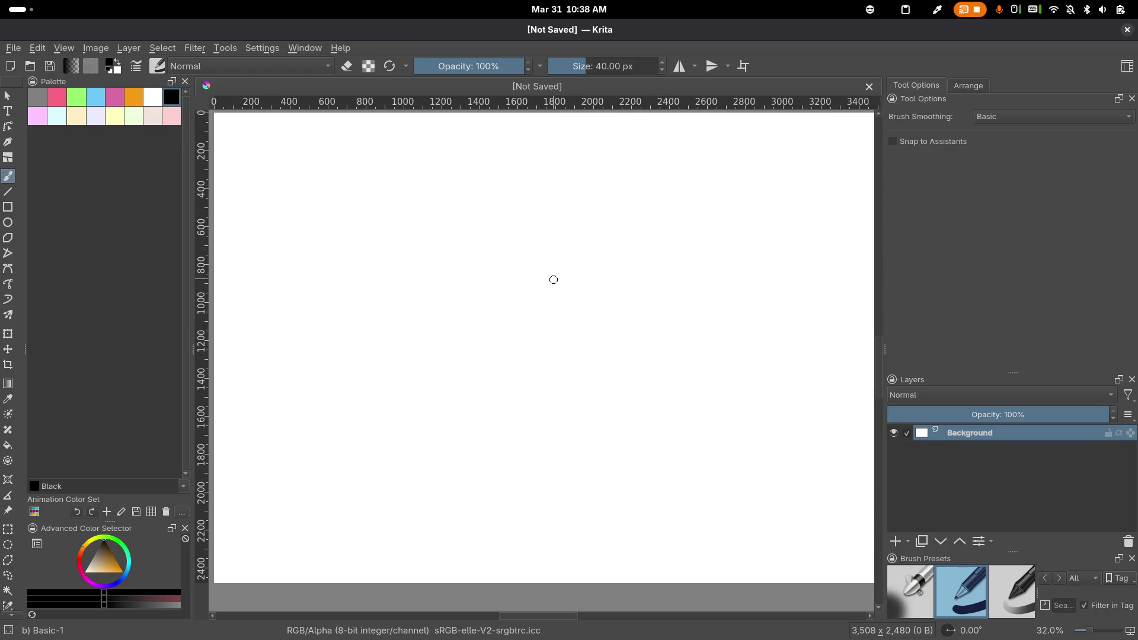
Sketch the cylindrical lamp hanging from a cord, with a stick figure inside
mouse_move(569, 282)
mouse_down()
mouse_move(507, 273)
mouse_move(537, 293)
mouse_move(573, 287)
mouse_up()
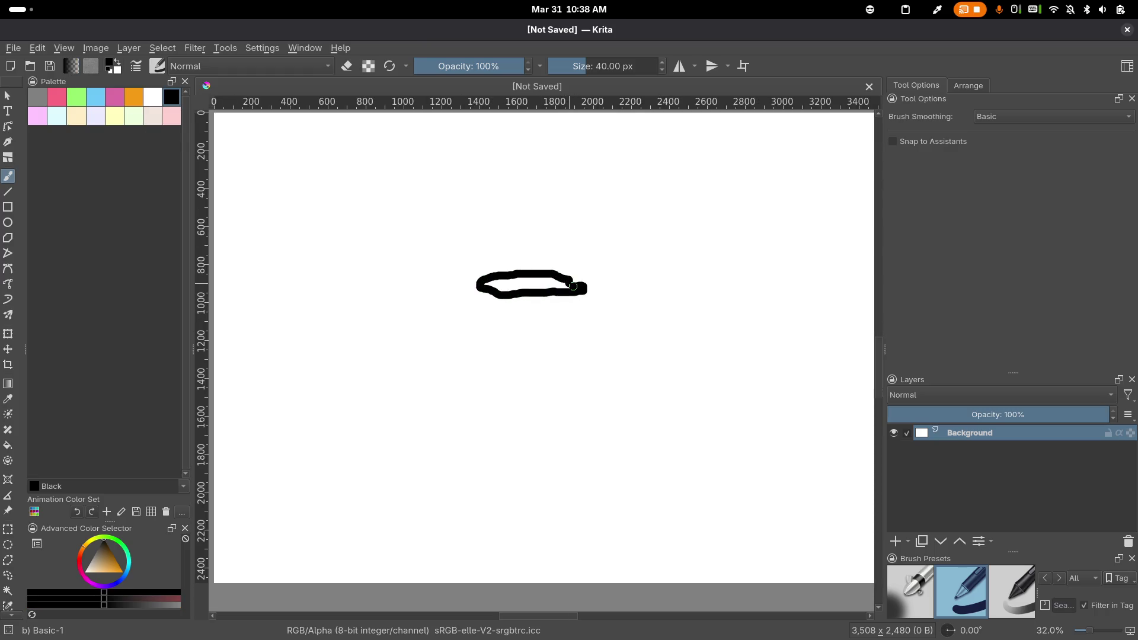
drag(587, 357, 584, 439)
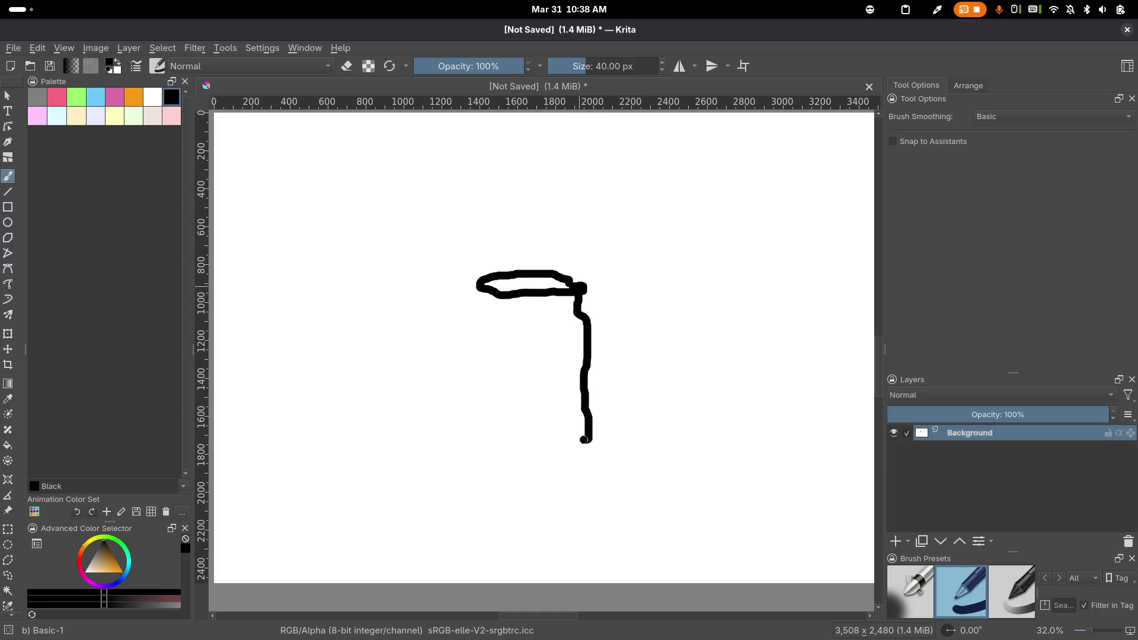
drag(487, 288, 479, 441)
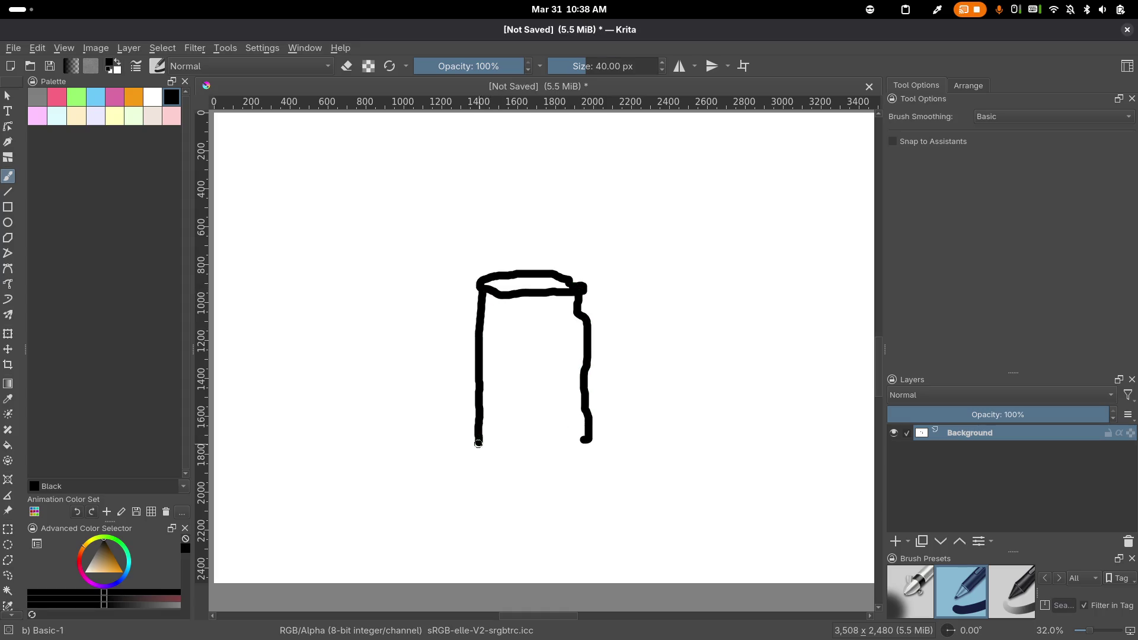
mouse_move(593, 445)
mouse_down()
mouse_move(507, 459)
mouse_move(490, 445)
mouse_up()
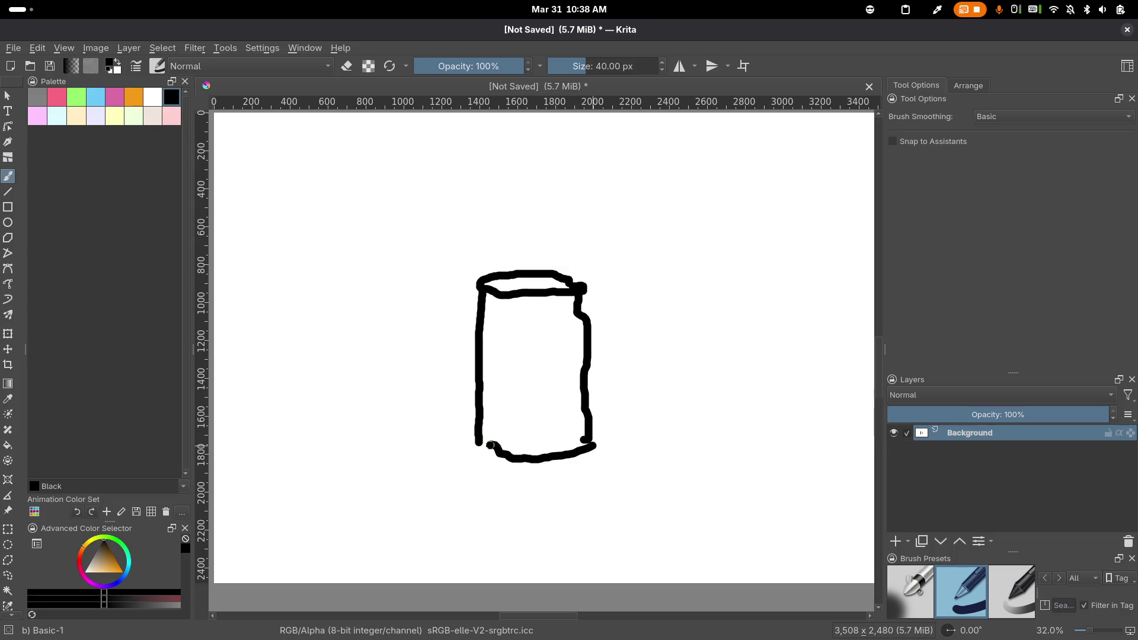
scroll(532, 245, up, 2)
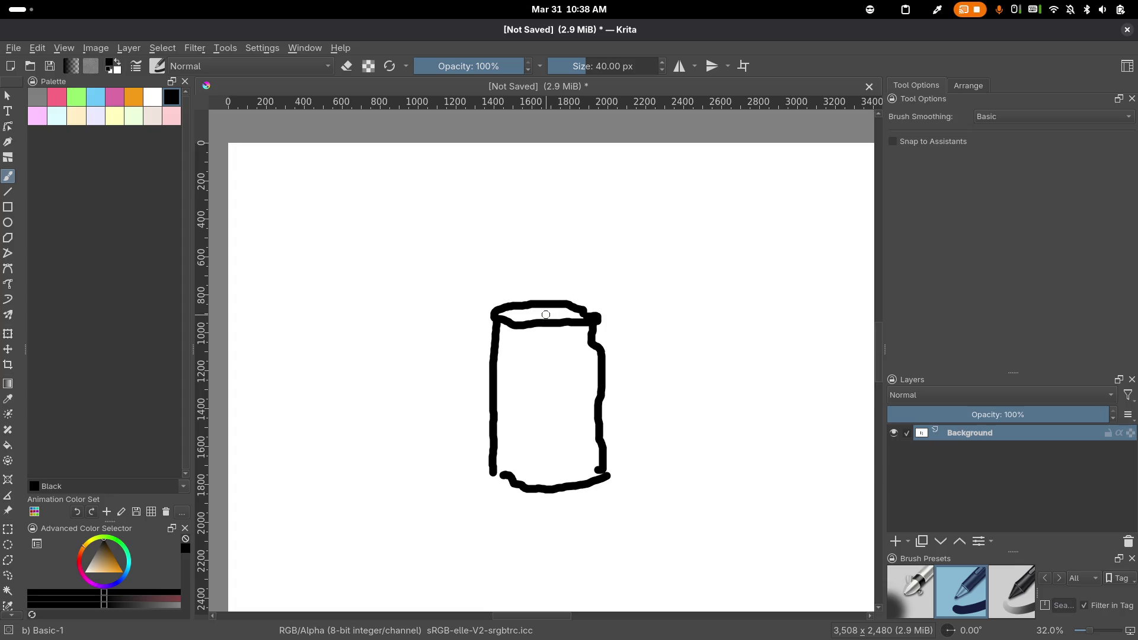
click(543, 315)
click(543, 347)
mouse_move(543, 350)
mouse_down()
mouse_move(548, 389)
mouse_move(530, 384)
mouse_move(556, 368)
mouse_up()
drag(542, 313, 544, 161)
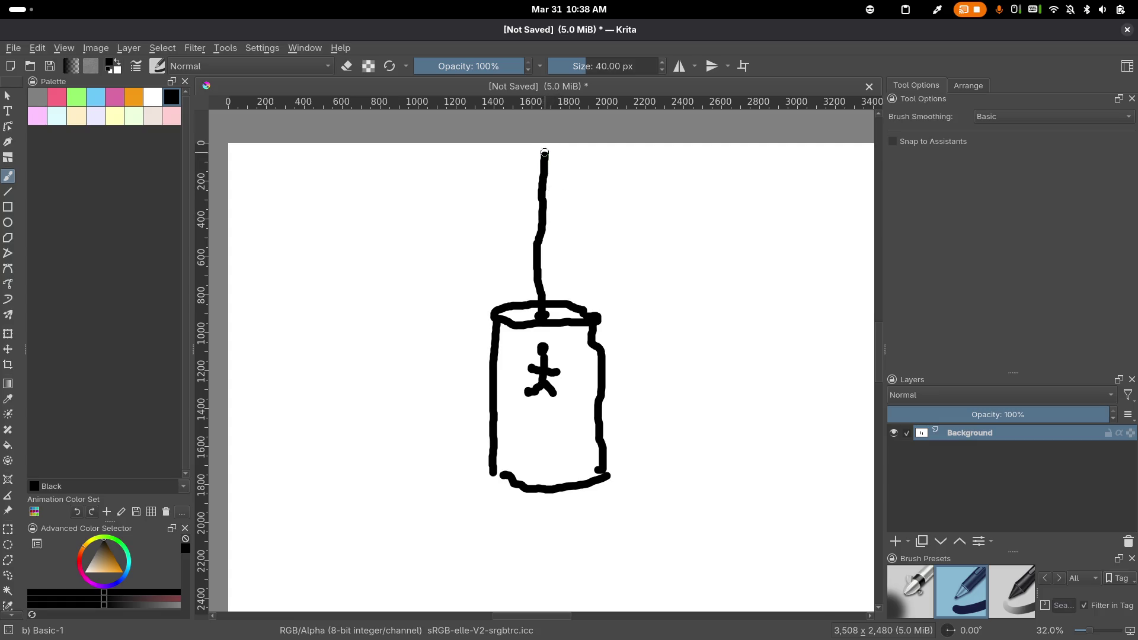
mouse_move(545, 155)
mouse_down()
mouse_move(533, 158)
mouse_move(547, 159)
mouse_up()
Draw arrows pointing in from the right, out to the upper left, and up from below
mouse_move(763, 301)
mouse_down()
mouse_move(751, 319)
mouse_move(683, 351)
mouse_move(687, 365)
mouse_up()
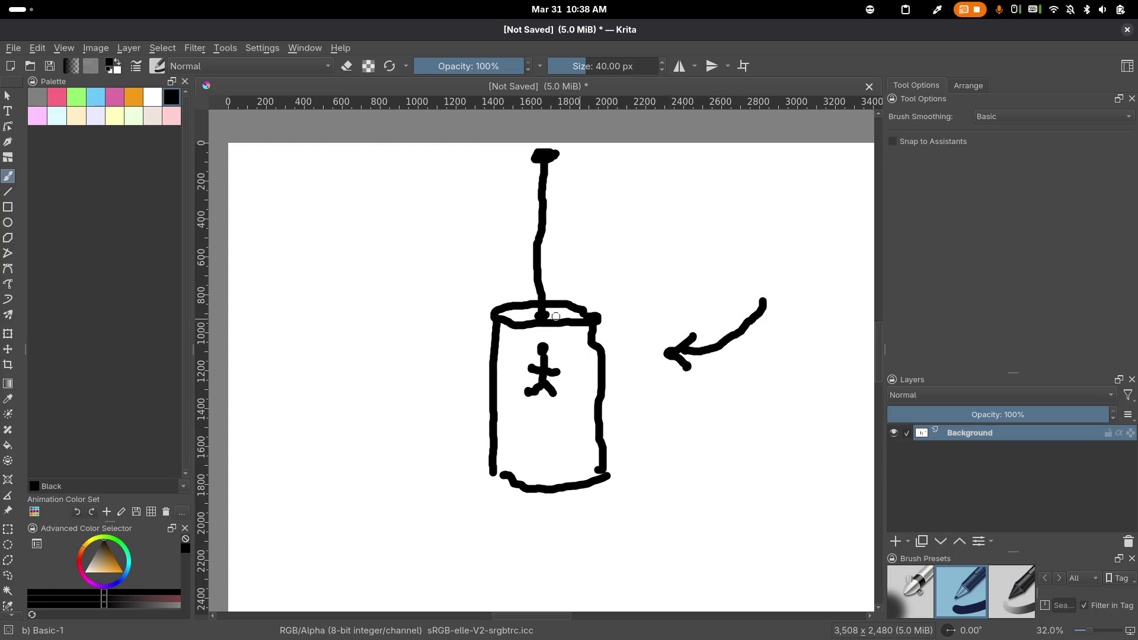
mouse_move(458, 348)
mouse_down()
mouse_move(437, 338)
mouse_move(411, 271)
mouse_move(423, 261)
mouse_move(434, 274)
mouse_up()
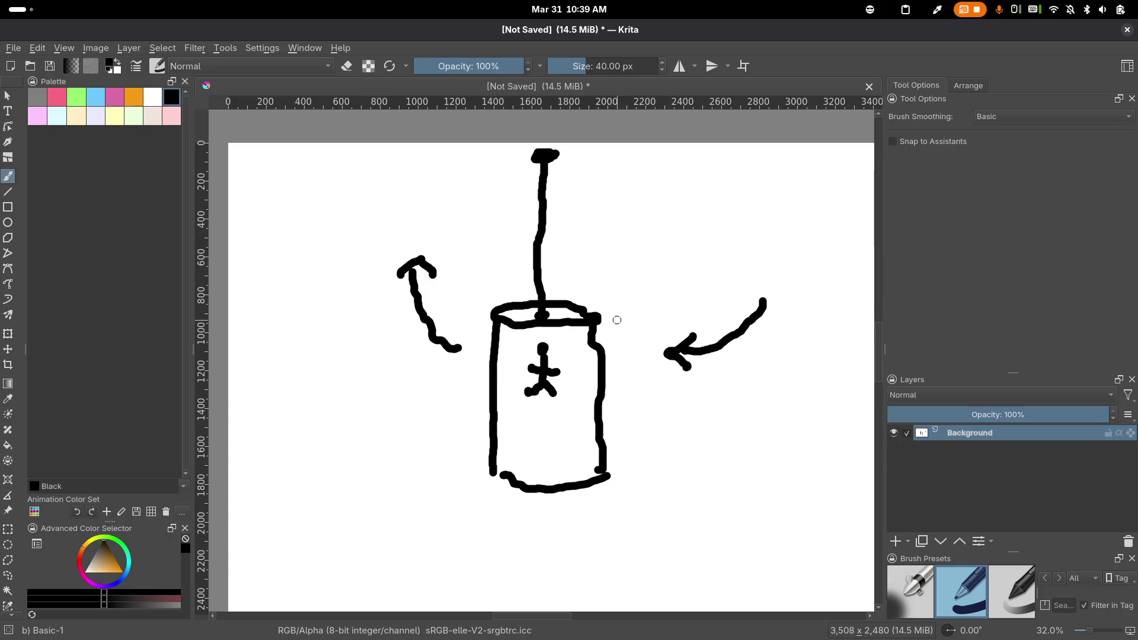
drag(546, 515, 546, 582)
mouse_move(548, 514)
mouse_down()
mouse_move(578, 532)
mouse_move(489, 551)
mouse_up()
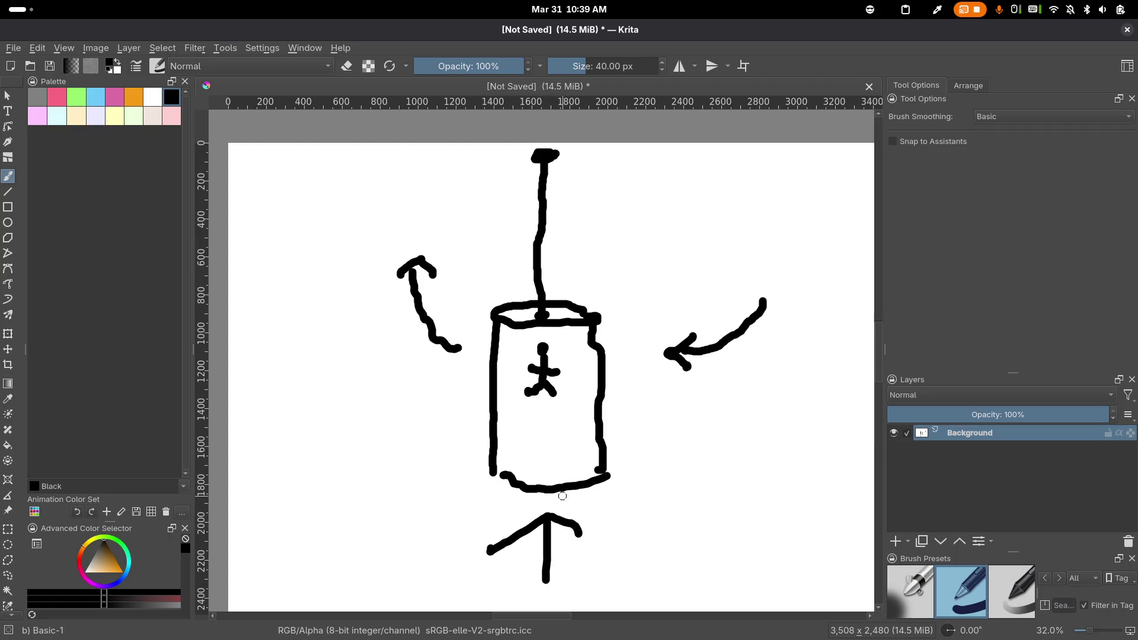
key(ctrl+z)
drag(548, 515, 528, 531)
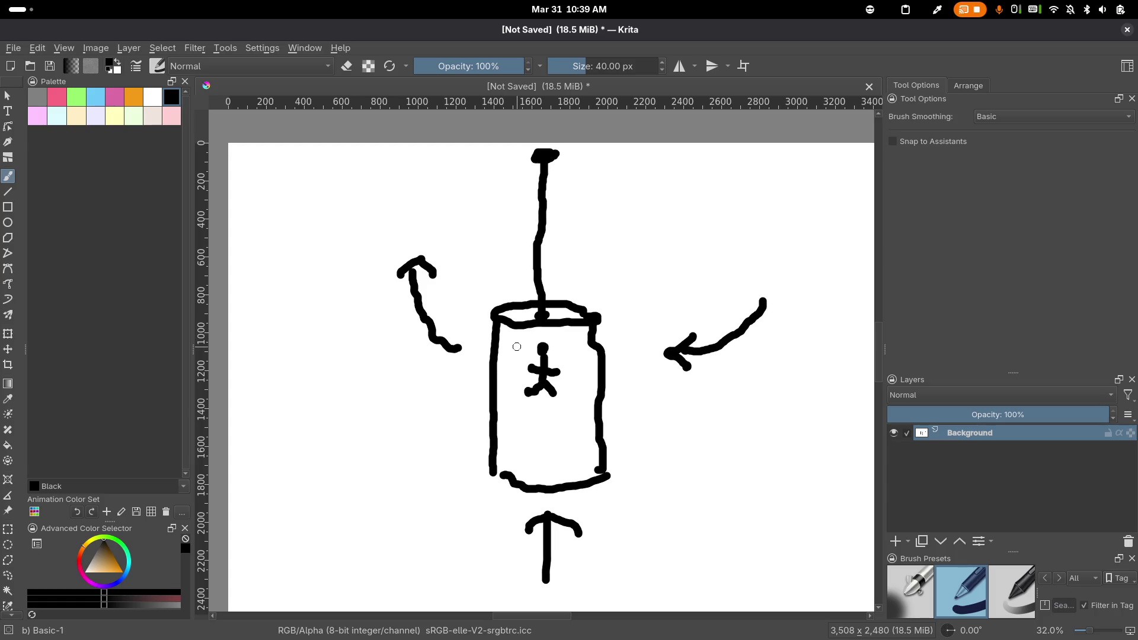
key(alt+Tab)
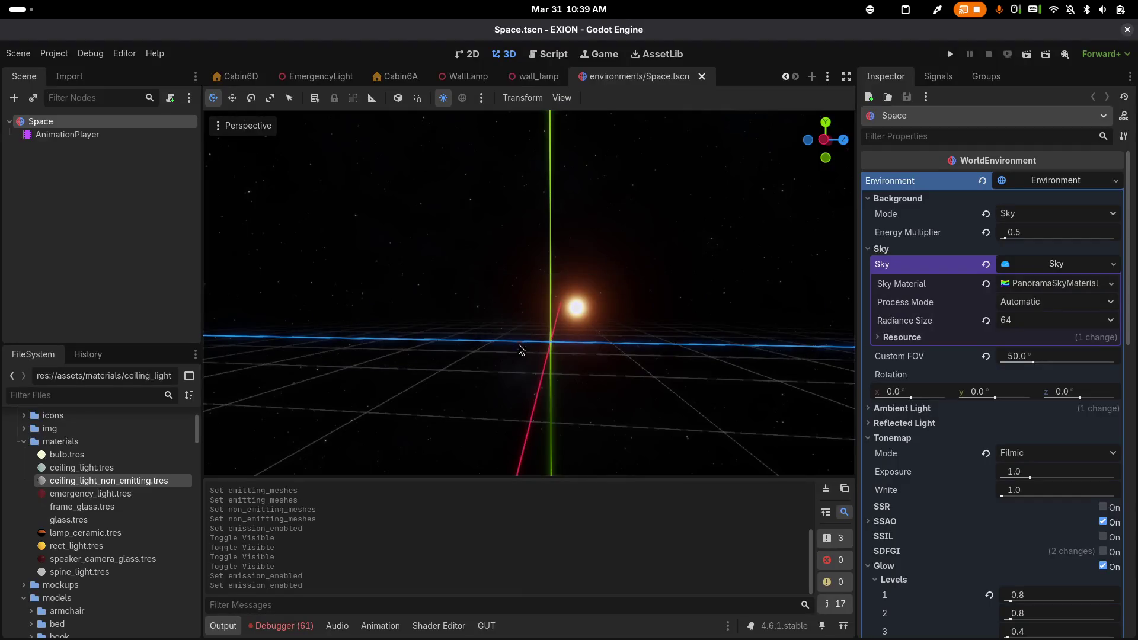
Orbit the Space scene's 3D view slightly around the sun
drag(607, 318, 619, 317)
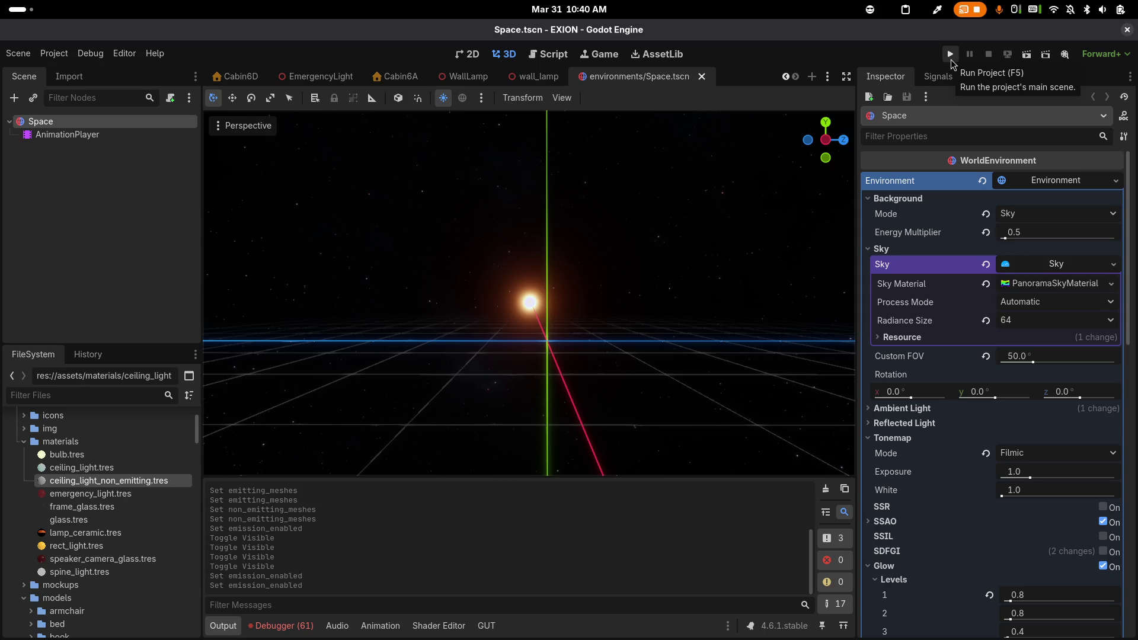
Test-play the game twice, starting a new game each time and stopping each run
click(951, 55)
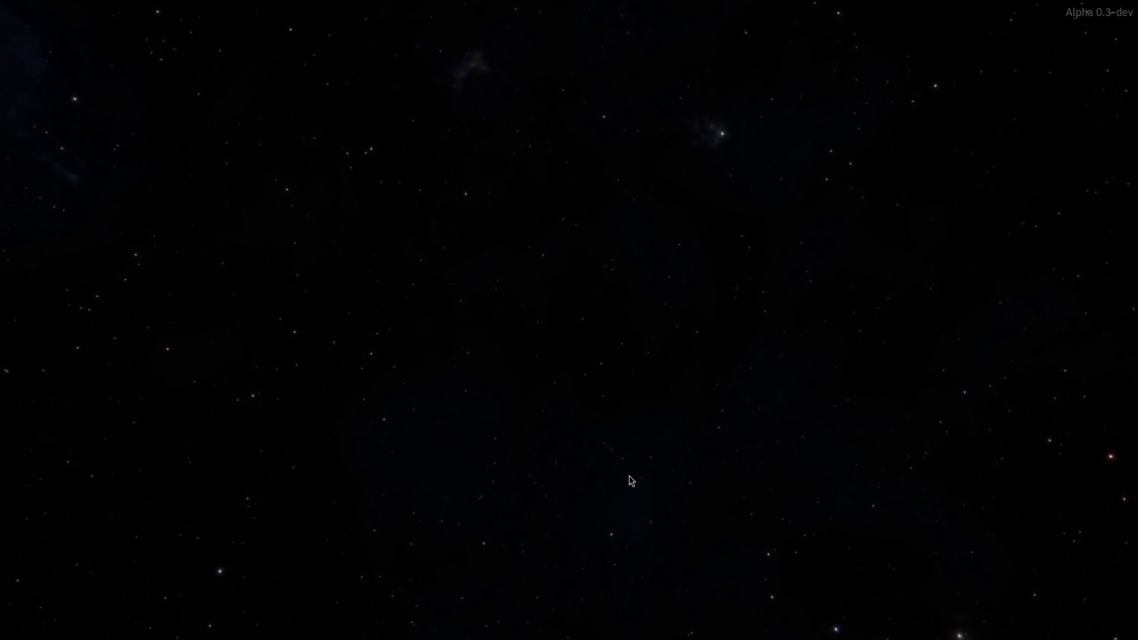
click(555, 442)
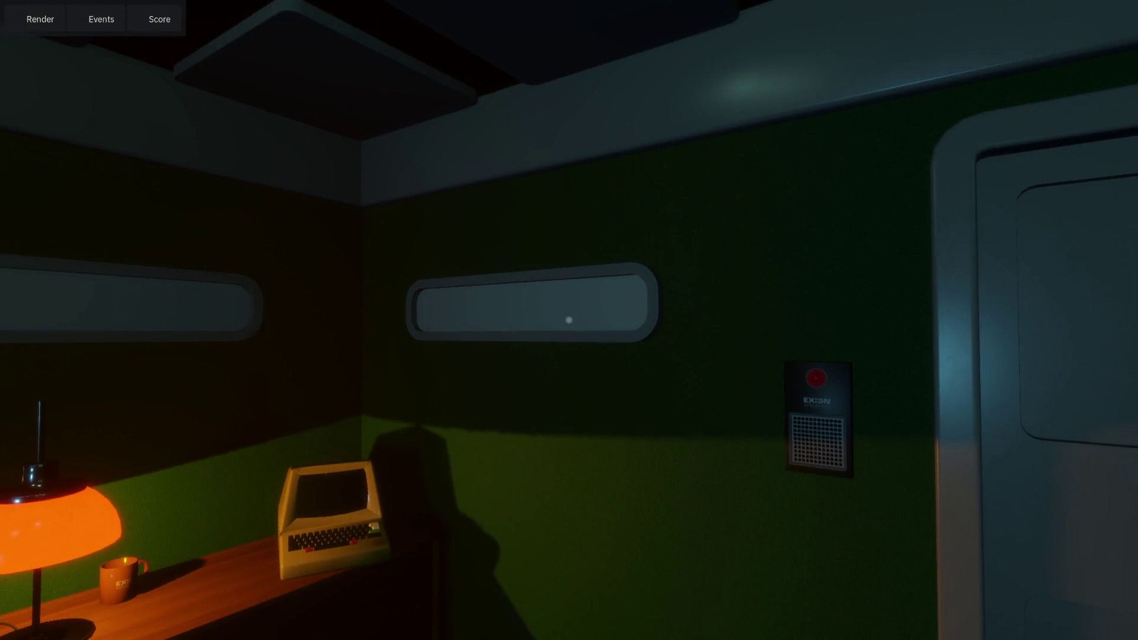
key(Escape)
click(954, 53)
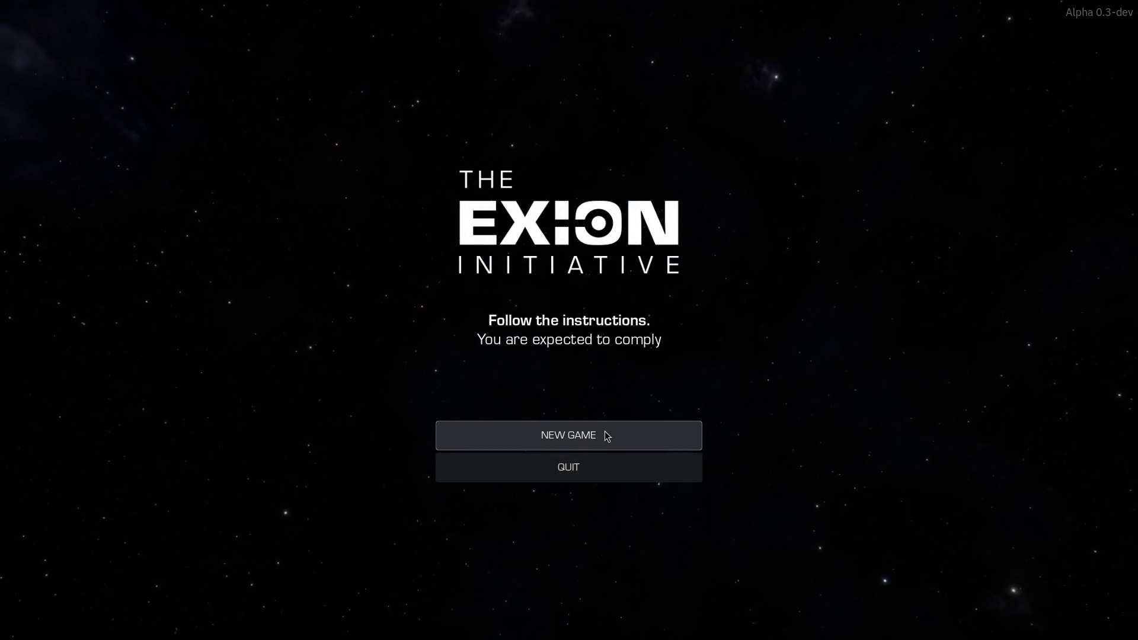
click(605, 431)
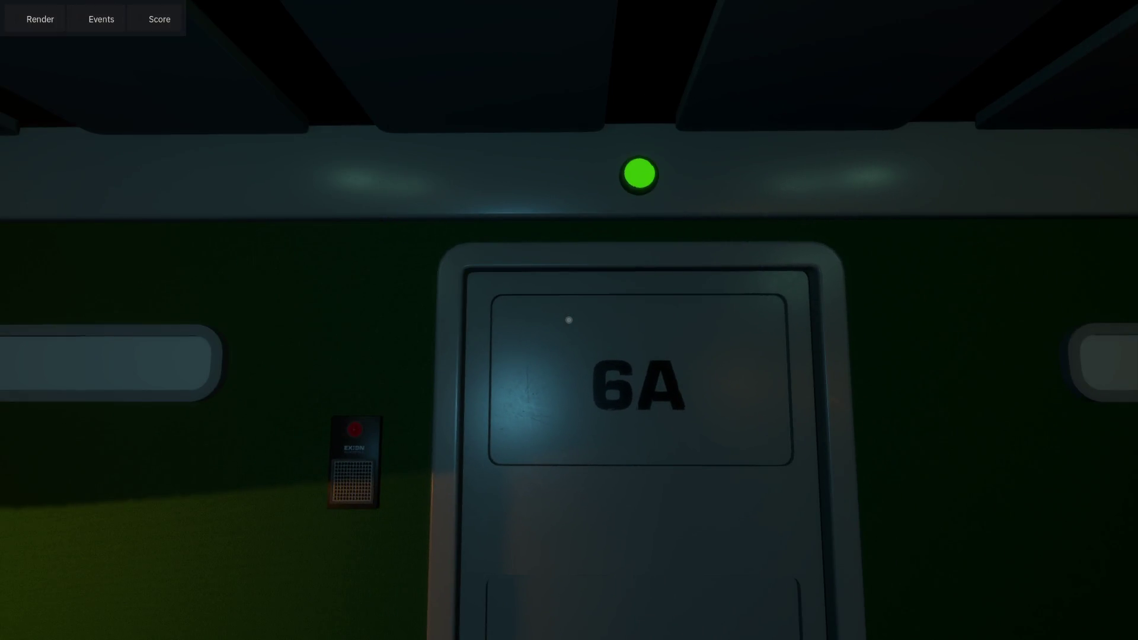
key(F8)
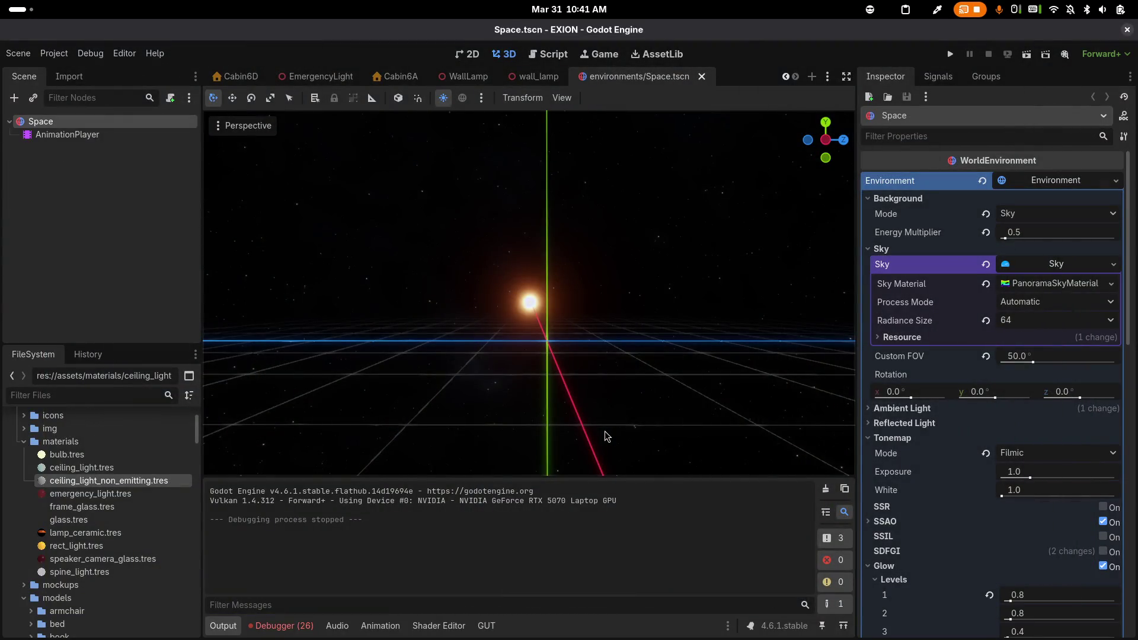
Review LightFixturePowerController.gd in Emacs and the Blender lamp, then run the game from Godot
key(alt+Tab)
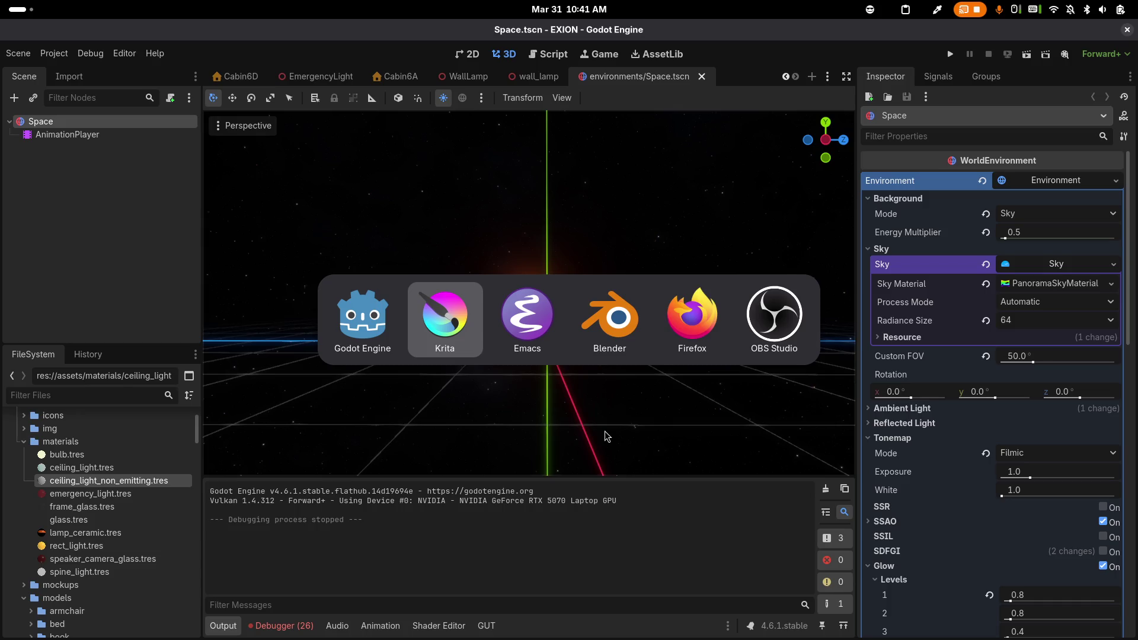
key(alt+Tab)
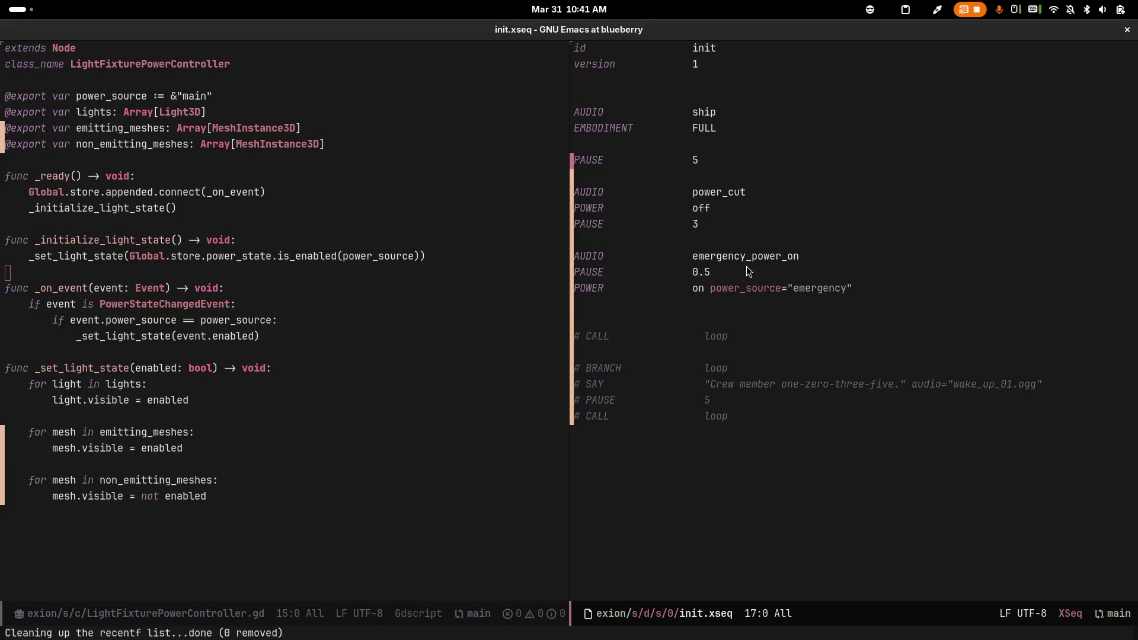
key(alt+Tab)
key(alt+Tab)
key(alt+Tab)
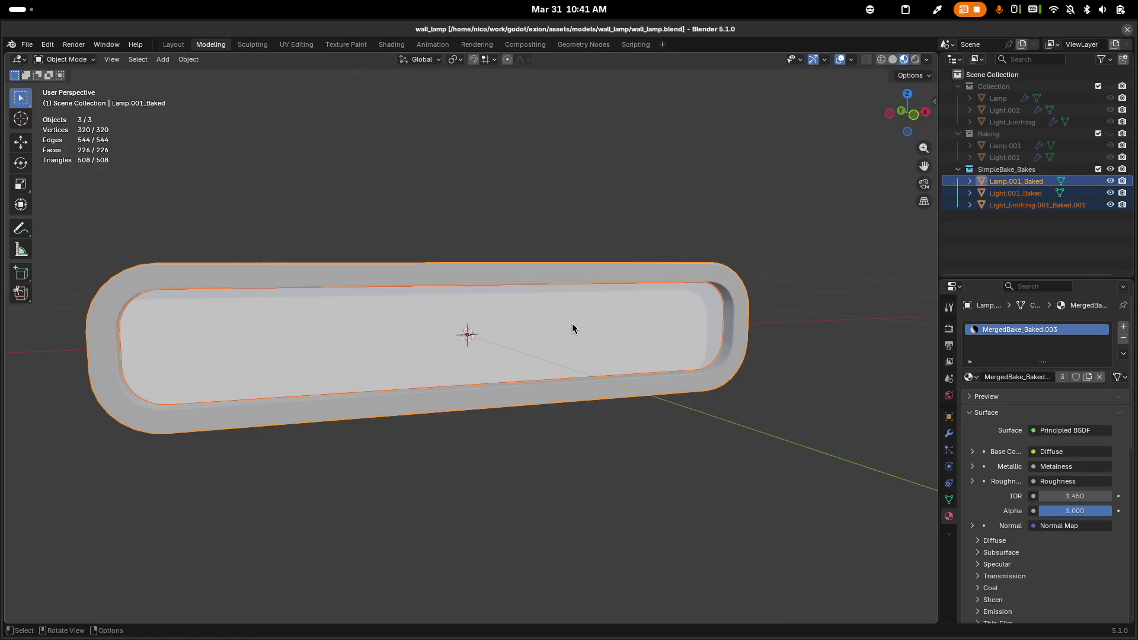
key(alt+Tab)
key(alt+Tab)
key(alt+Tab)
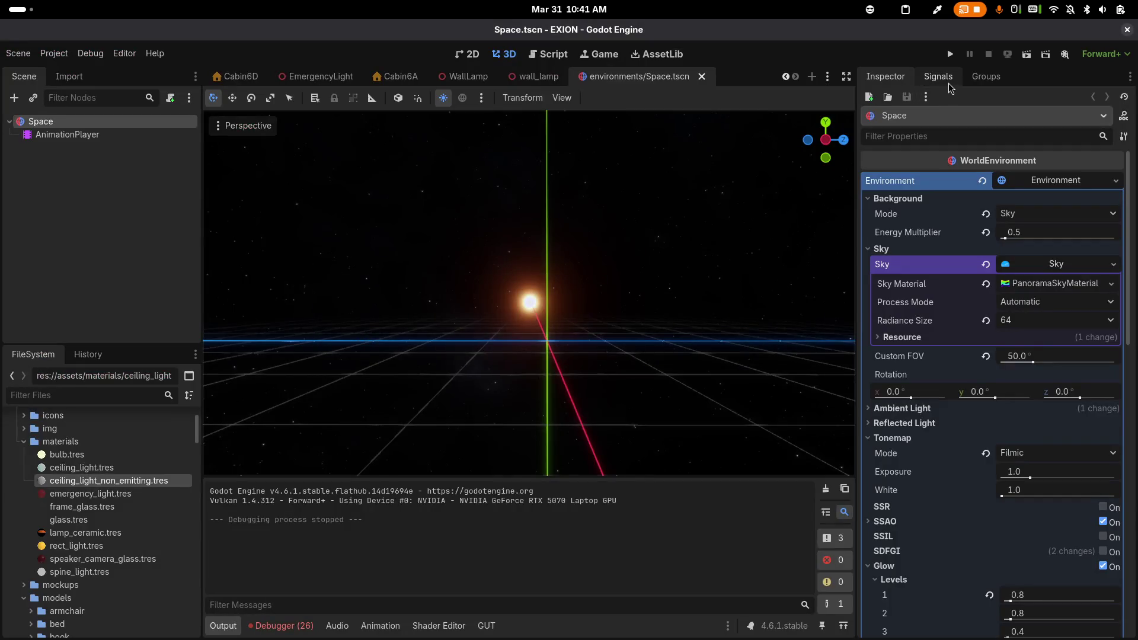
click(951, 57)
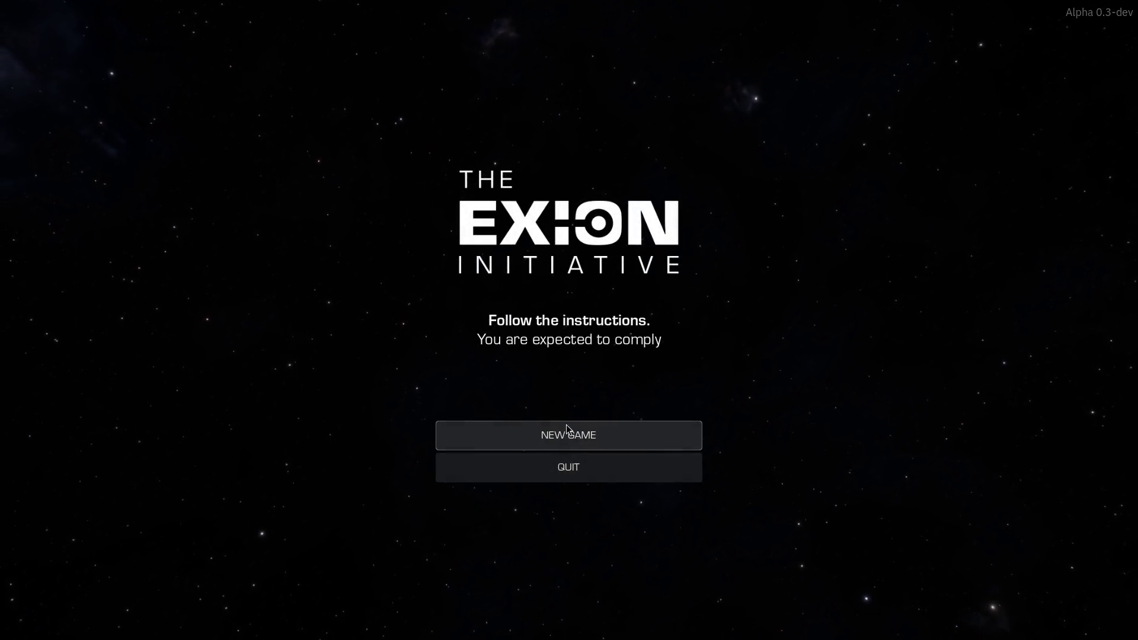
click(562, 435)
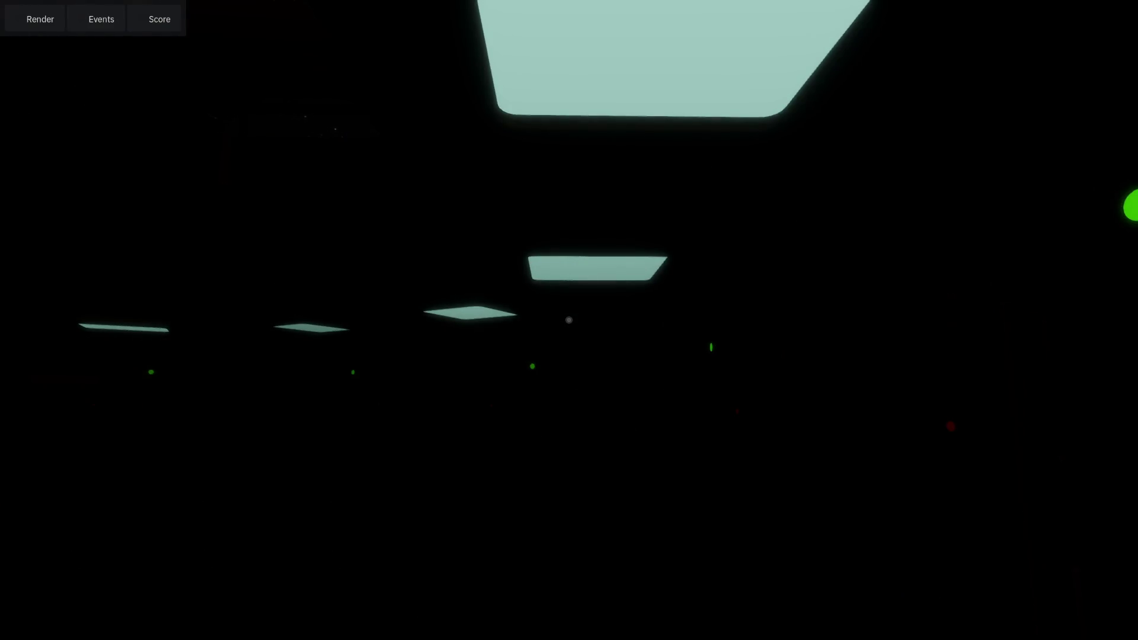
key(Escape)
key(alt+Tab)
key(alt+shift+Tab)
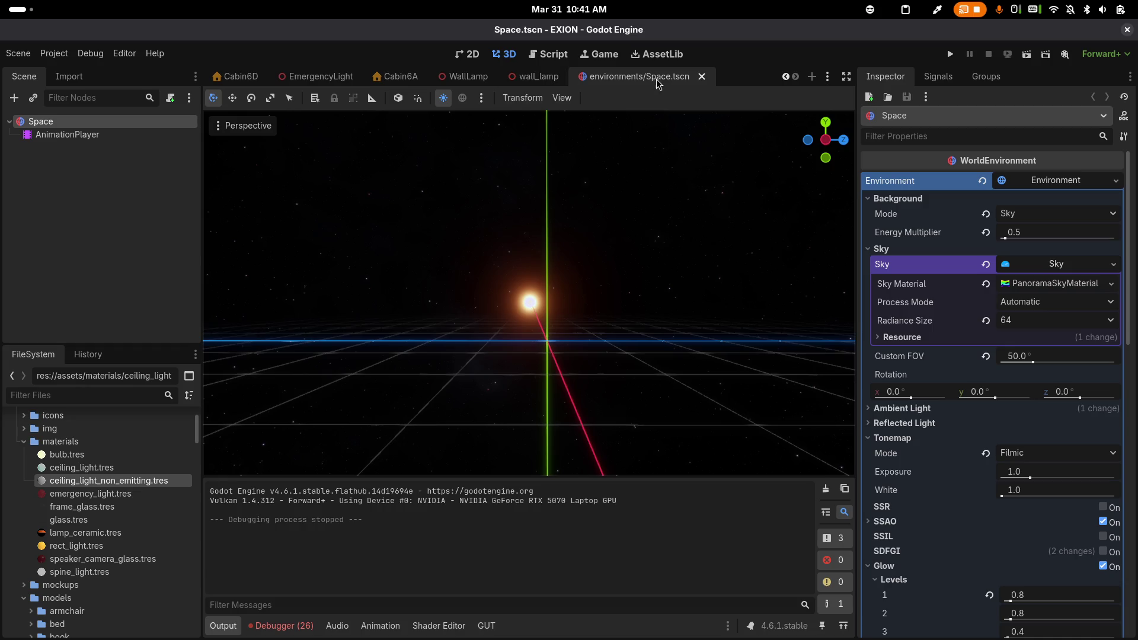
click(682, 77)
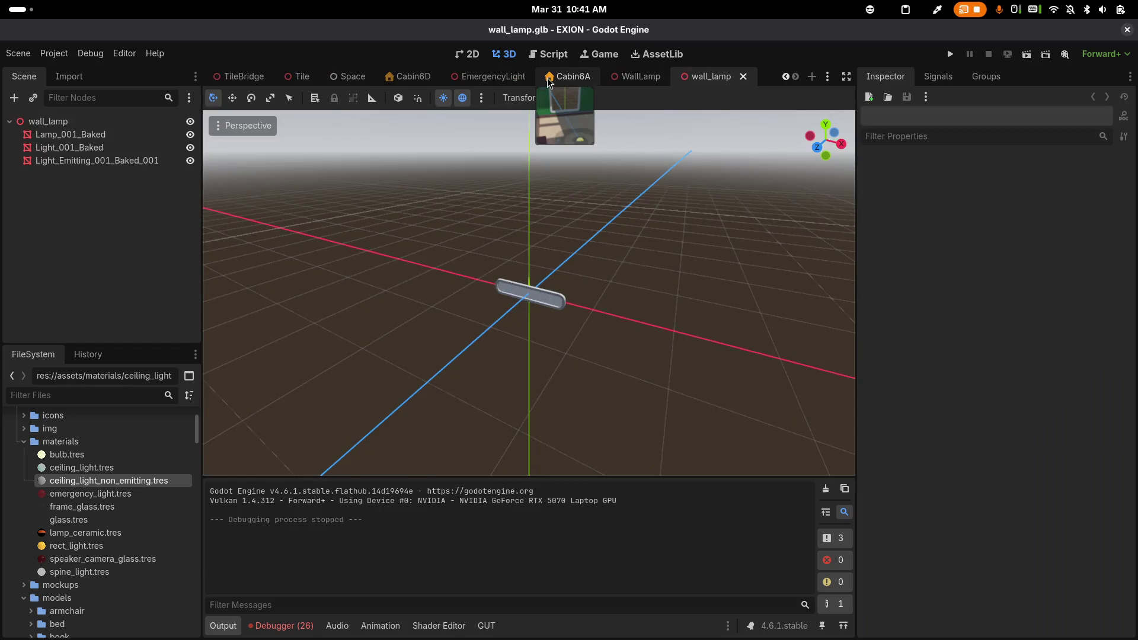
Open the Tile scene and inspect the controller's emitting and non-emitting mesh lists
click(302, 77)
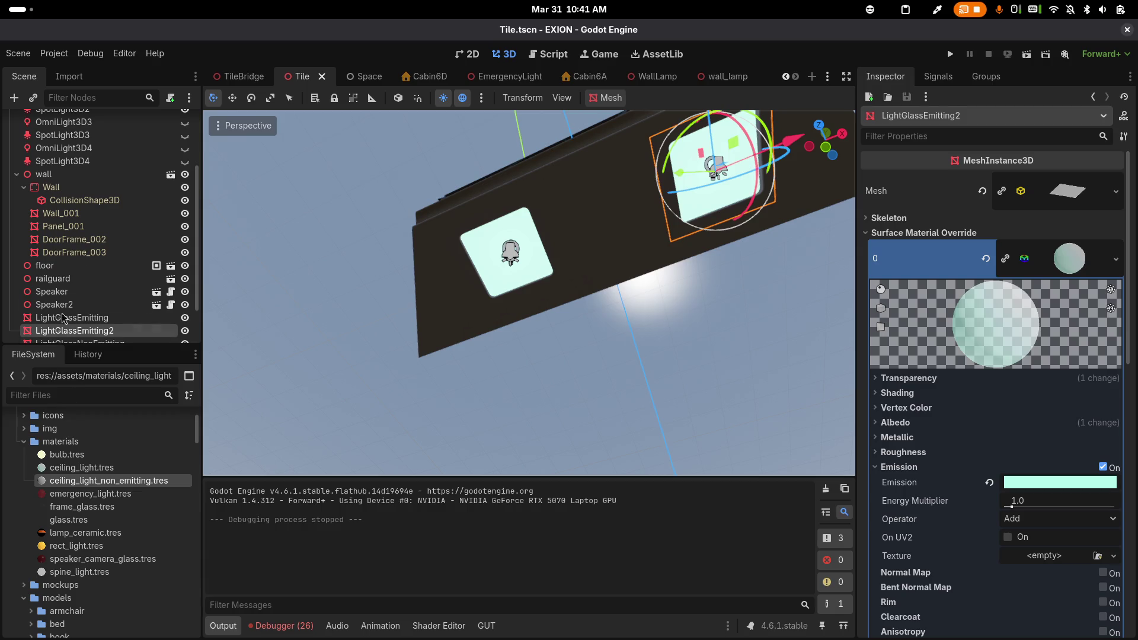
scroll(68, 319, down, 2)
click(77, 319)
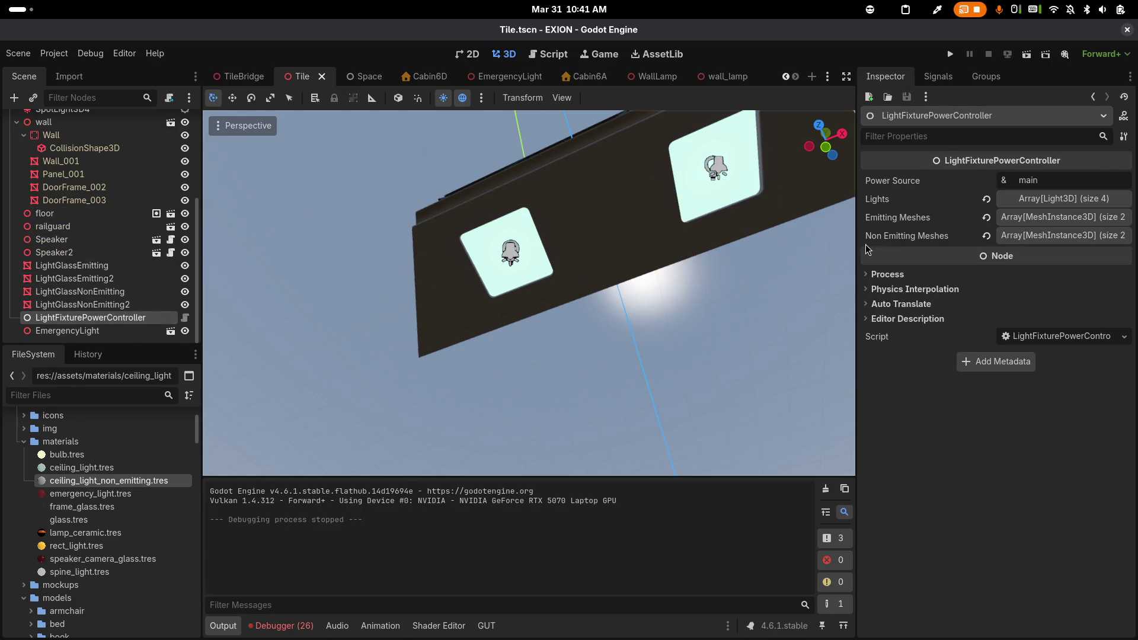
click(1060, 219)
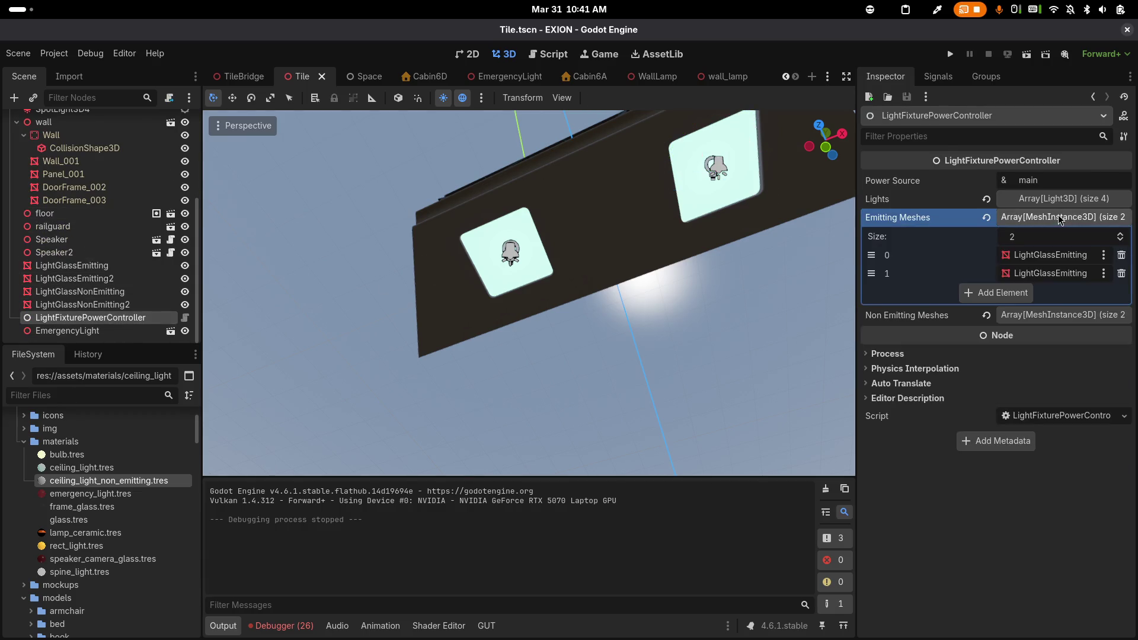
click(1031, 315)
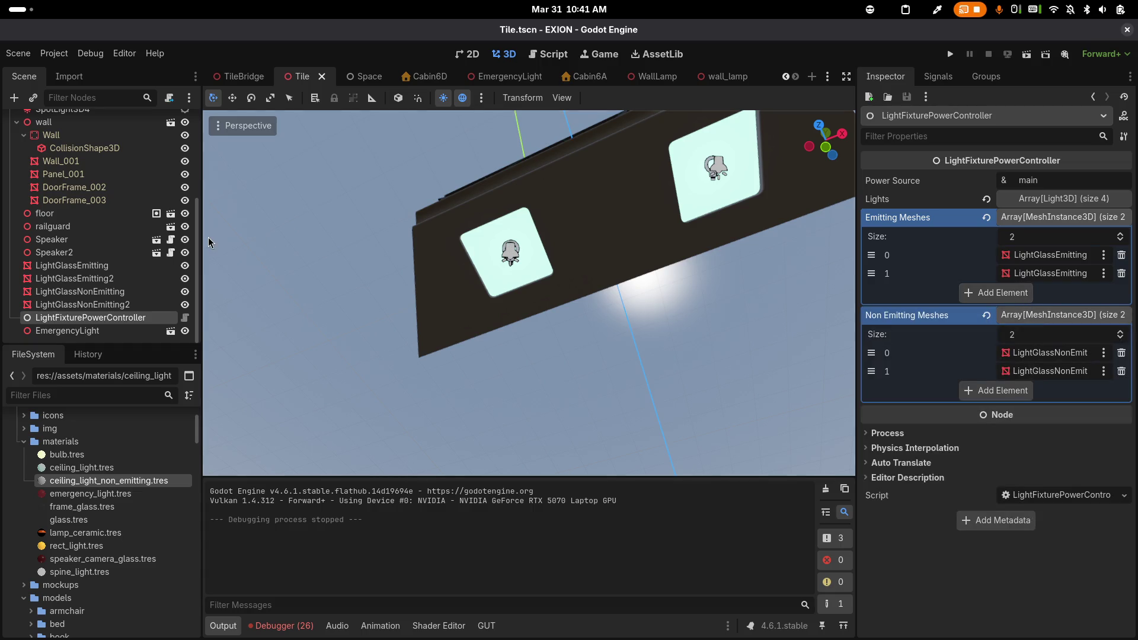
Step through the four light glass meshes, briefly hiding and reshowing both emitting ones
click(74, 279)
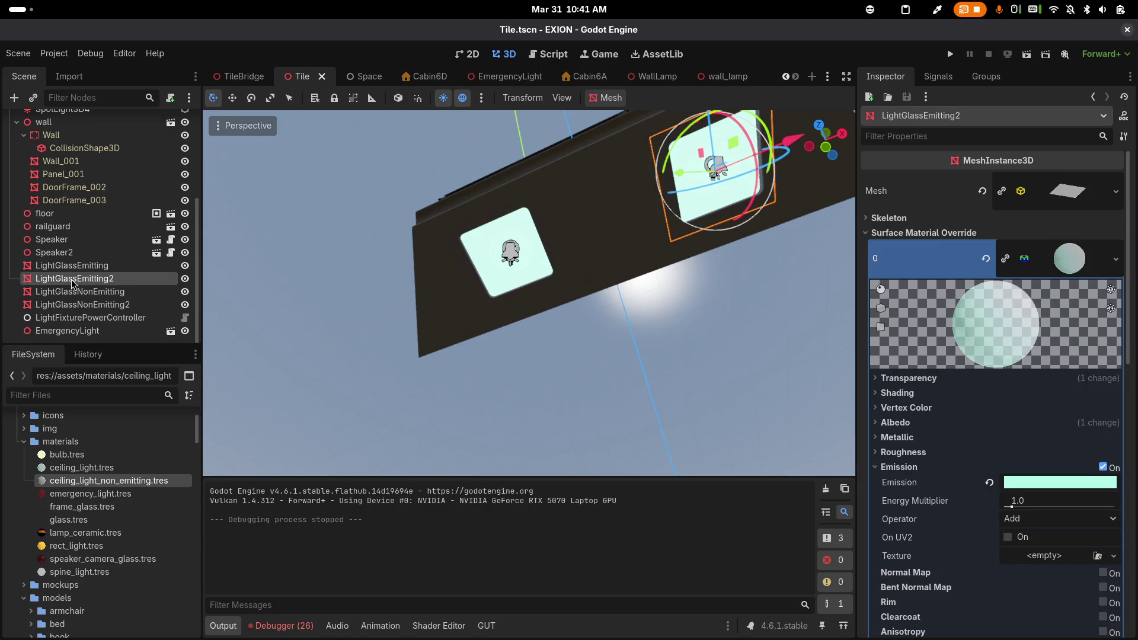
click(71, 265)
click(74, 278)
click(80, 291)
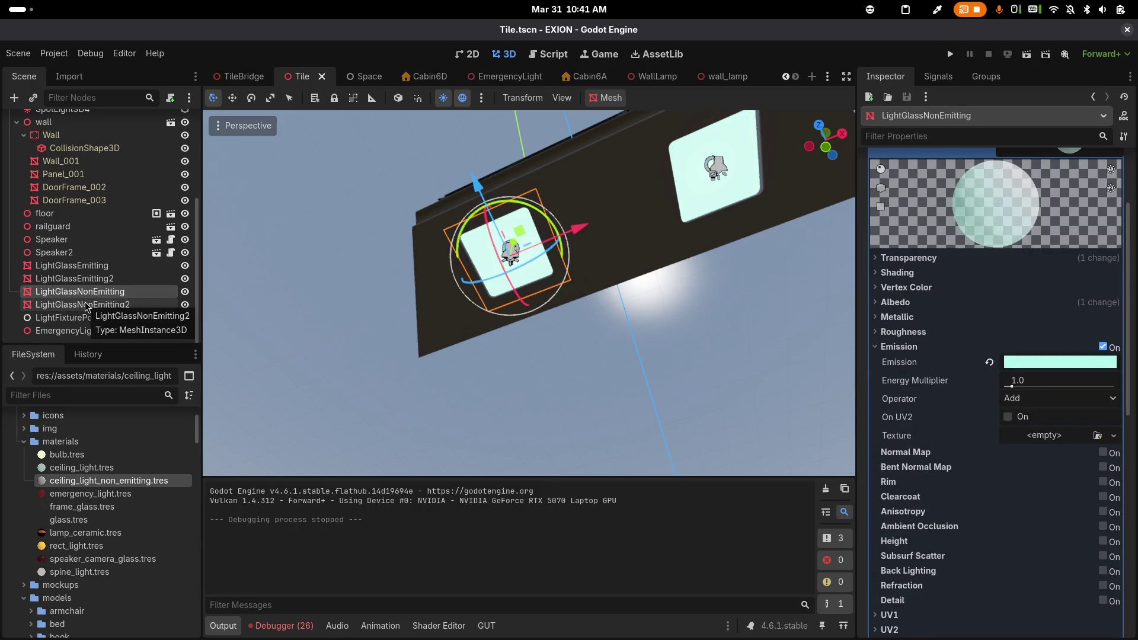
click(86, 305)
click(184, 279)
click(185, 266)
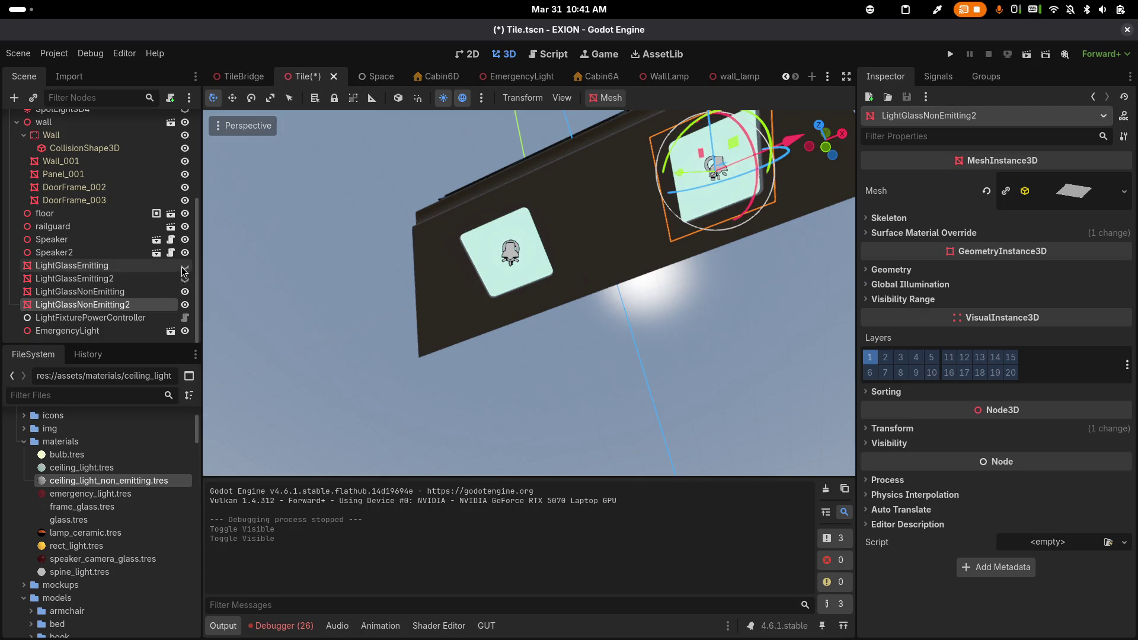
click(184, 266)
click(184, 278)
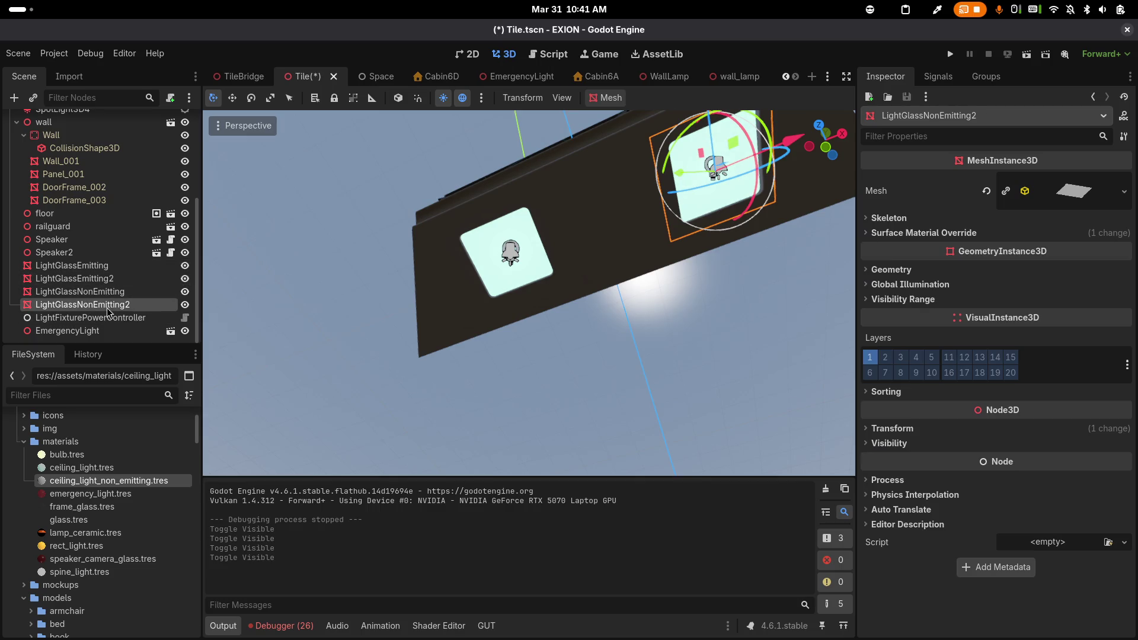
Assign ceiling_light_non_emitting to both LightGlassNonEmitting meshes' override slot 0 and save
click(953, 233)
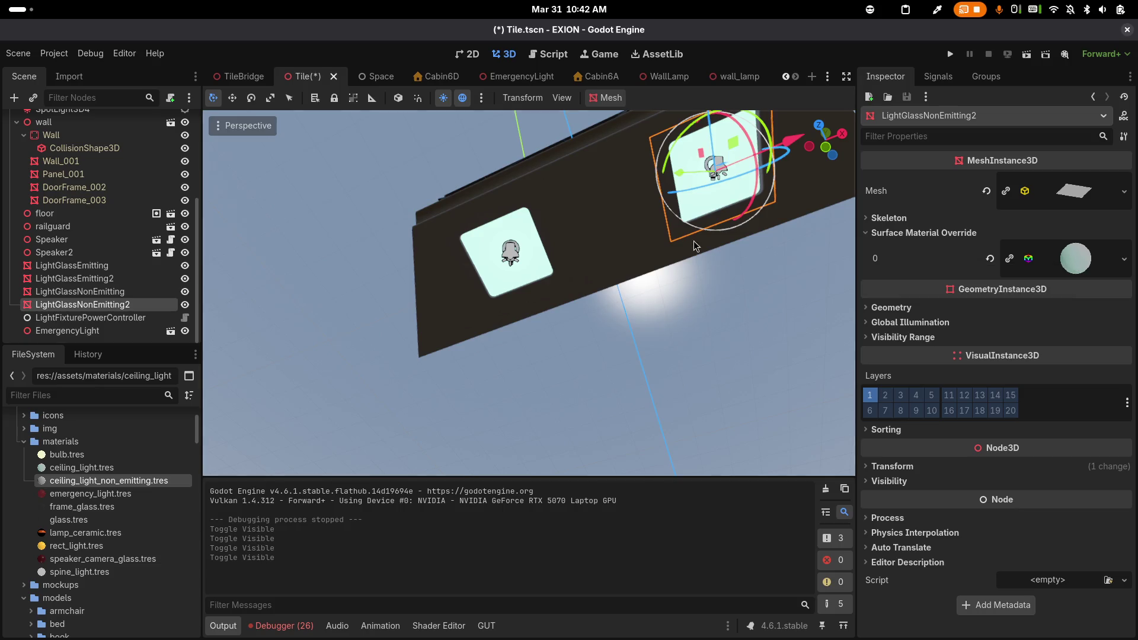
mouse_move(160, 482)
mouse_down()
mouse_move(385, 453)
mouse_move(1058, 317)
mouse_move(1076, 260)
mouse_up()
click(86, 291)
mouse_move(104, 481)
mouse_down()
mouse_move(587, 367)
mouse_move(753, 368)
mouse_move(1025, 207)
mouse_up()
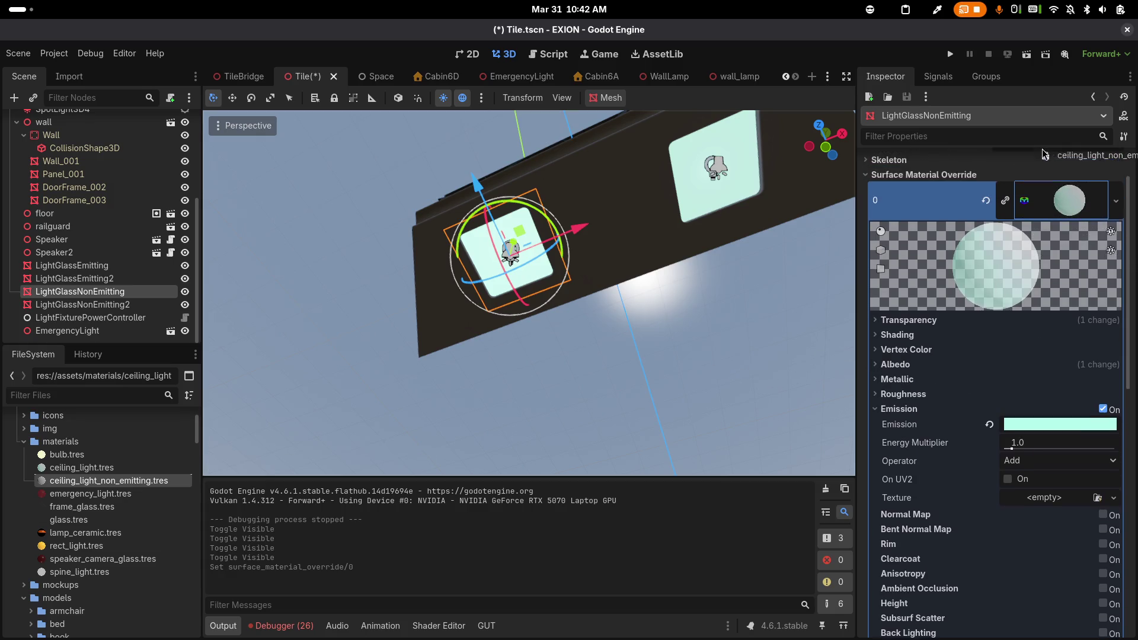
key(ctrl+s)
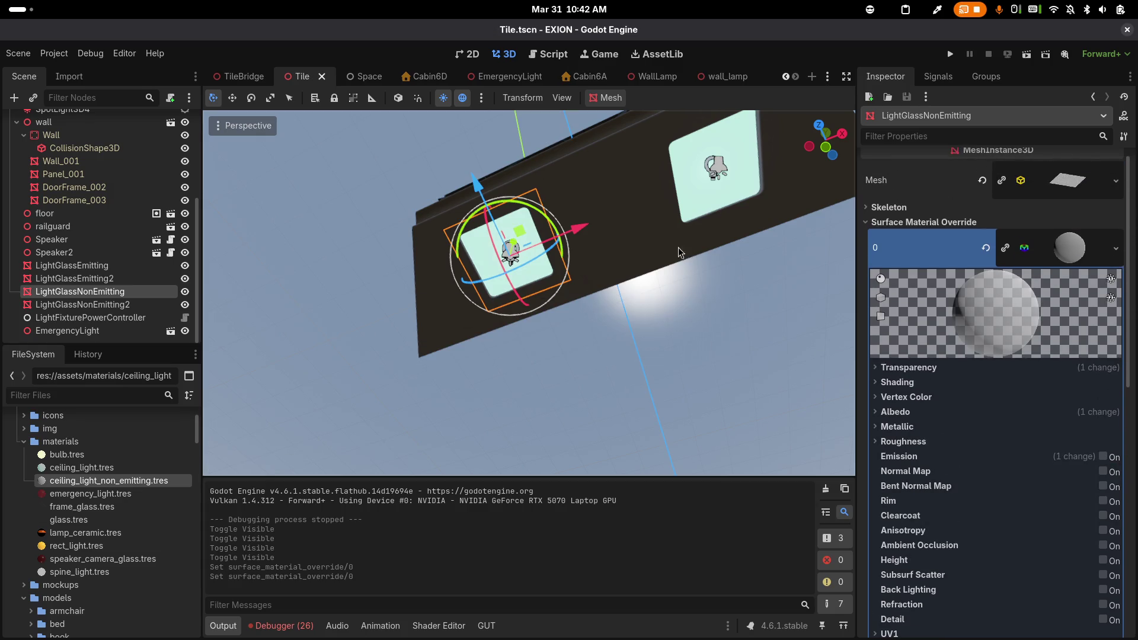
Check the materials on each light glass mesh, then launch the game to test
click(172, 278)
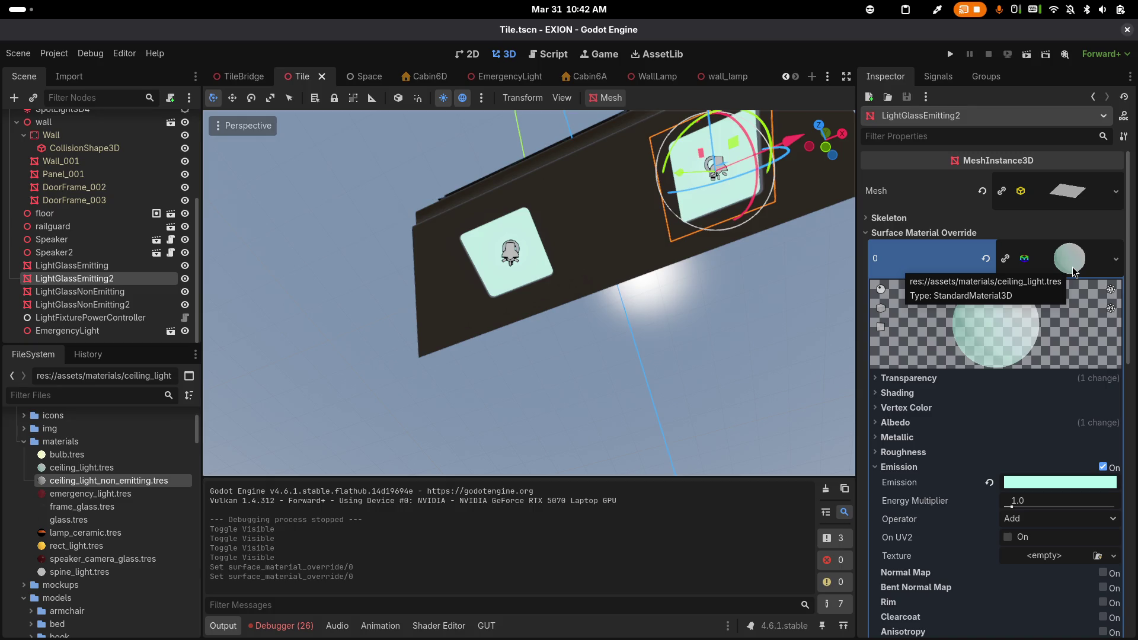
click(71, 266)
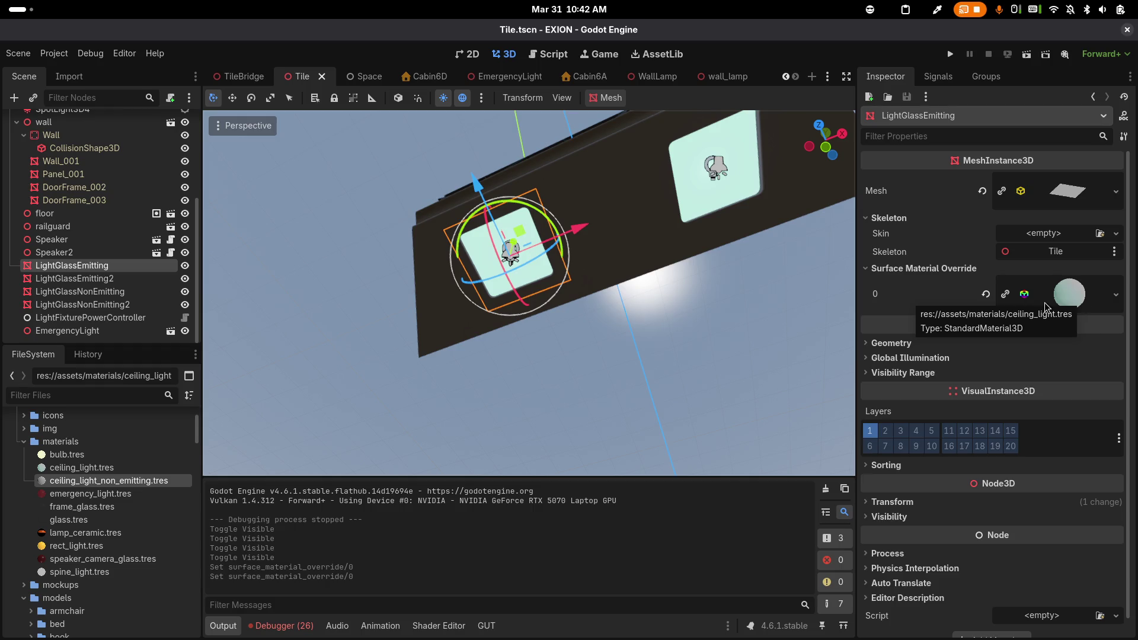
click(560, 313)
click(560, 312)
click(560, 312)
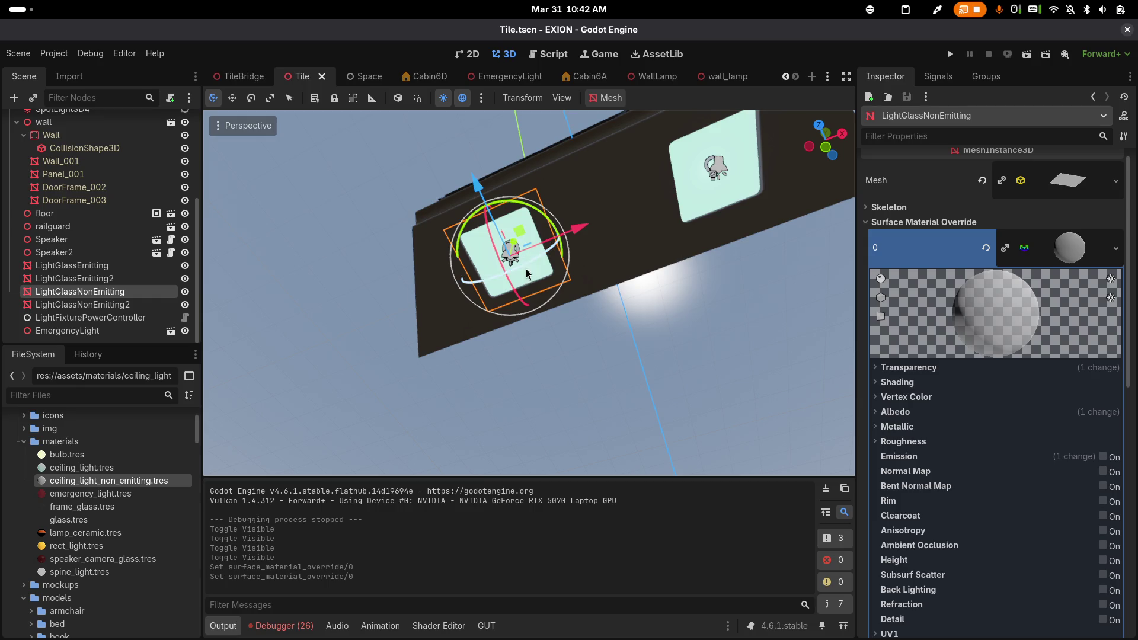
click(83, 304)
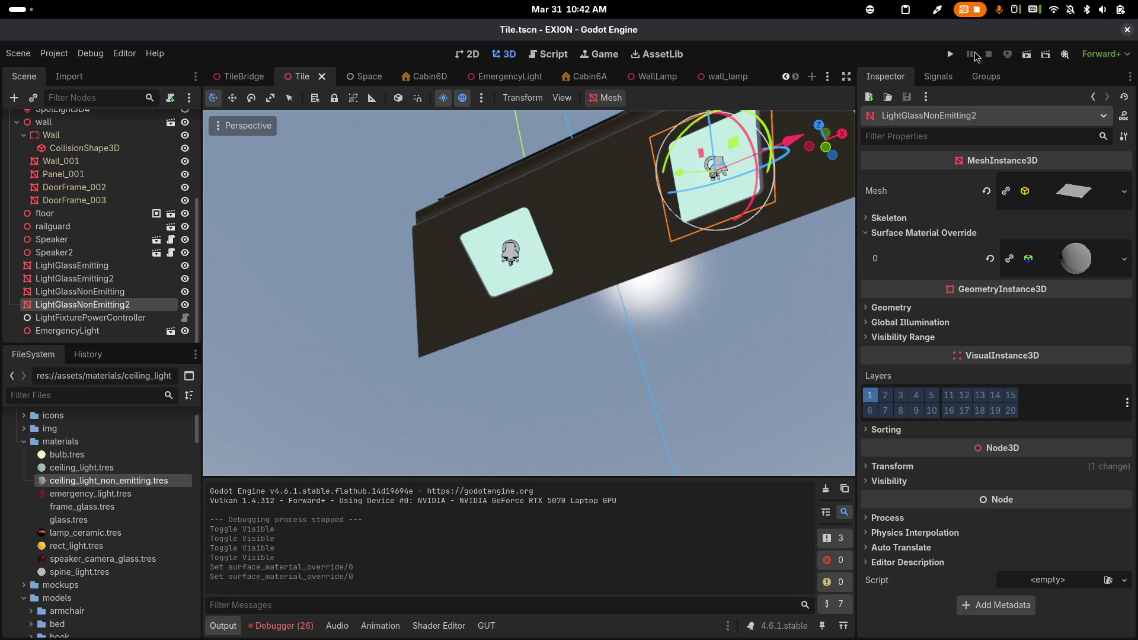
click(951, 56)
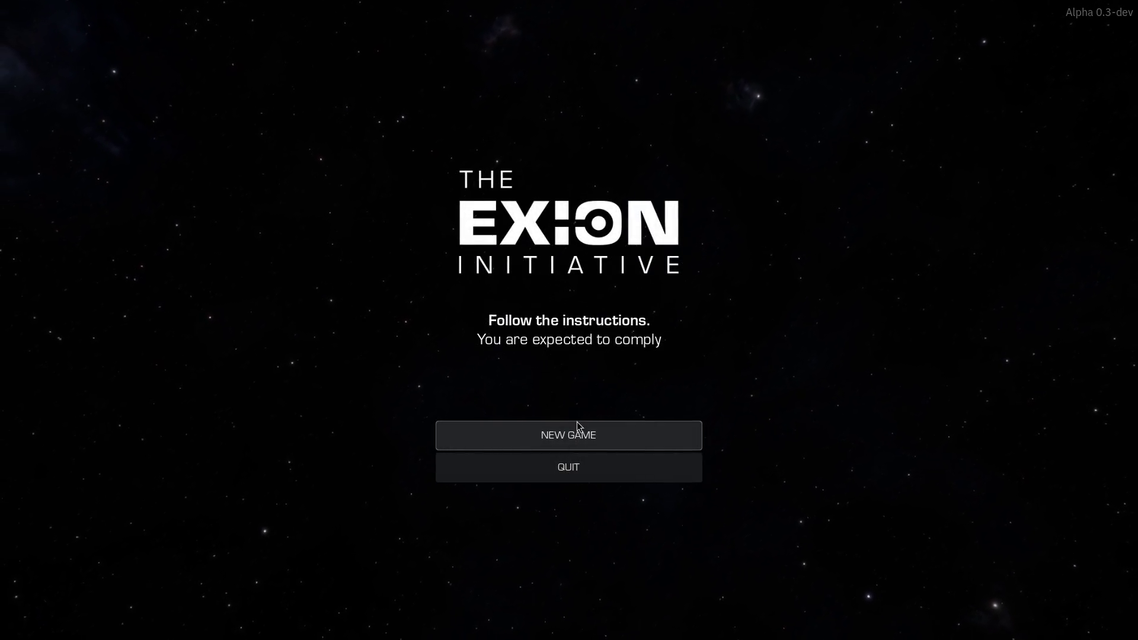
click(576, 428)
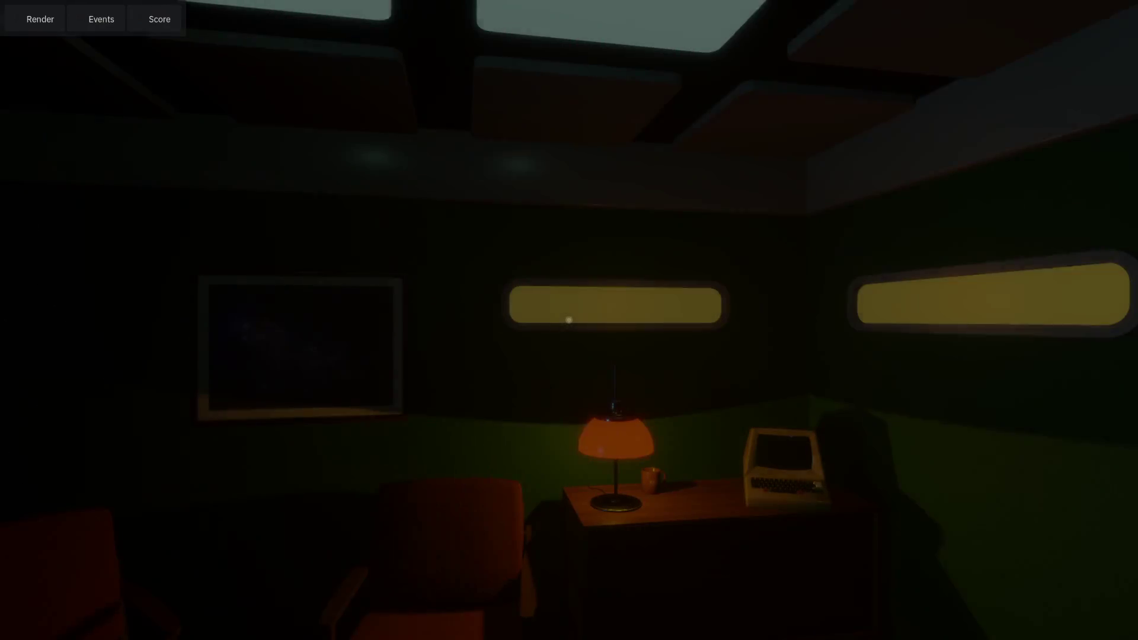
key(w)
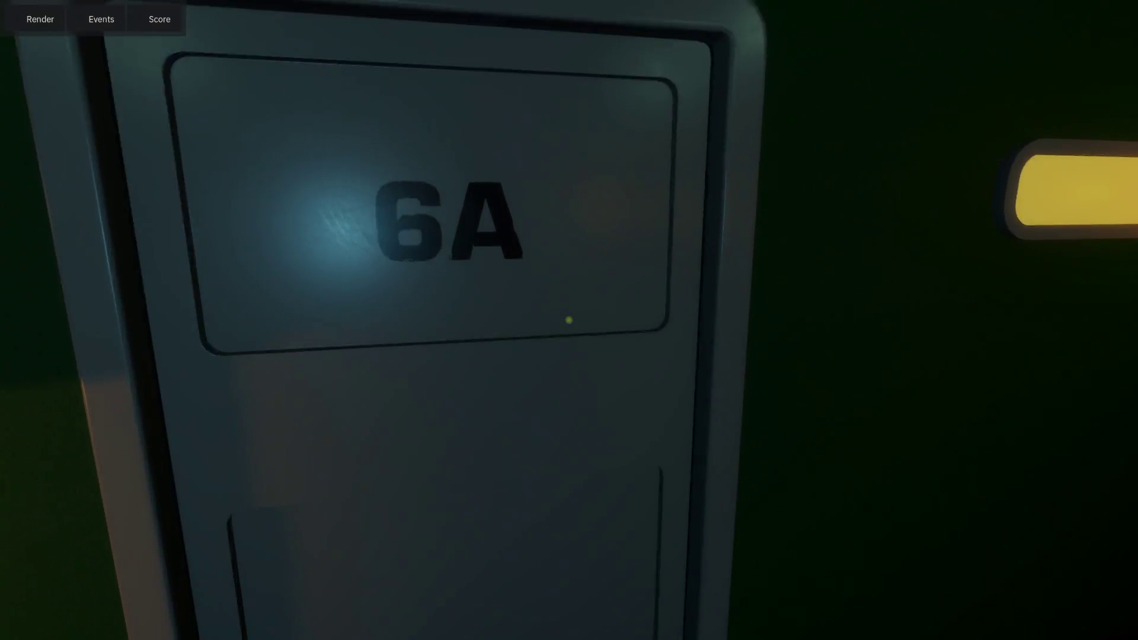
click(569, 321)
key(w)
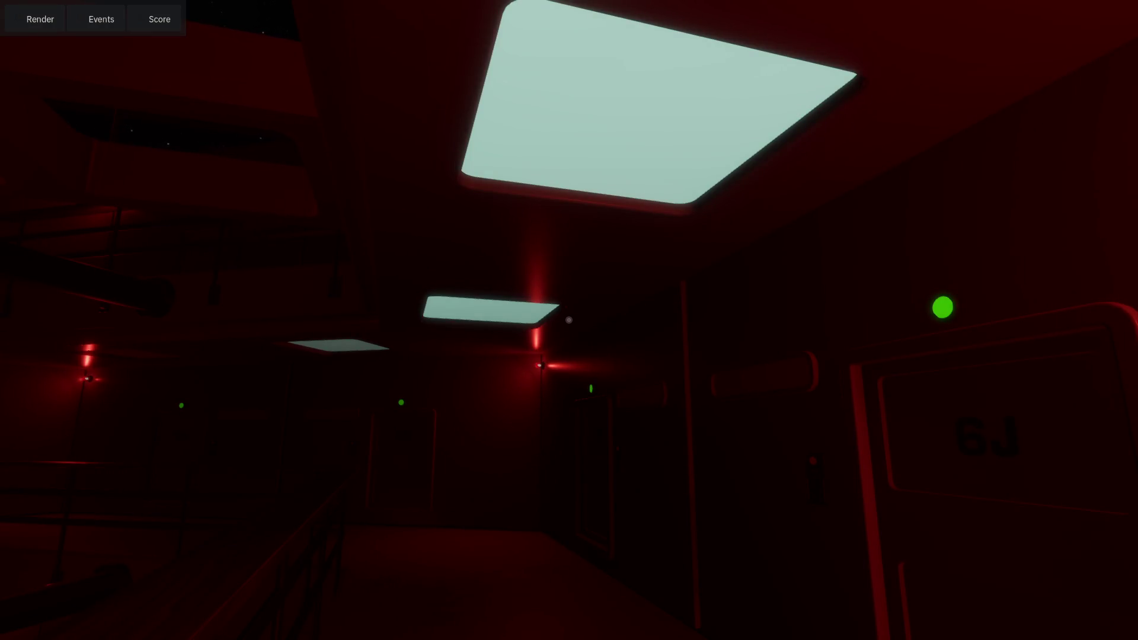
key(F8)
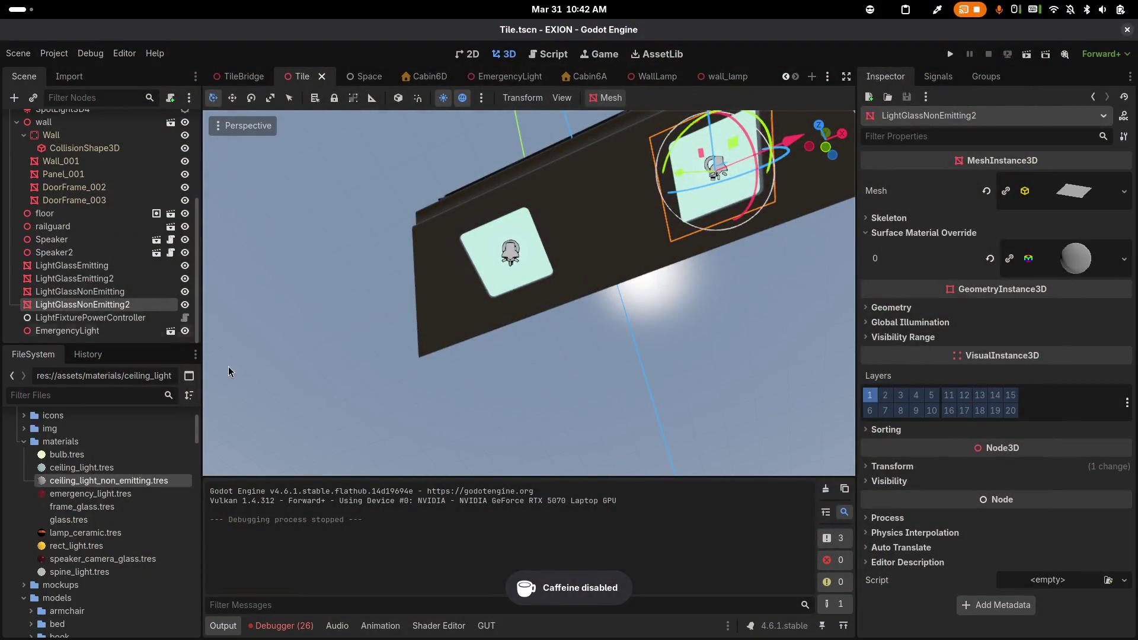
Select LightFixturePowerController, run the project, start a new game and show the Remote tree
click(116, 319)
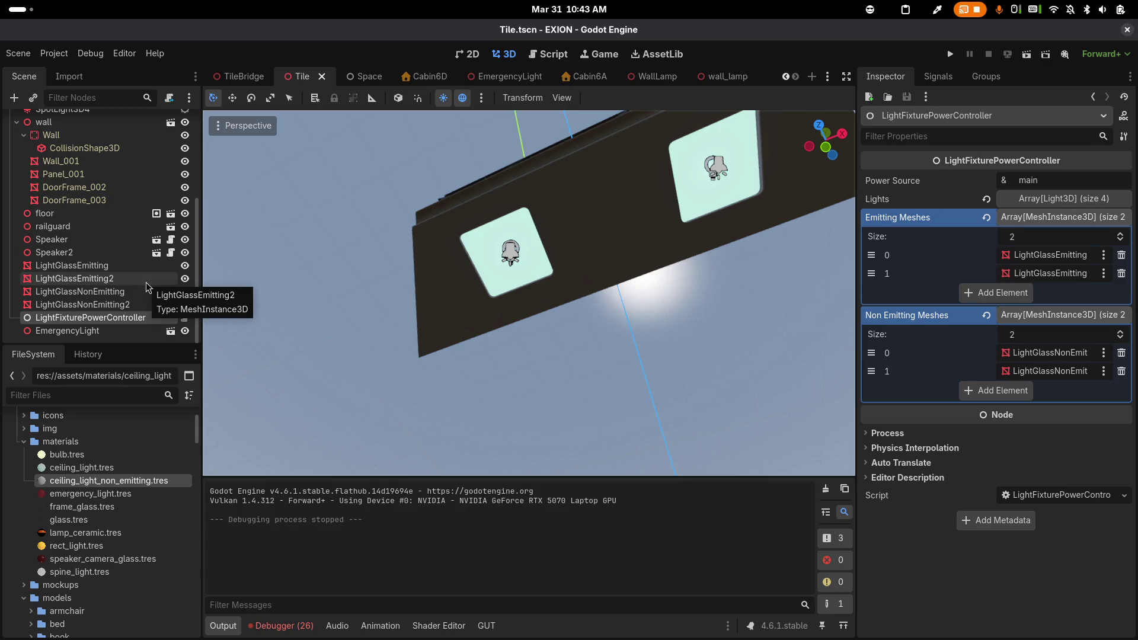
click(951, 54)
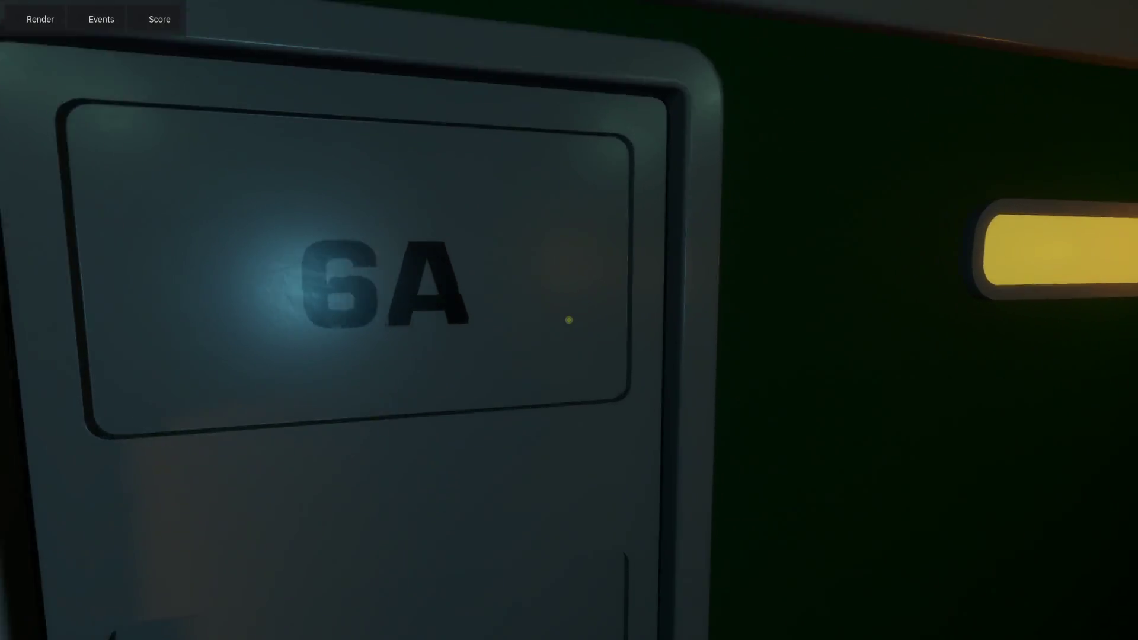
click(569, 320)
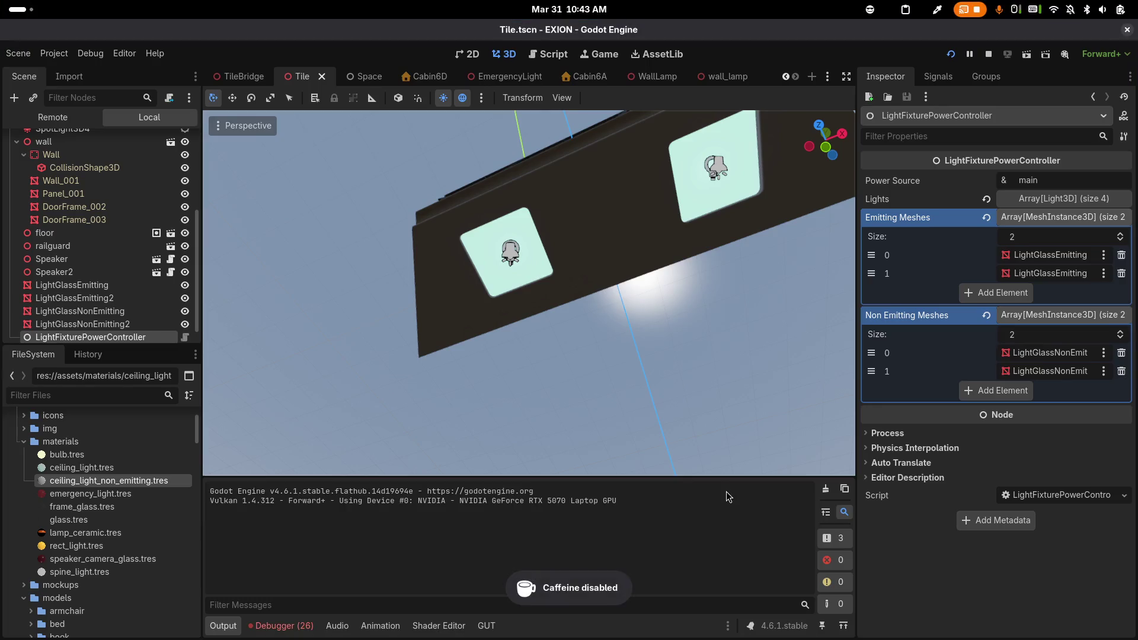
click(52, 118)
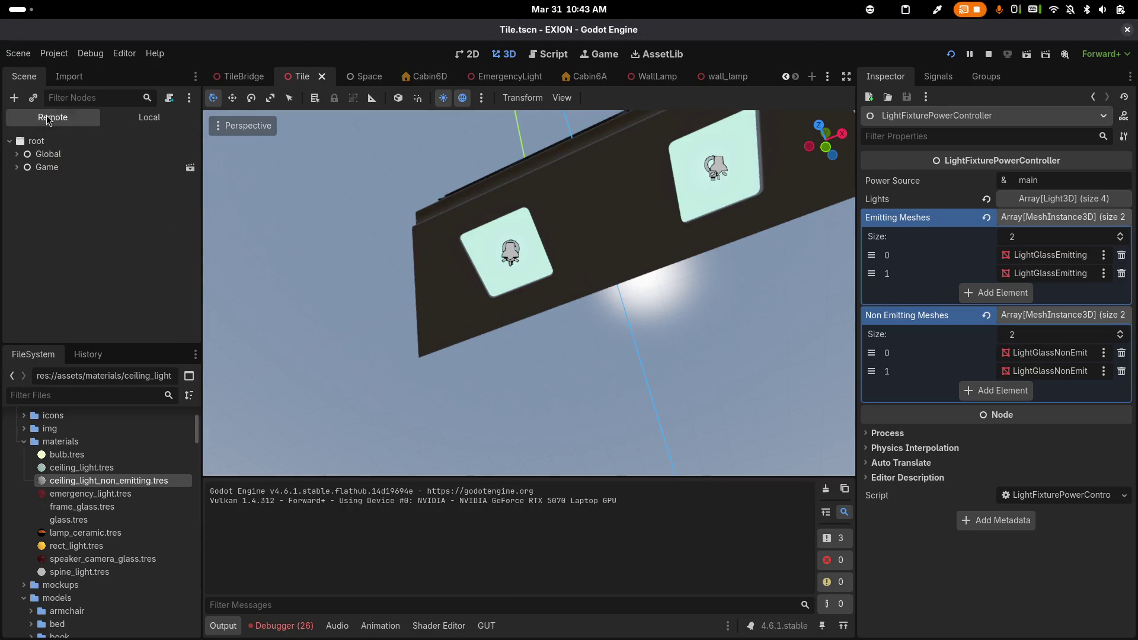
Expand the live tree through Global, Game, Controllers, LocationController, LocationContainer and Simulation0
click(17, 154)
click(16, 180)
click(24, 193)
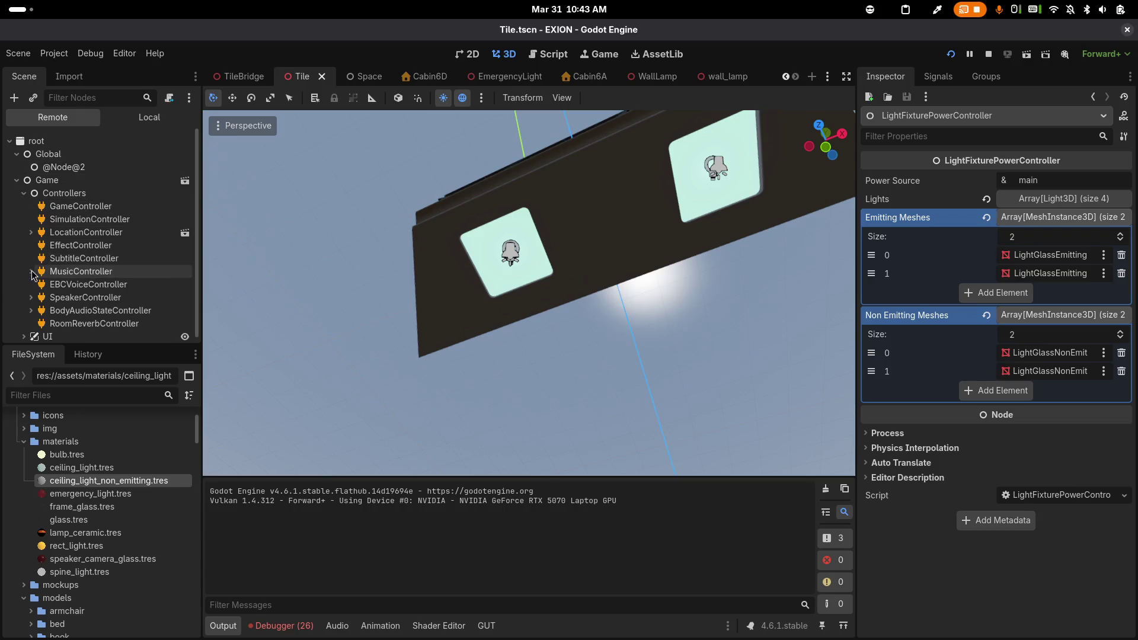
click(32, 233)
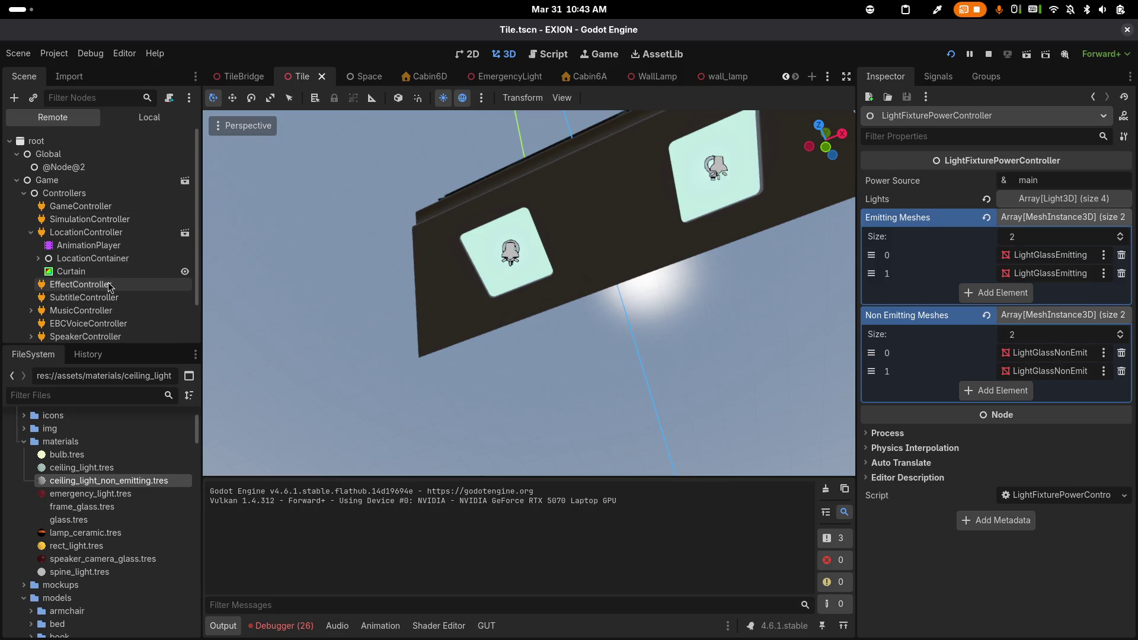
click(40, 259)
click(48, 273)
Continue expanding Ship, Deck6, Tiles and Tile2 to list its light glass meshes
scroll(62, 260, down, 2)
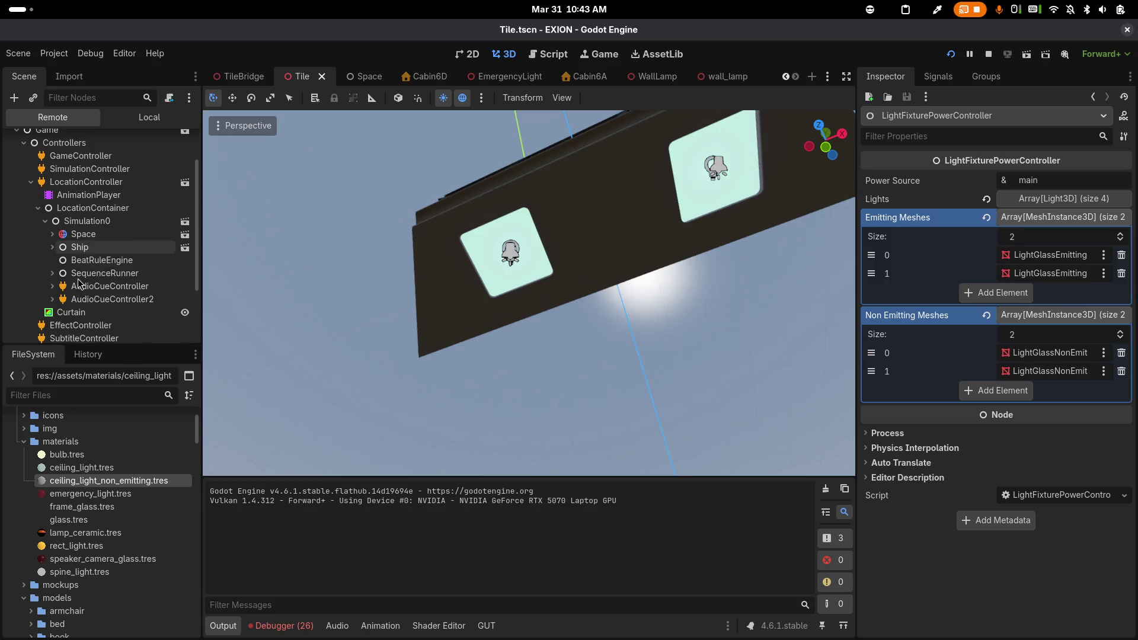
click(53, 247)
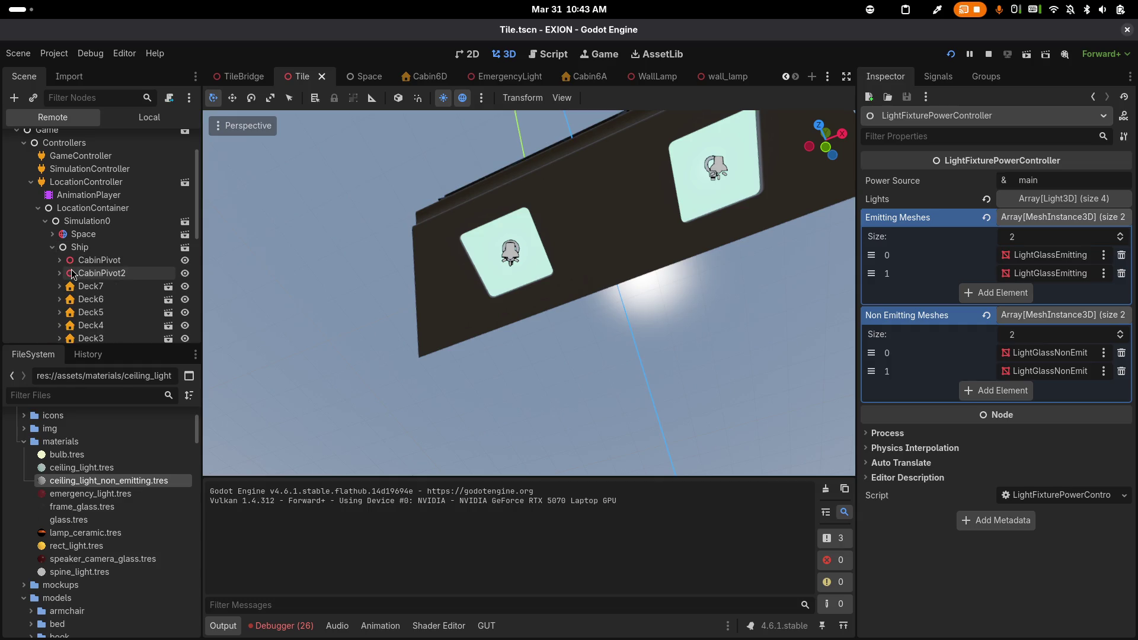
scroll(59, 254, down, 2)
click(60, 249)
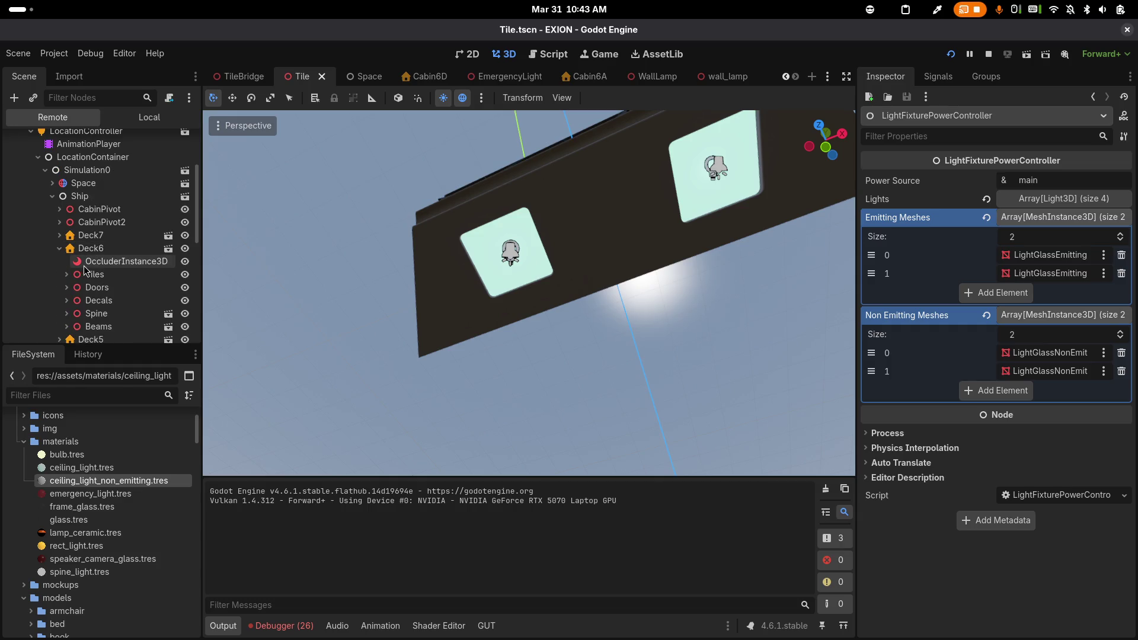
click(69, 274)
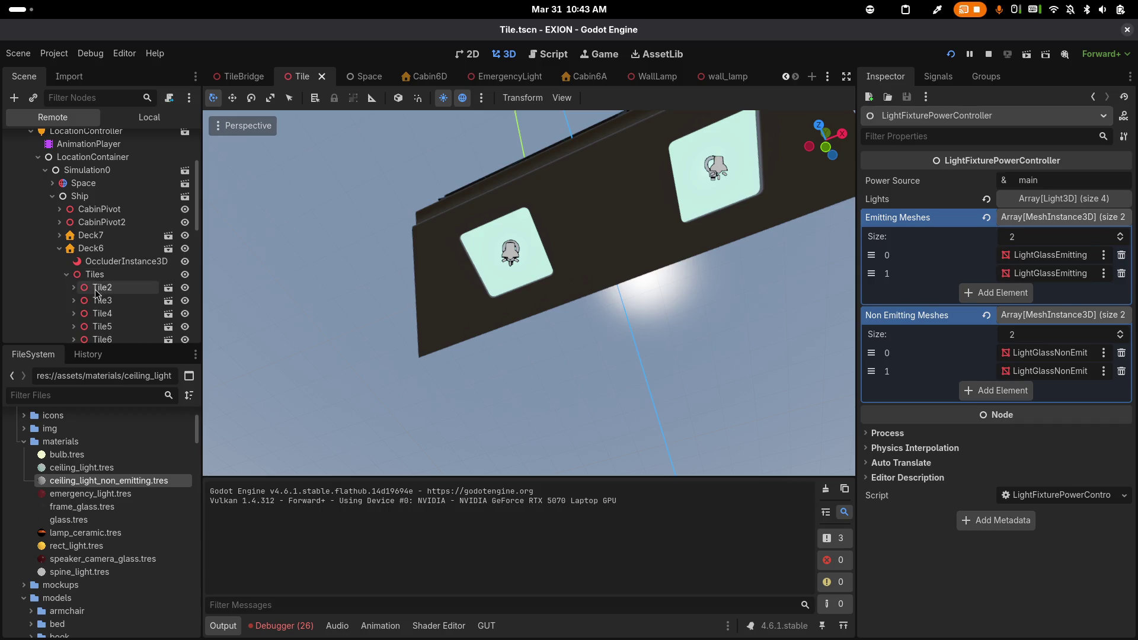
click(75, 288)
scroll(112, 291, down, 6)
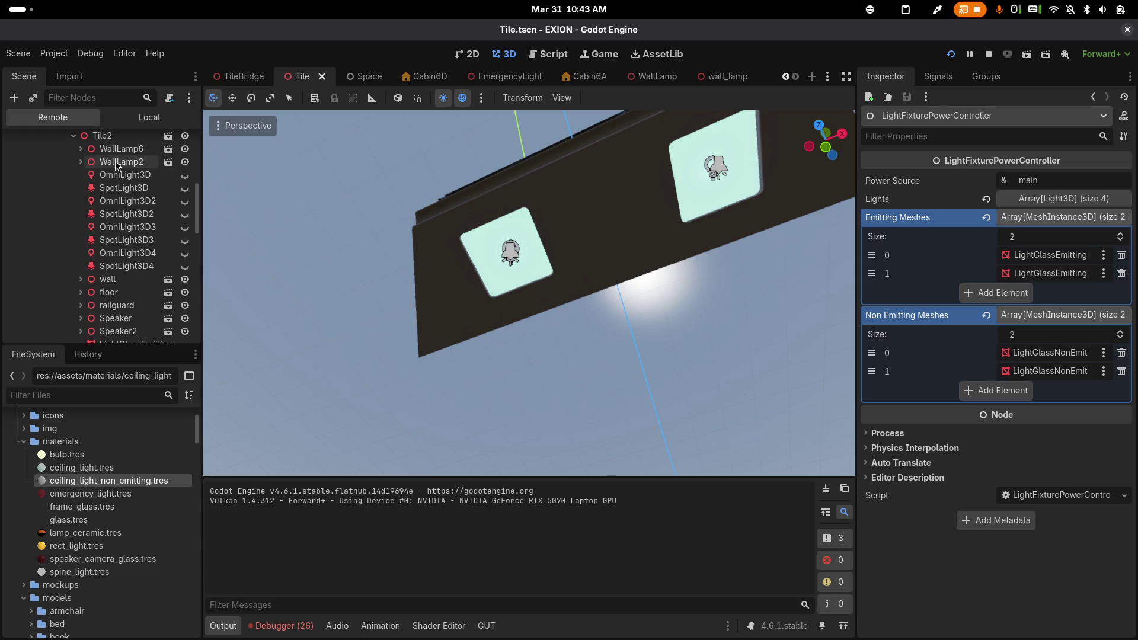
scroll(140, 284, down, 2)
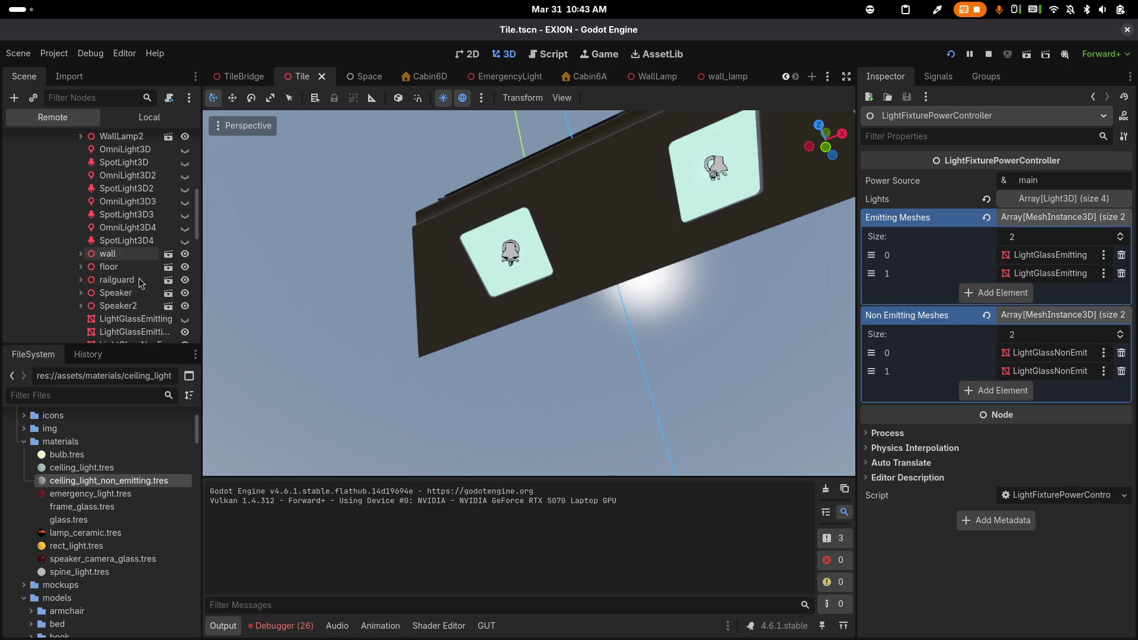
scroll(140, 283, down, 2)
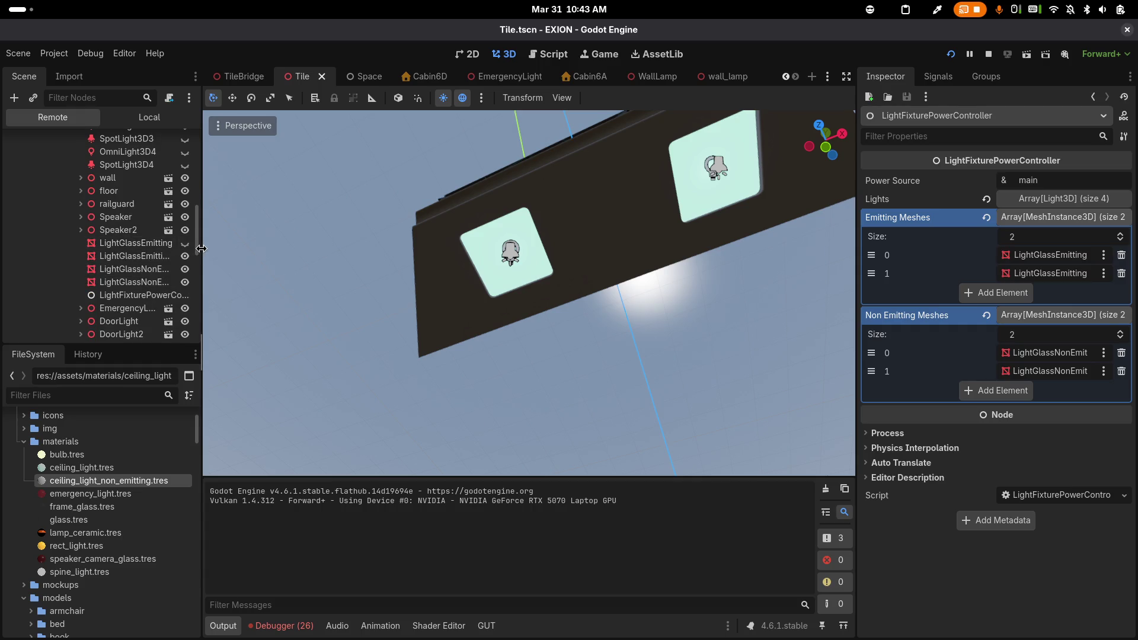
Widen the Scene dock and inspect the live LightGlassEmitting and LightGlassEmitting2 meshes
drag(202, 248, 270, 248)
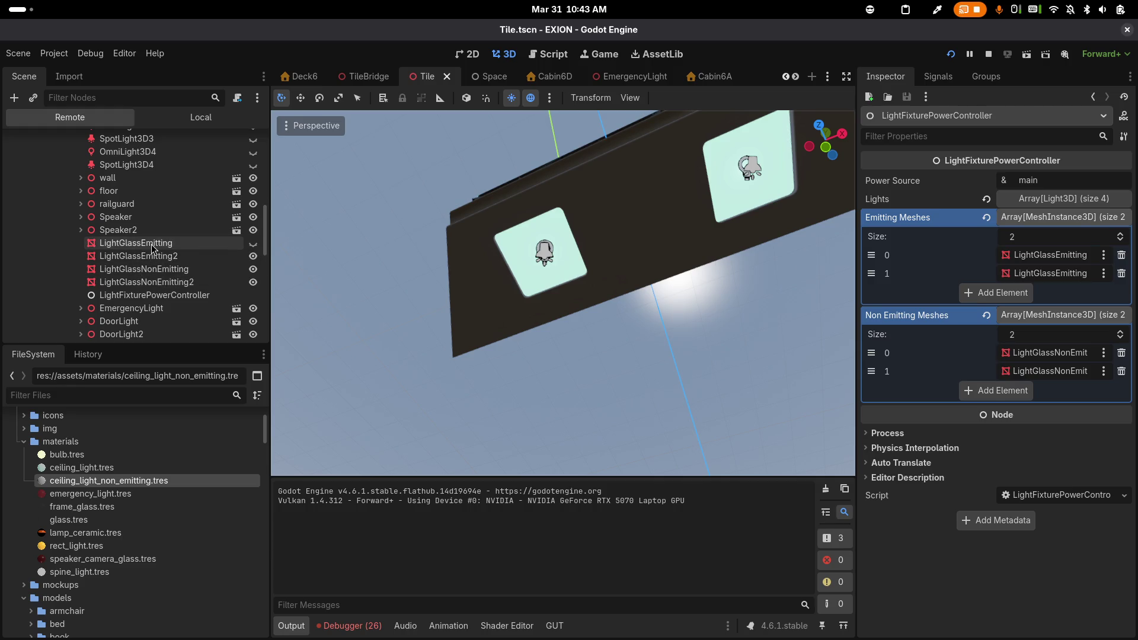
click(154, 244)
click(161, 258)
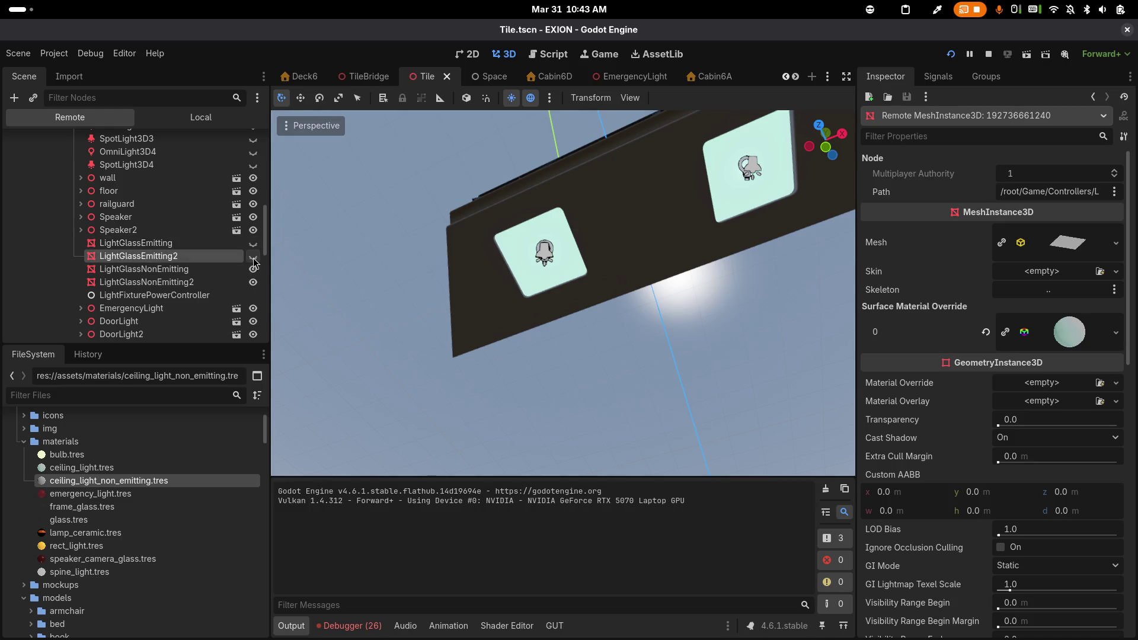
key(alt+Tab)
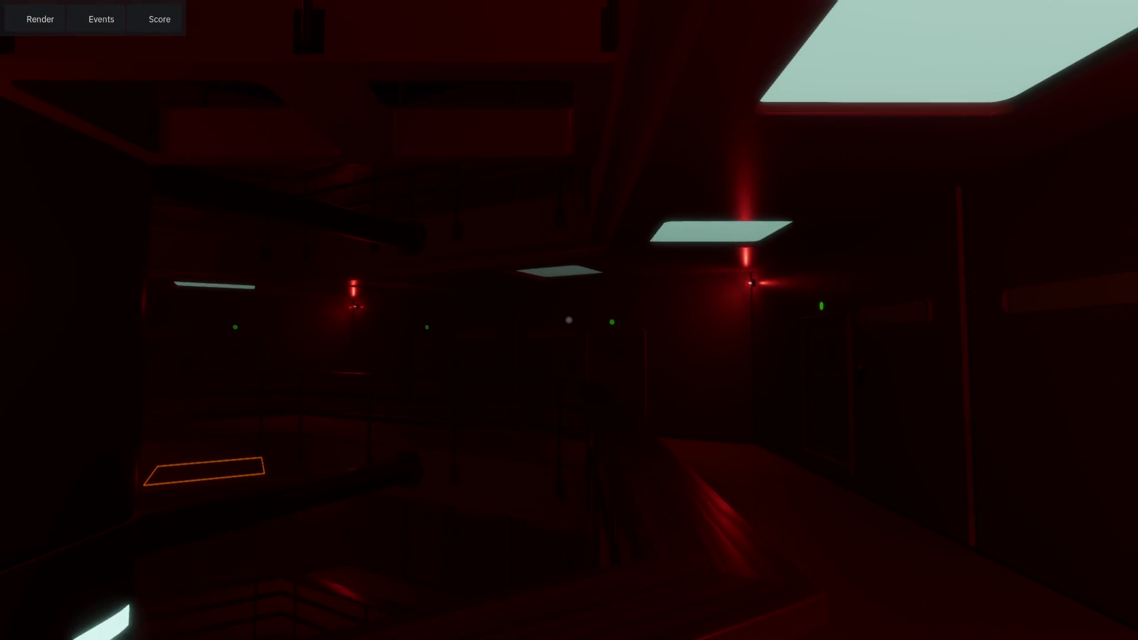
Walk around the red-lit deck to view the ceiling light panels, then stop the game
key(w)
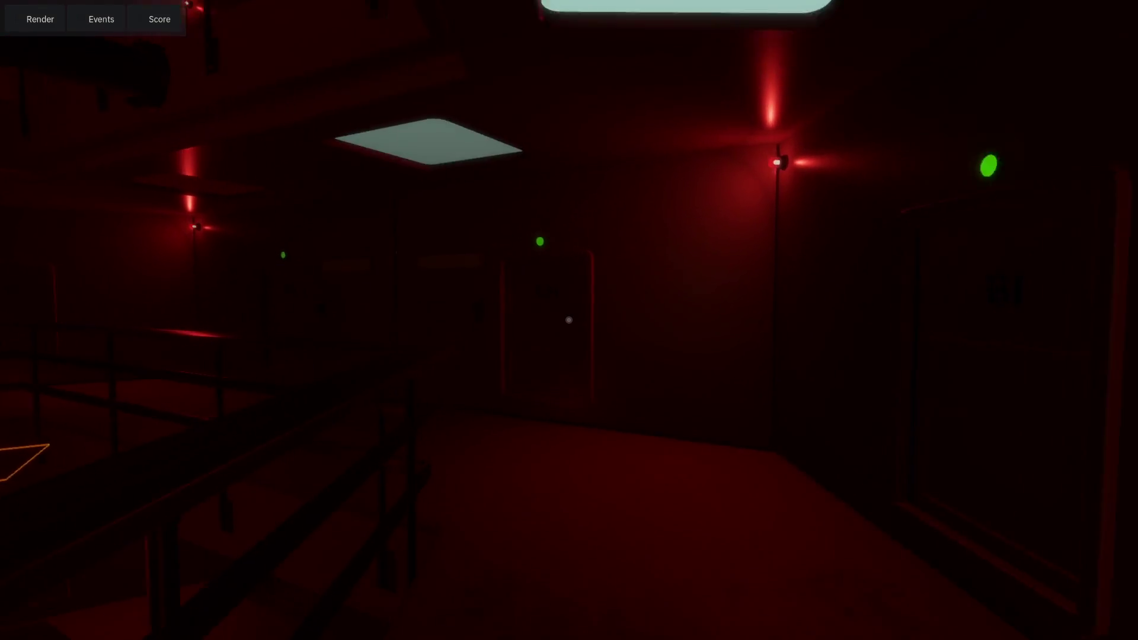
key(w)
key(w)
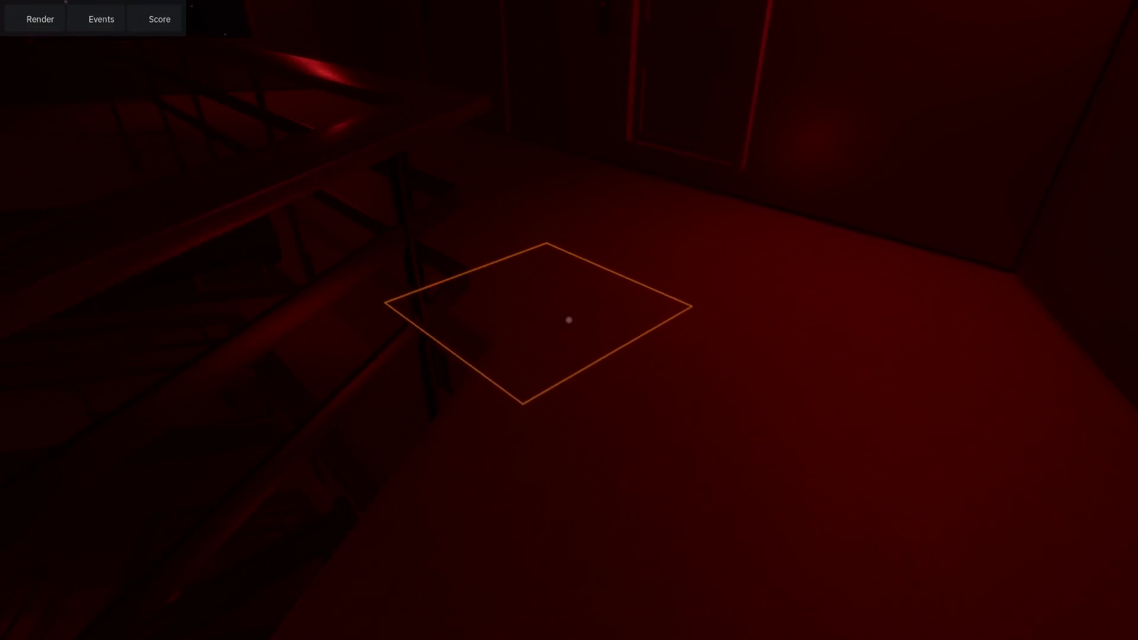
key(s)
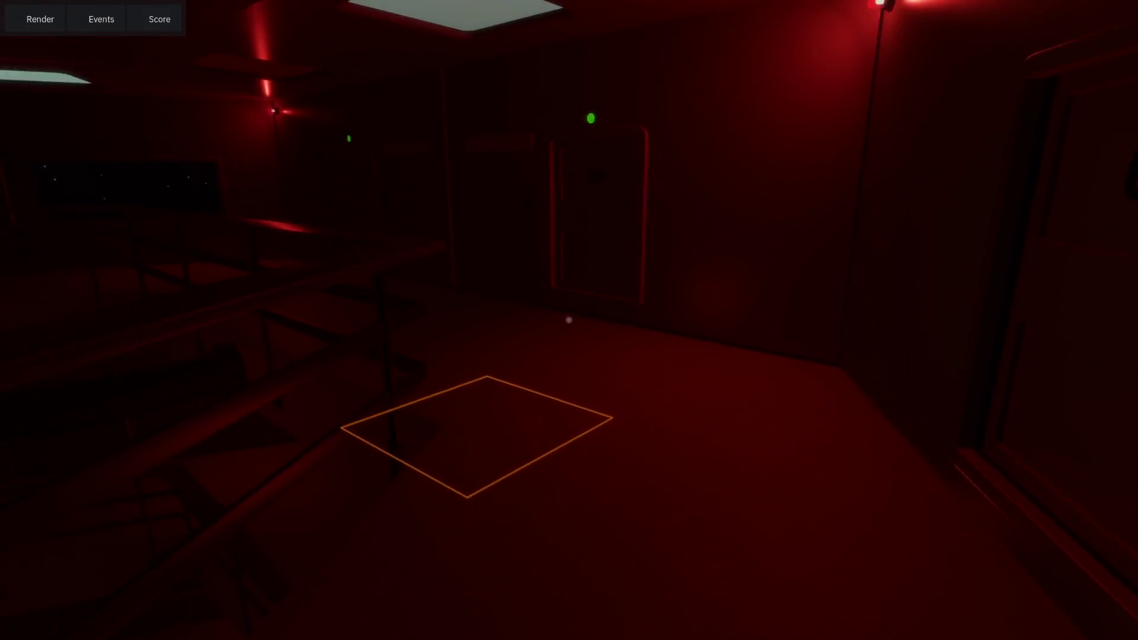
key(Up)
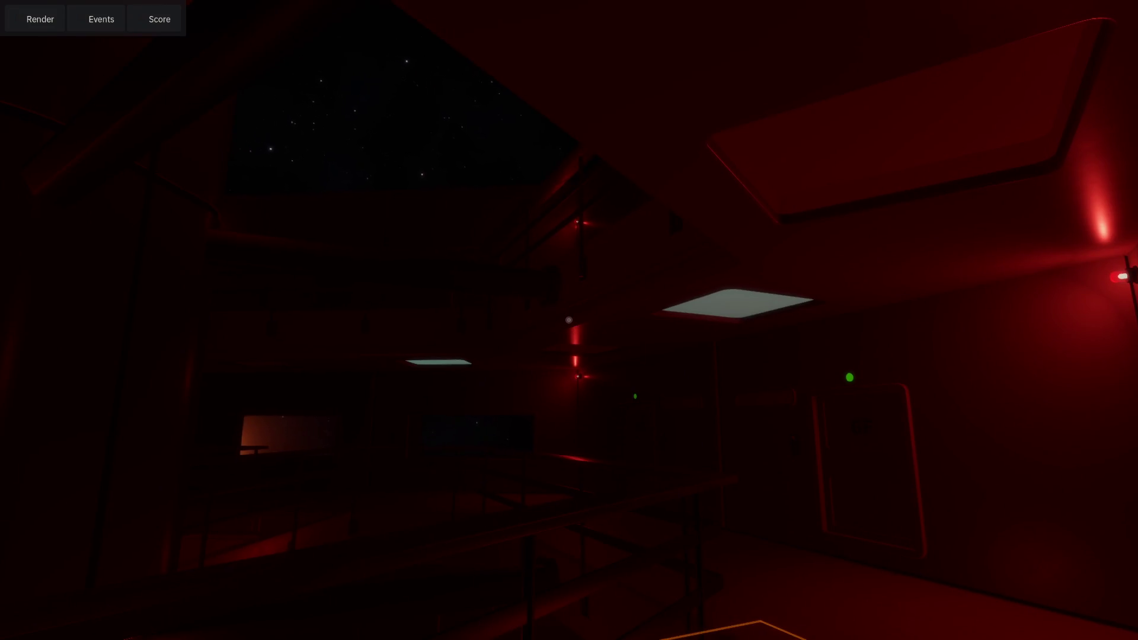
key(F8)
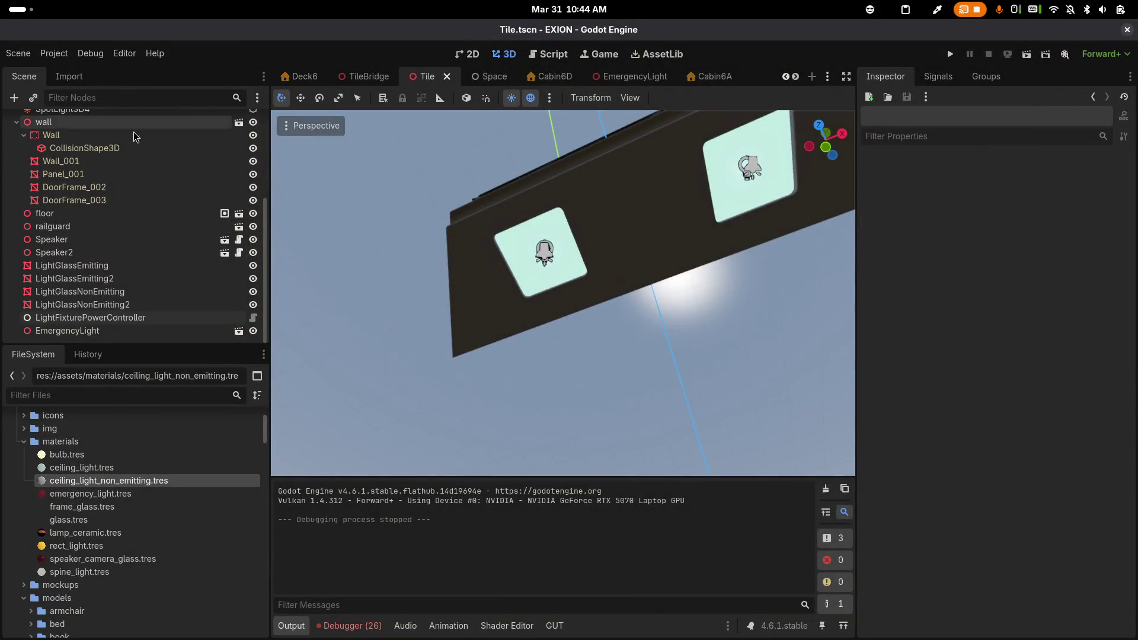
Add LightGlassEmitting2 to Emitting Meshes slot 1 of Tile's controller and rerun the game
click(99, 323)
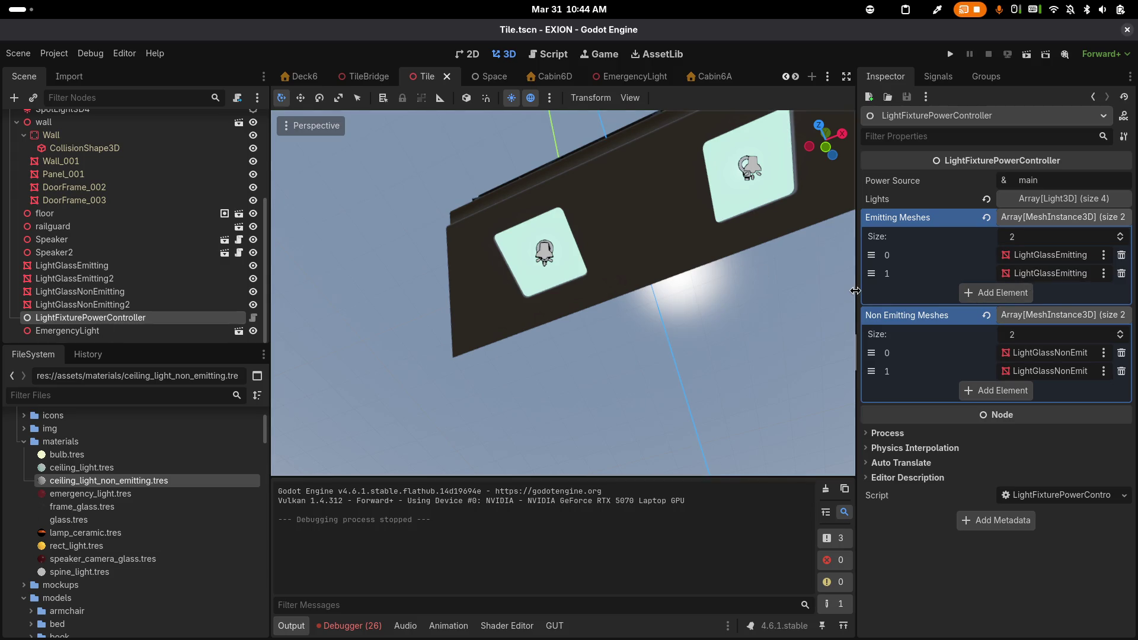
drag(855, 291, 728, 299)
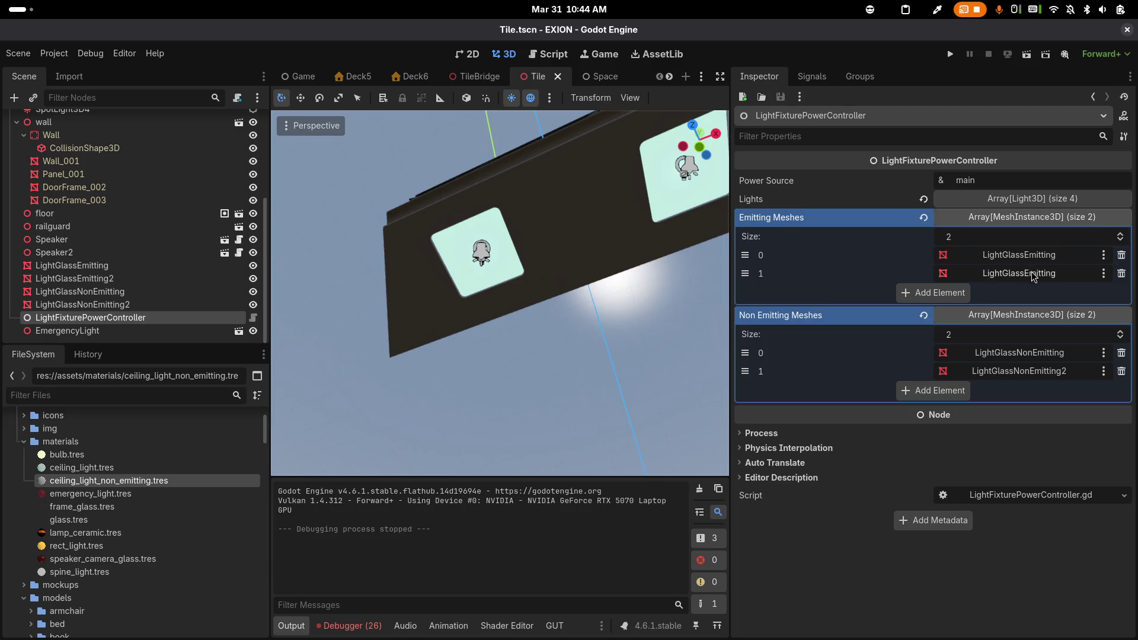
drag(194, 279, 1007, 276)
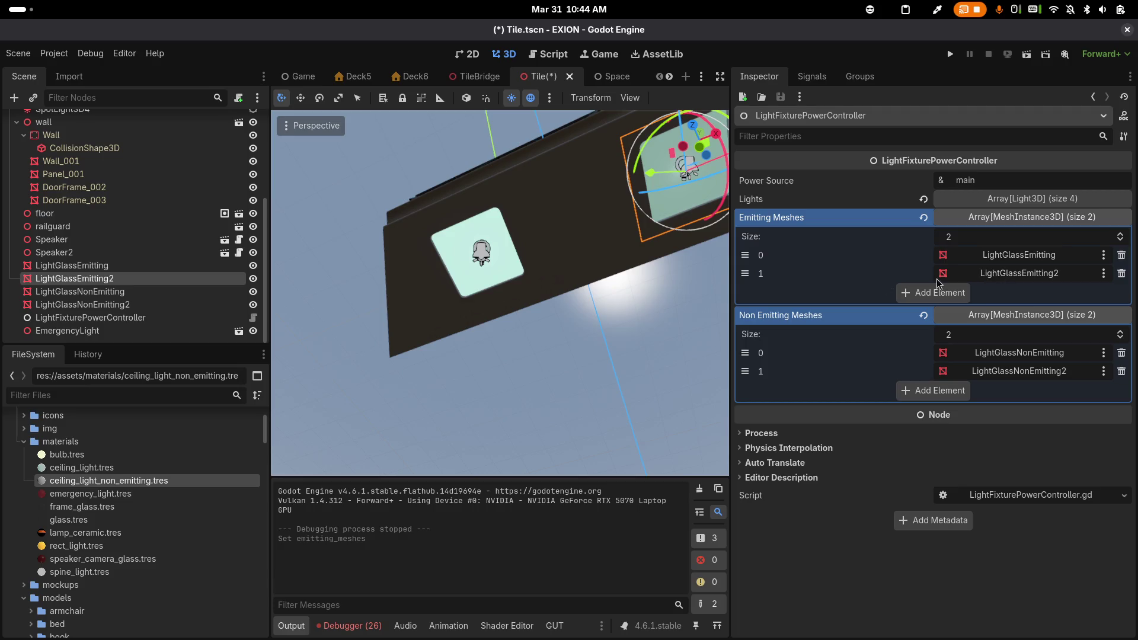
click(949, 56)
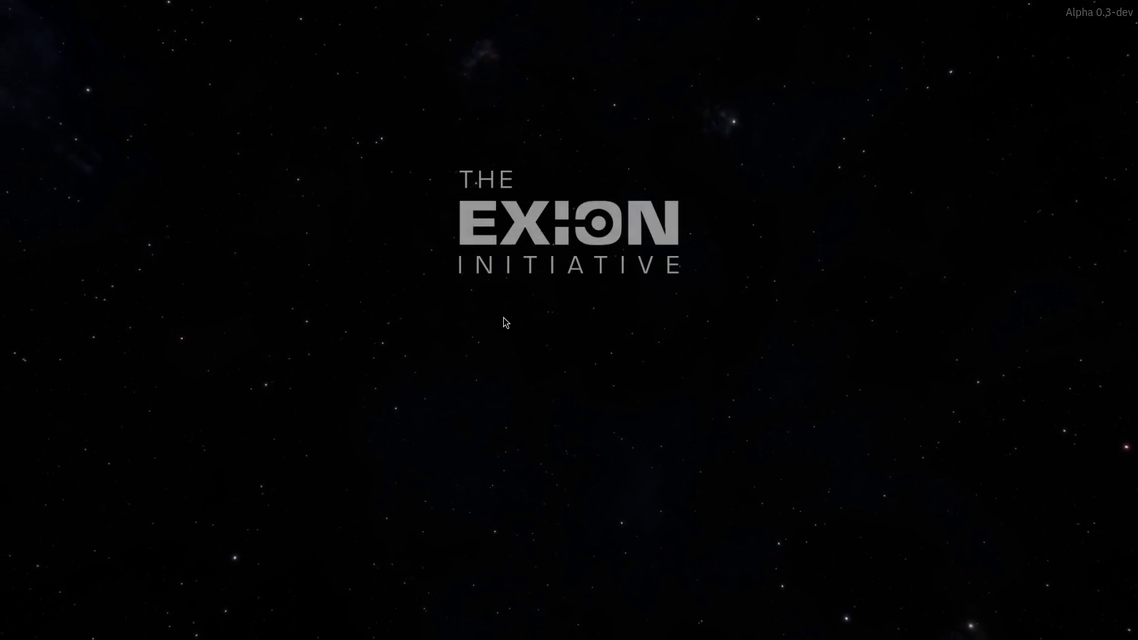
Start a new game, walk toward door 6A to check the glowing ceiling panels, then quit
click(543, 433)
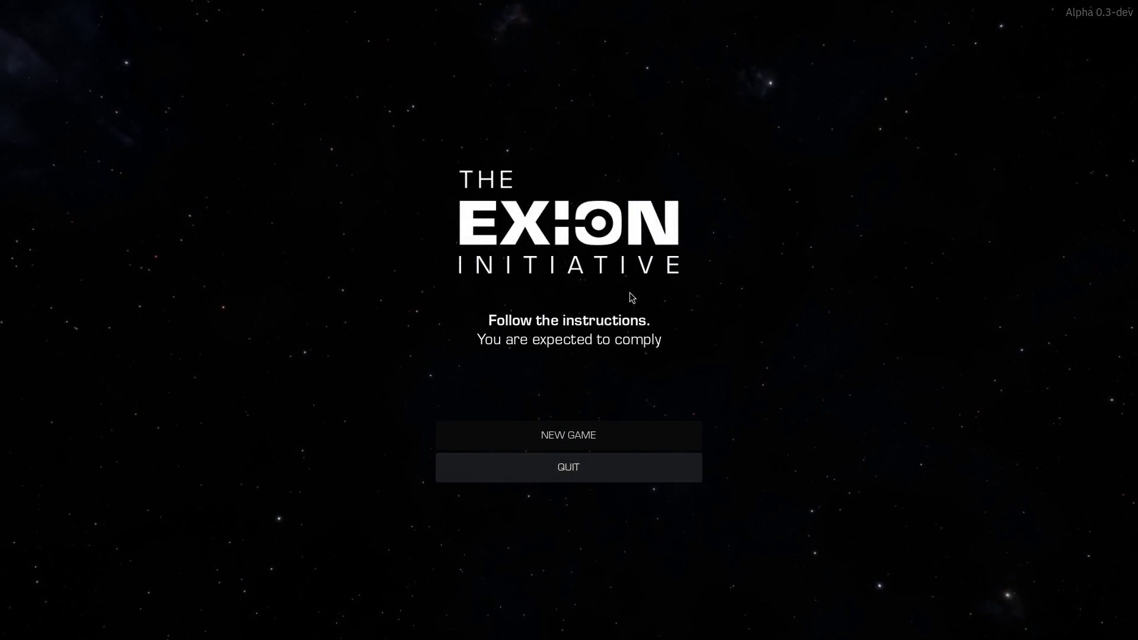
key(w)
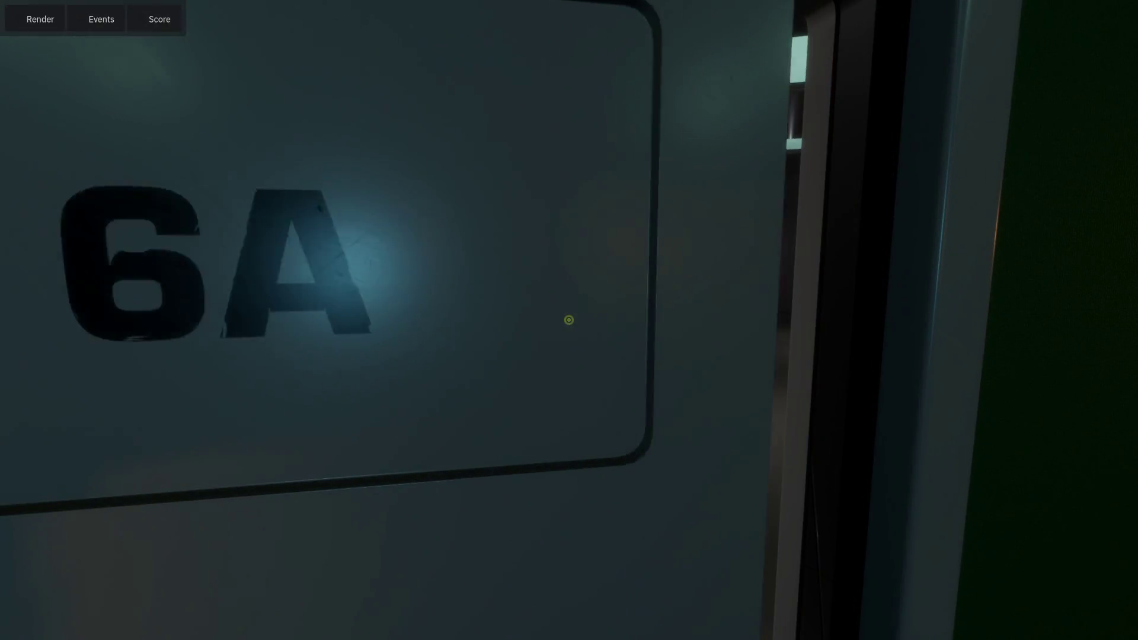
mouse_move(569, 320)
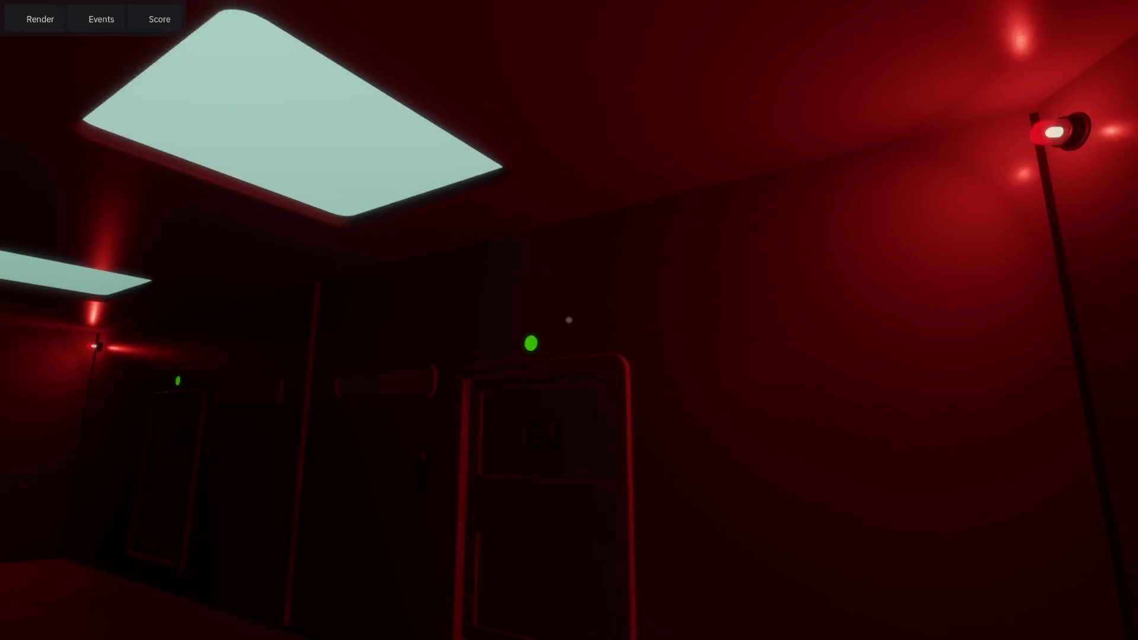
key(F8)
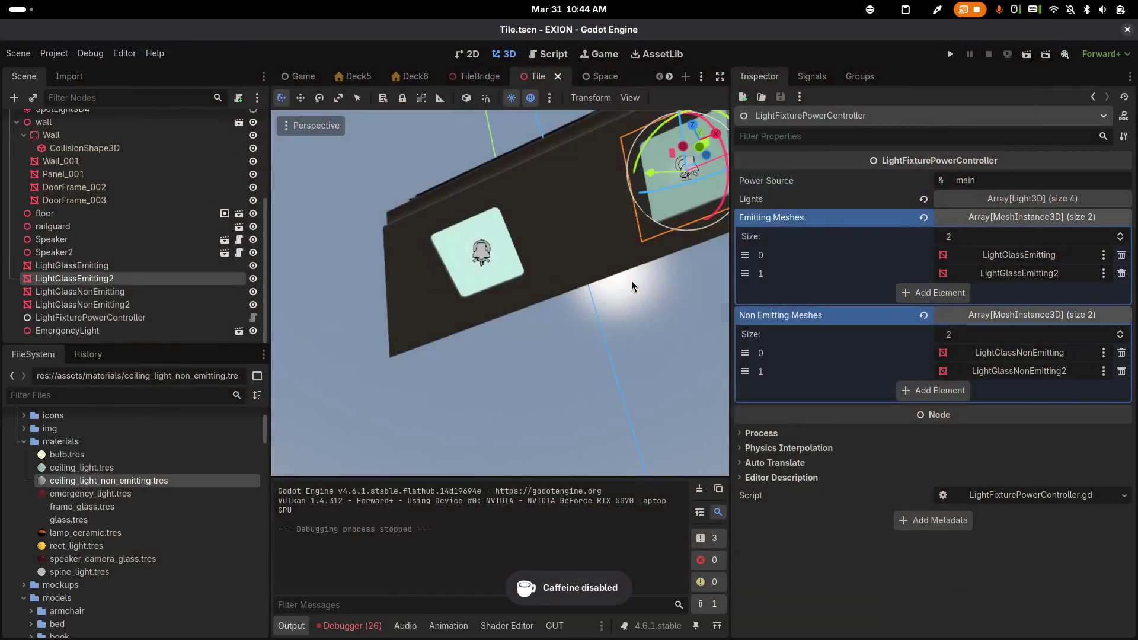
In the Tile scene, select the light glass meshes and the LightFixturePowerController node
click(479, 75)
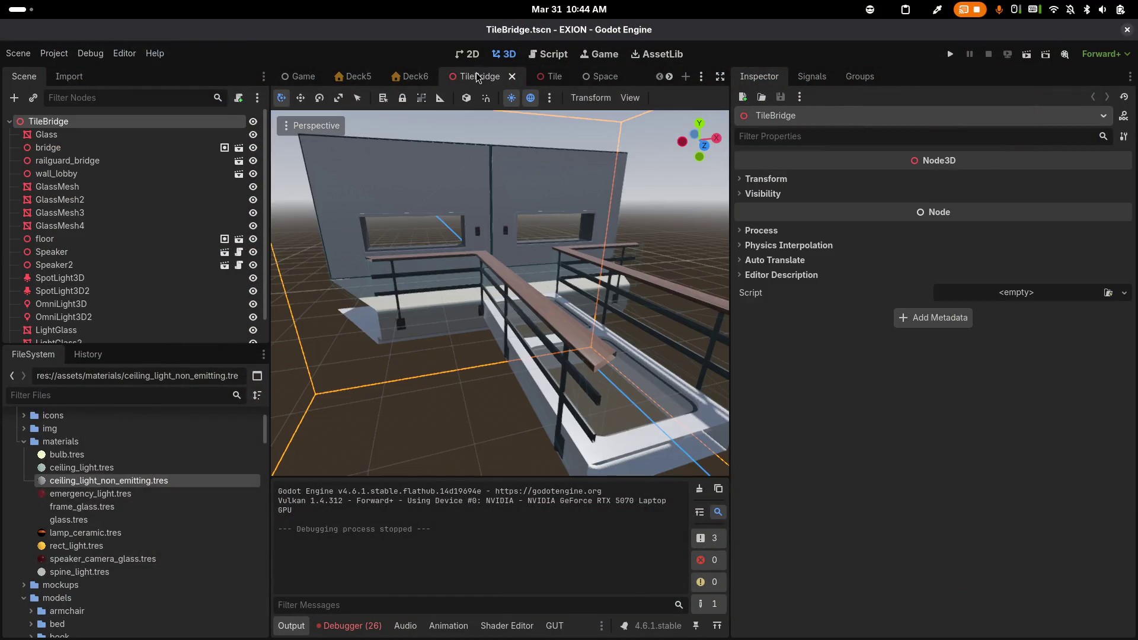
click(557, 78)
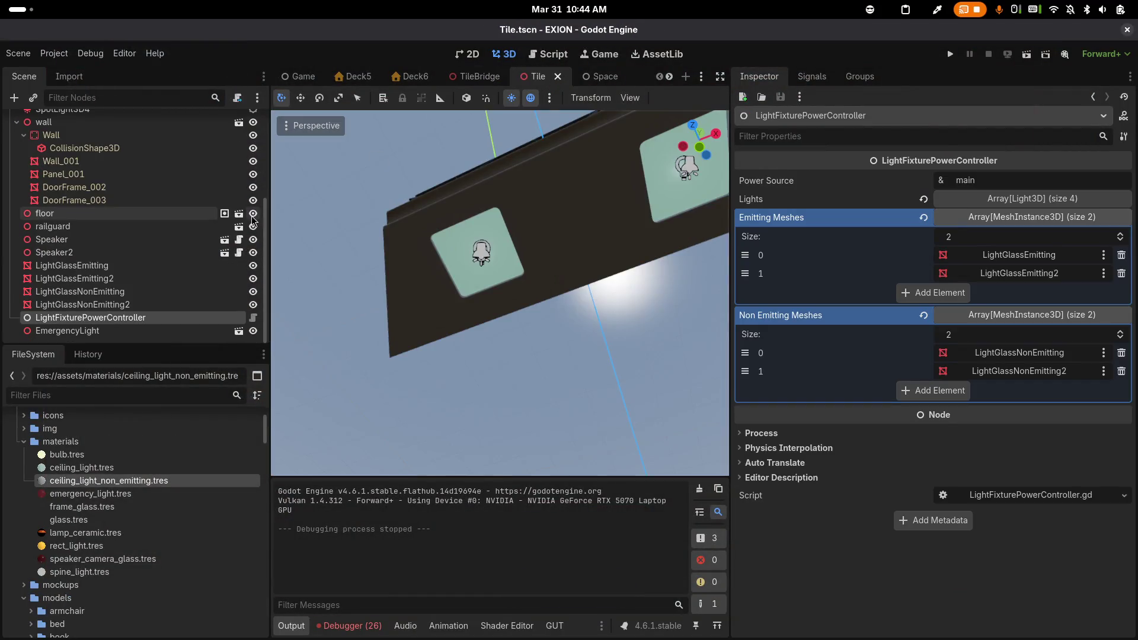
click(119, 265)
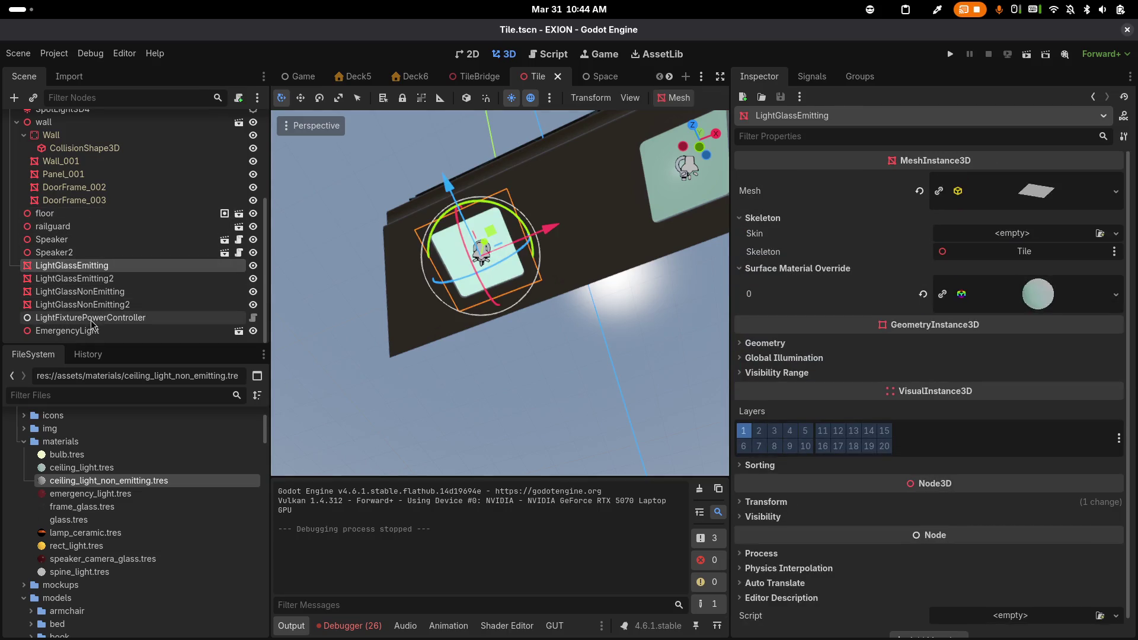
shift+click(91, 319)
Delete TileBridge's old LightGlass, LightGlass2 and LightFixturePowerController nodes
click(498, 72)
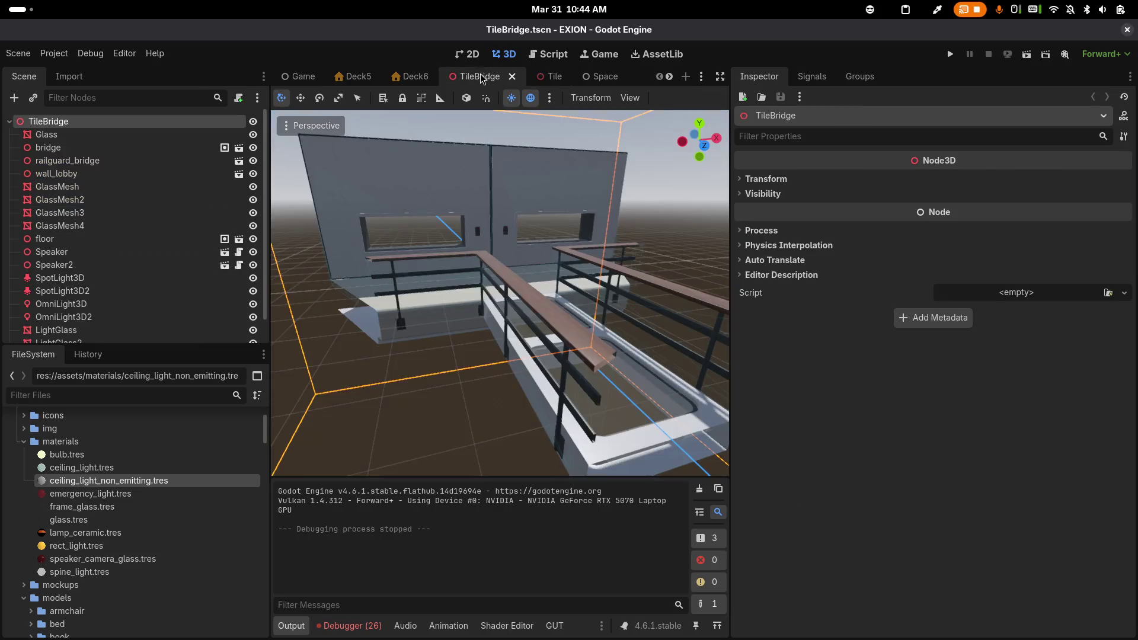
scroll(196, 243, down, 2)
click(138, 304)
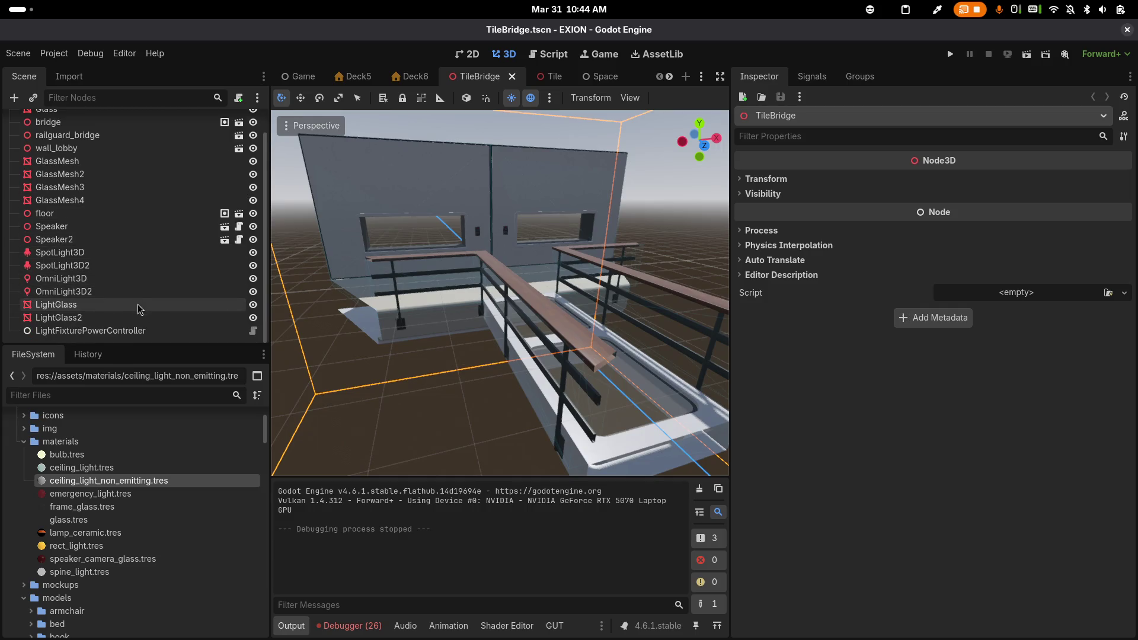
shift+click(131, 317)
shift+click(128, 331)
key(Delete)
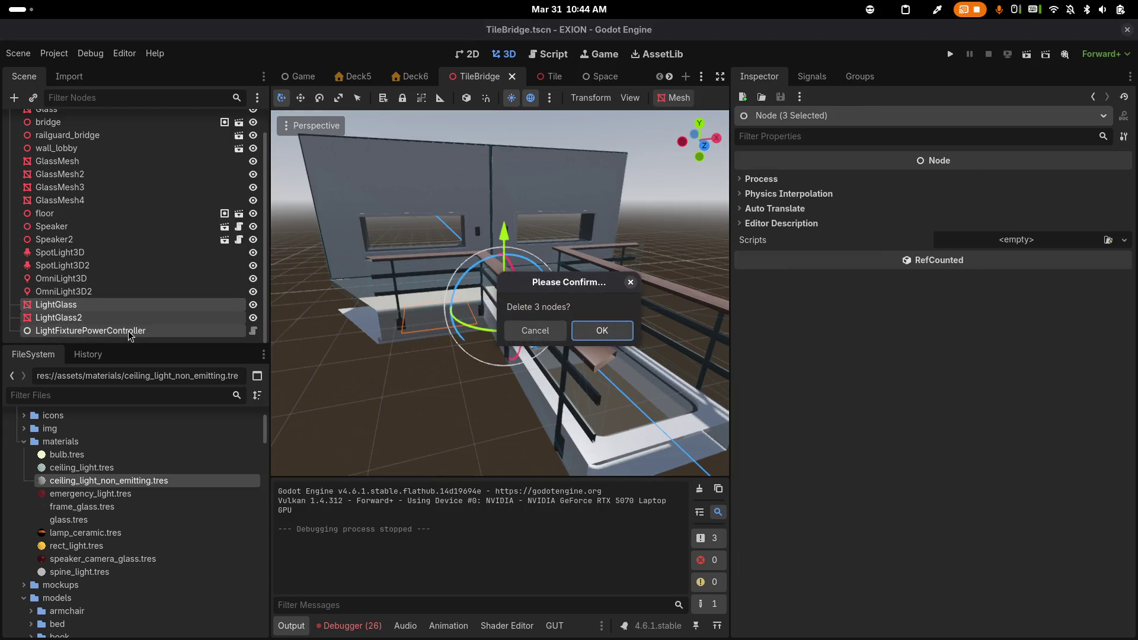
key(Return)
Paste the copied nodes under the TileBridge root and run the game to test
click(101, 122)
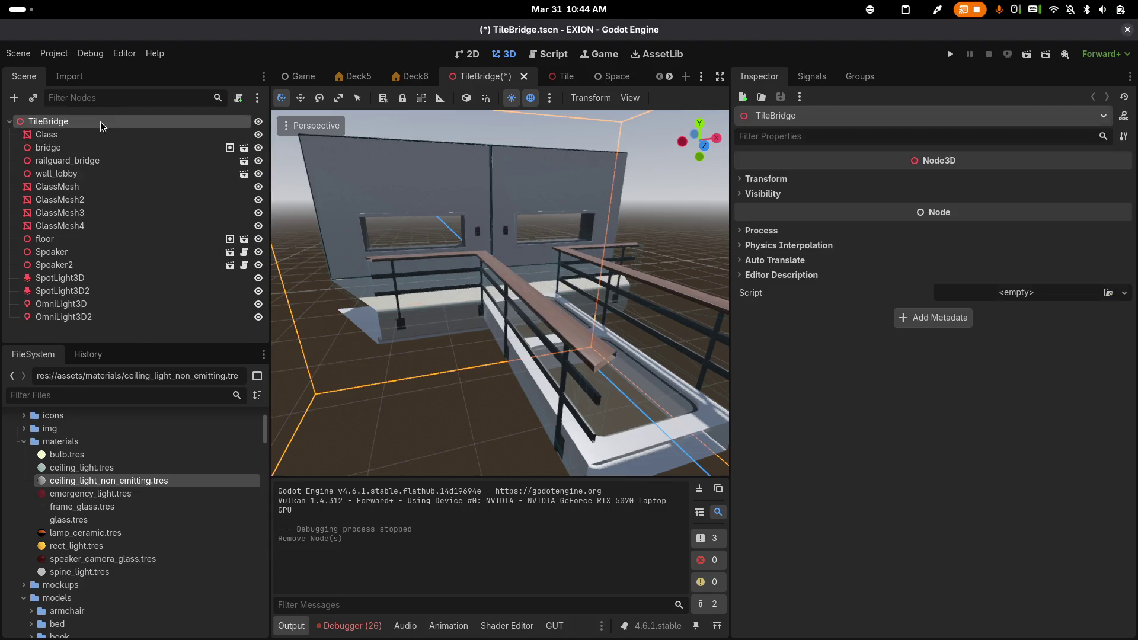
key(ctrl+v)
mouse_move(547, 353)
mouse_down()
mouse_move(551, 185)
mouse_move(591, 196)
mouse_up()
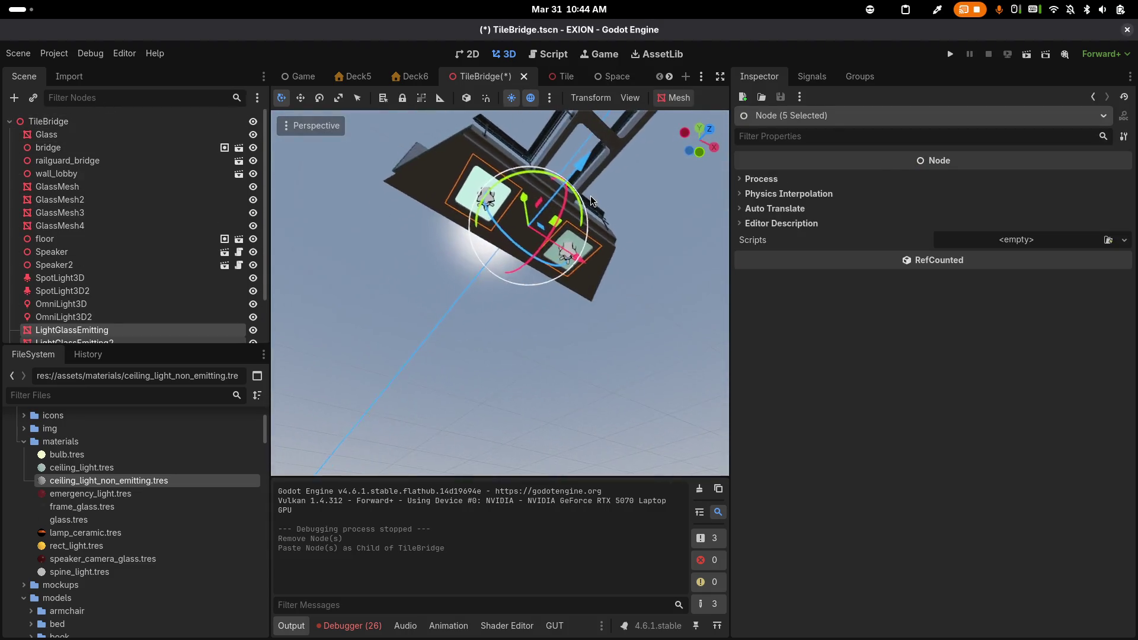
click(950, 56)
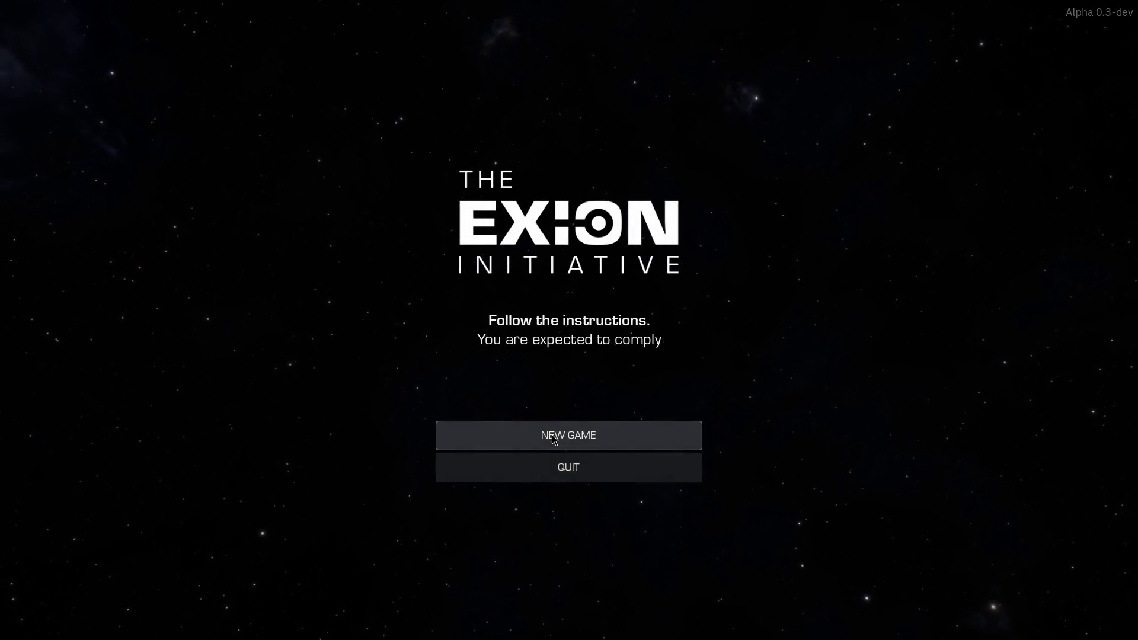
Start a new game in the test run, then return to TileBridge's 3D view once debugging ends
click(554, 440)
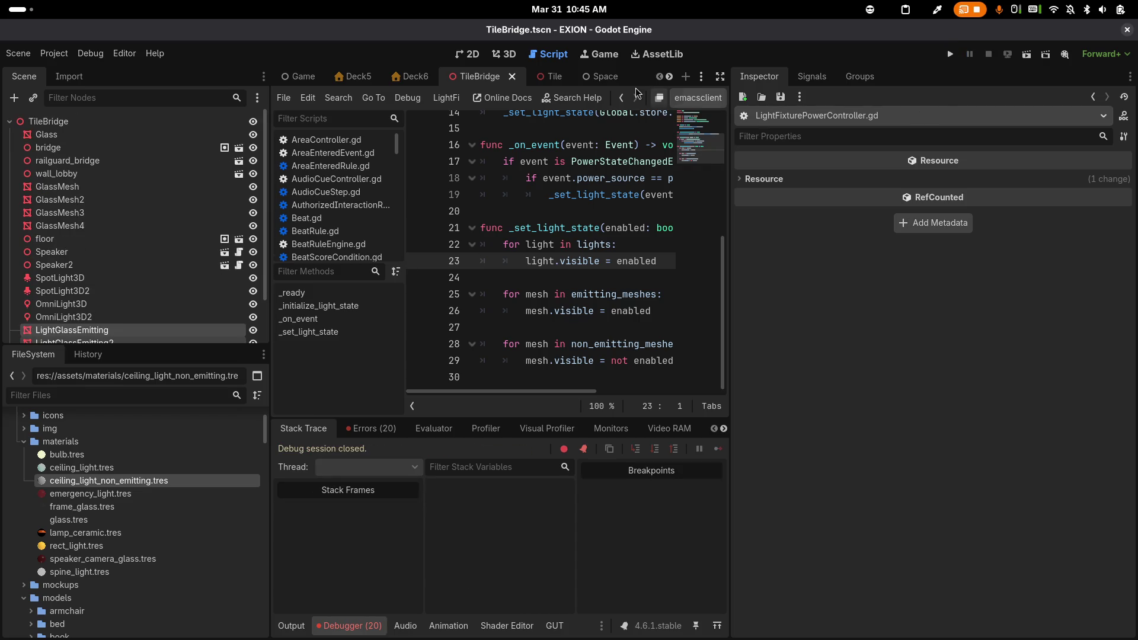
click(508, 60)
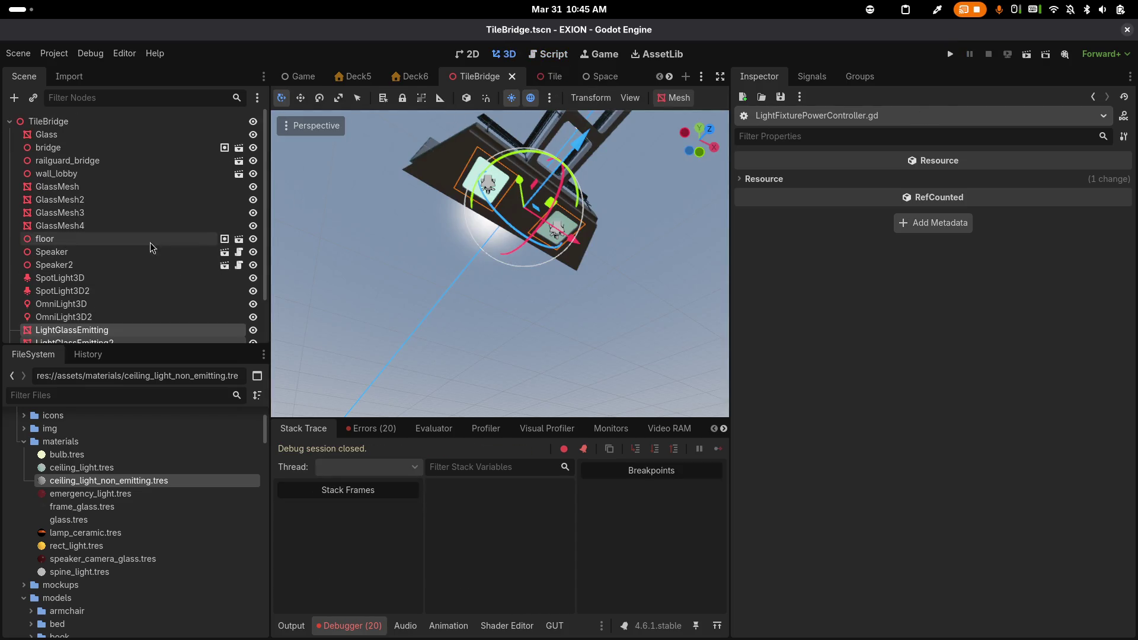
scroll(130, 285, down, 3)
Fill the controller's Lights slots 0–3 with SpotLight3D, SpotLight3D2, OmniLight3D, OmniLight3D2, then save and run
click(76, 332)
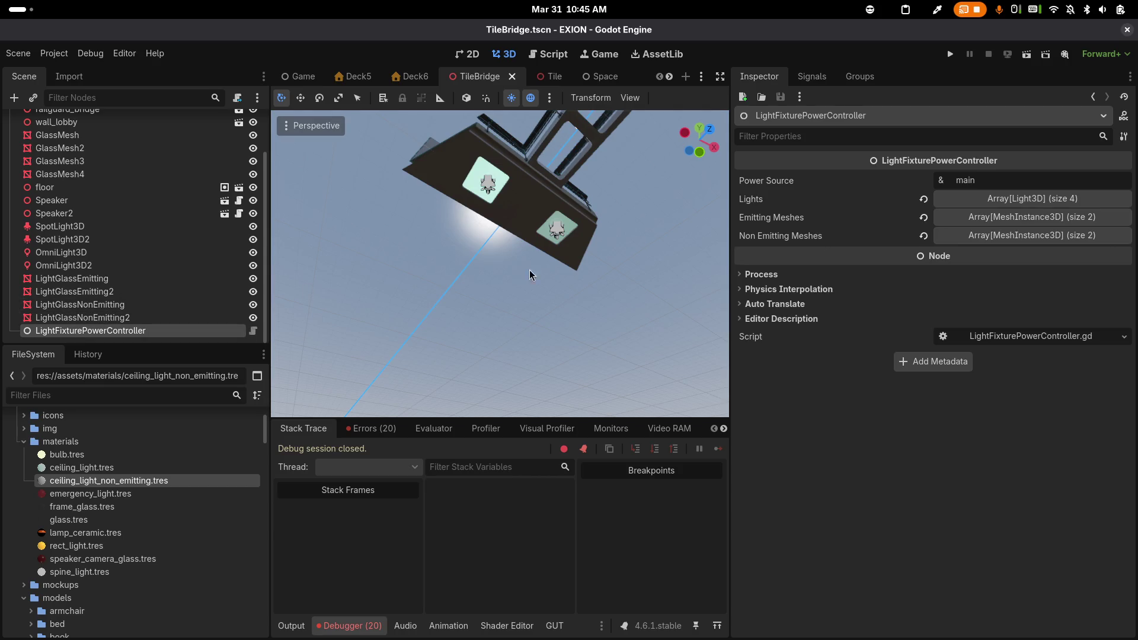
click(956, 200)
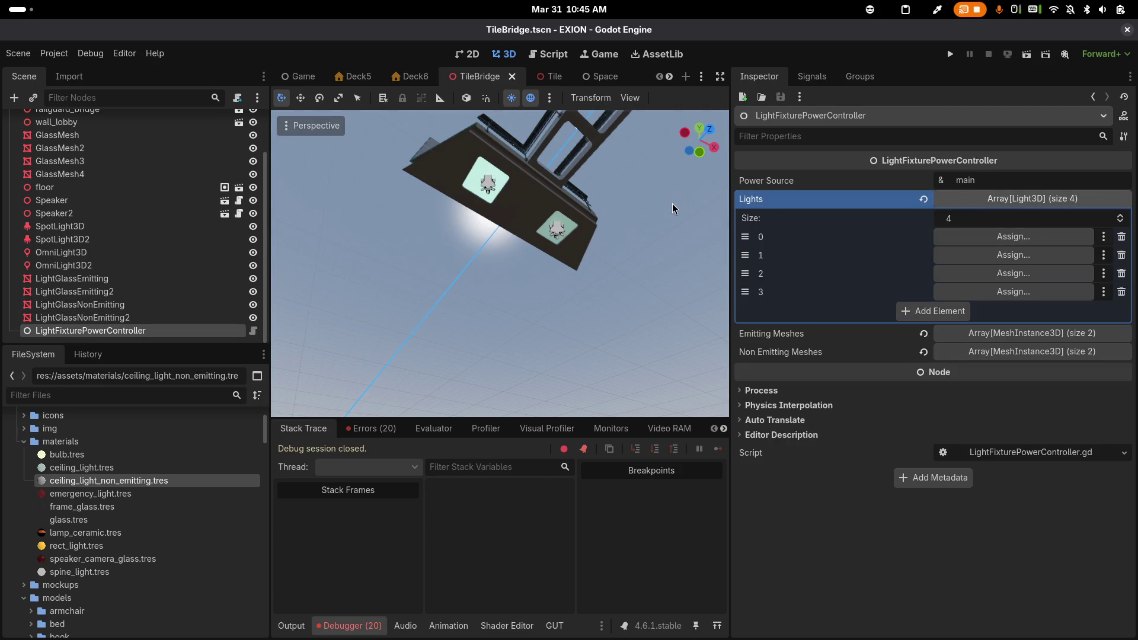
mouse_move(59, 226)
mouse_down()
mouse_move(905, 254)
mouse_move(944, 240)
mouse_up()
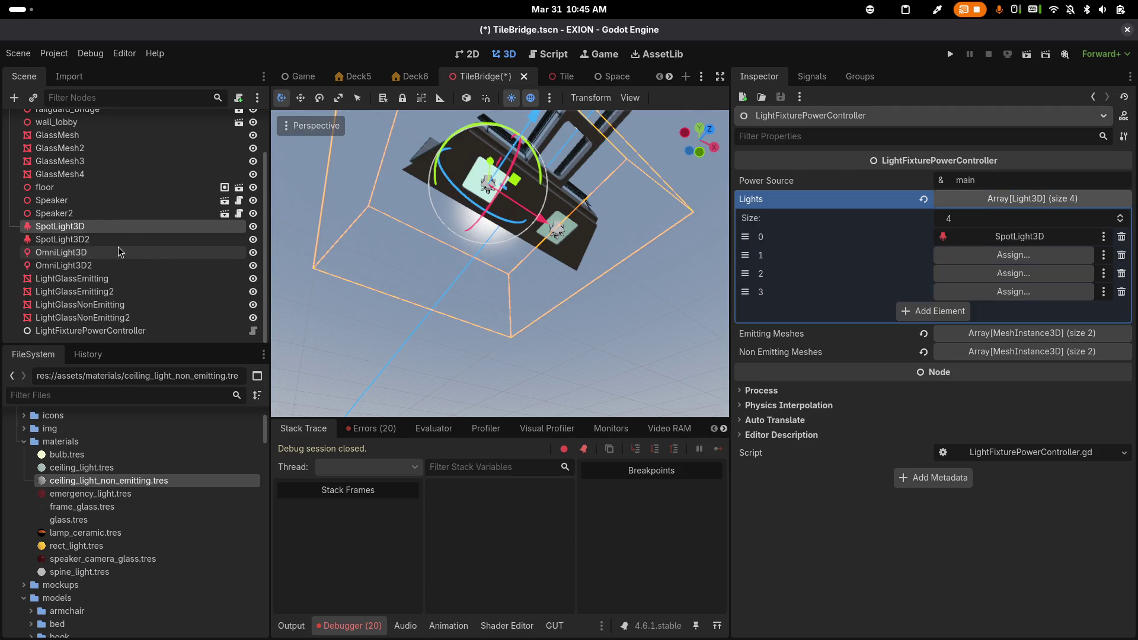
mouse_move(102, 227)
mouse_down()
mouse_move(103, 244)
mouse_move(308, 270)
mouse_move(311, 240)
mouse_move(101, 224)
mouse_move(100, 246)
mouse_move(68, 239)
mouse_move(385, 238)
mouse_move(847, 286)
mouse_move(1007, 255)
mouse_up()
click(88, 330)
mouse_move(62, 252)
mouse_down()
mouse_move(1026, 290)
mouse_move(1024, 275)
mouse_up()
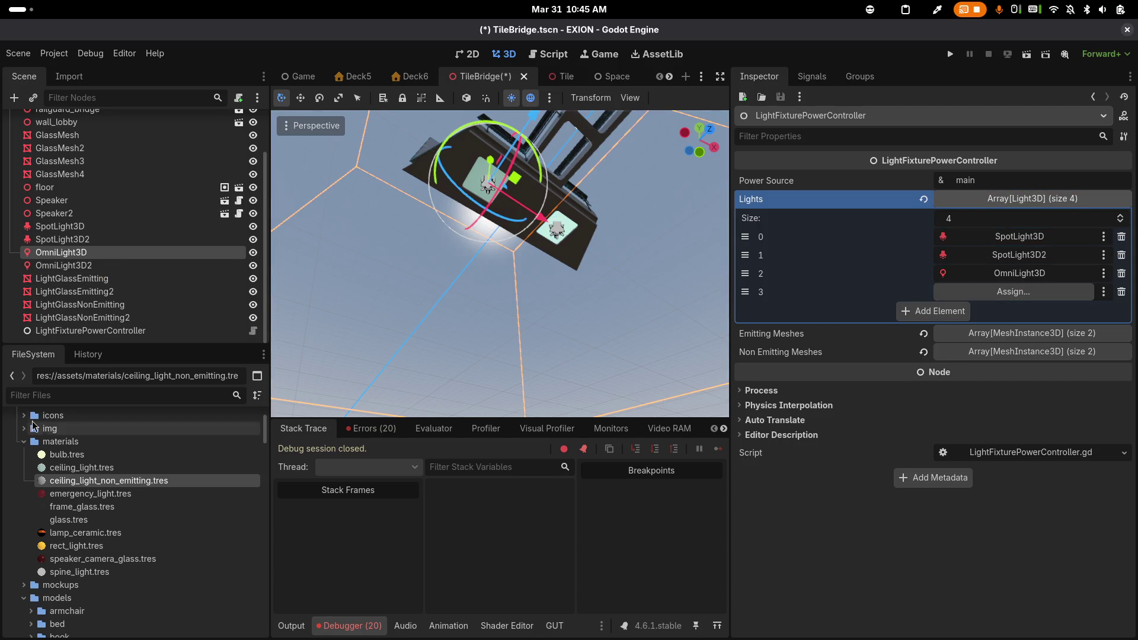
drag(102, 265, 962, 294)
click(950, 54)
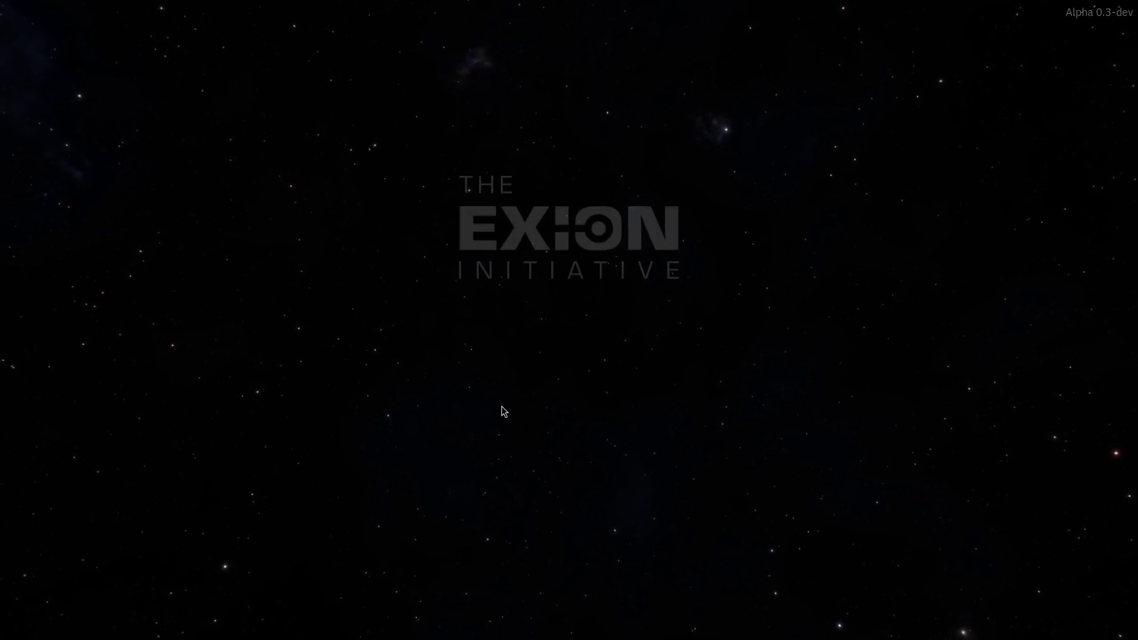
Start a new game, stop the debugger after the line 26 null-instance error, and return to 3D view
click(558, 438)
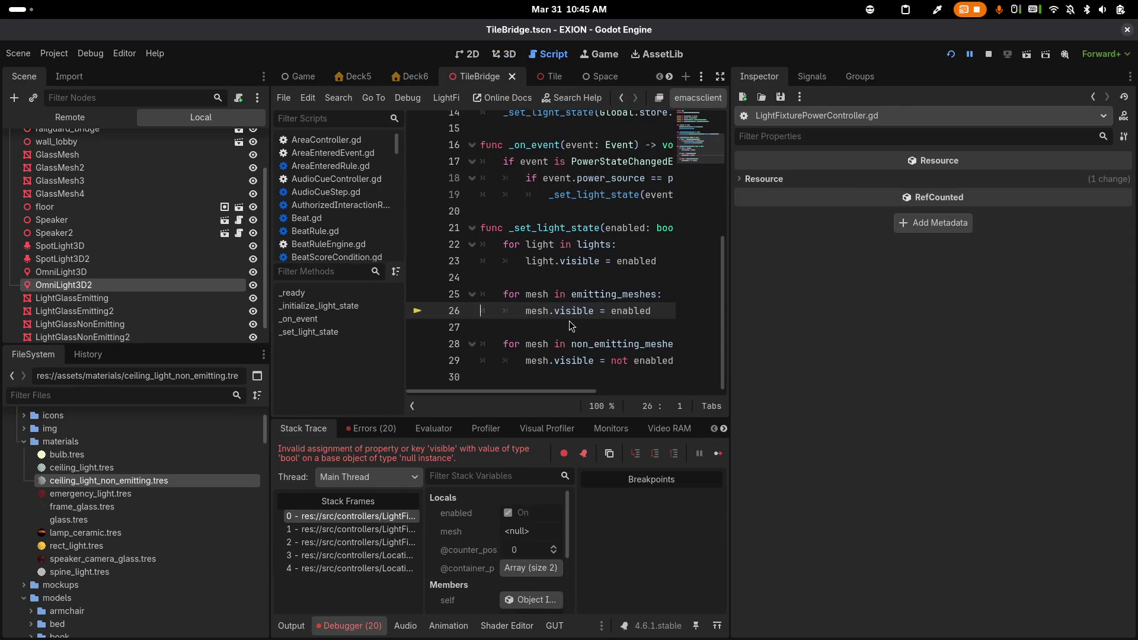
key(F8)
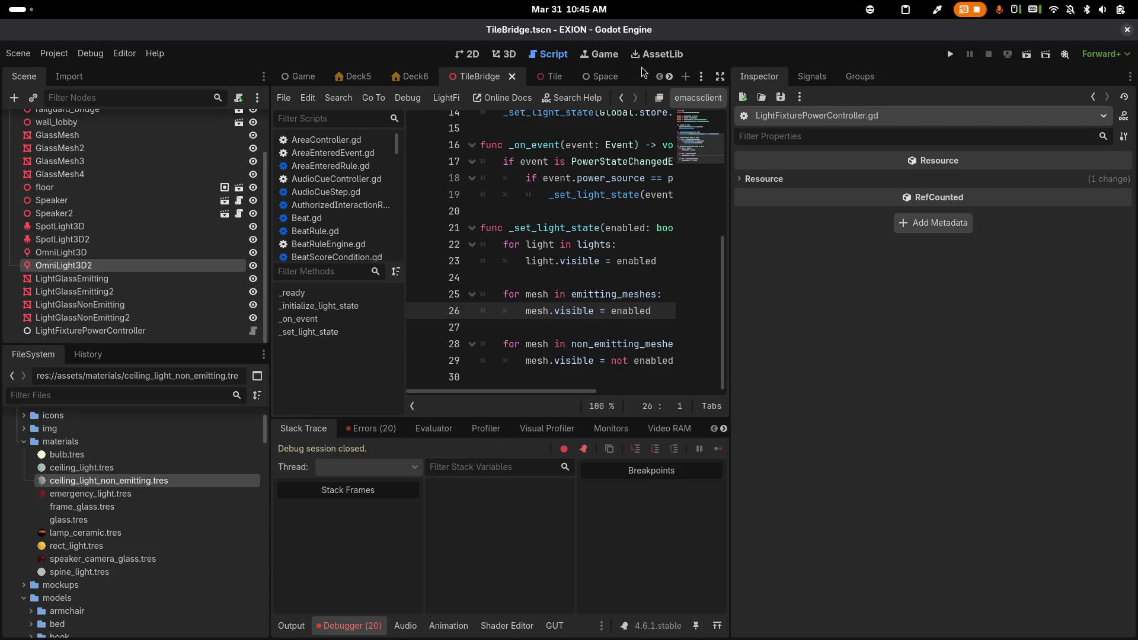
click(507, 58)
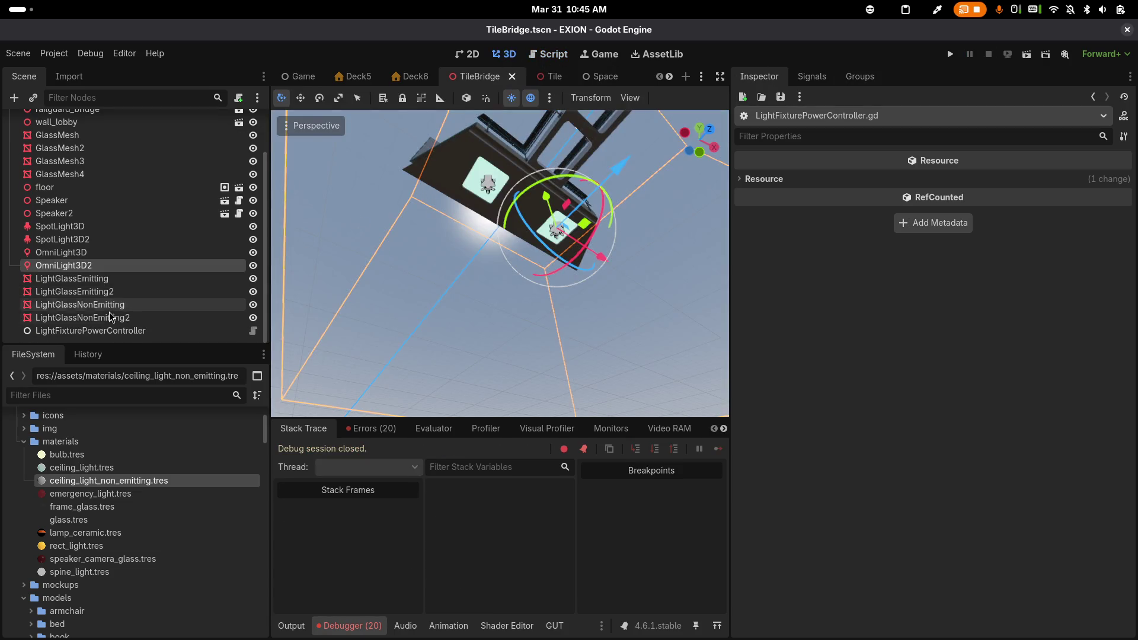
Assign LightGlassEmitting/2 to Emitting Meshes and LightGlassNonEmitting/2 to Non Emitting Meshes, then run
click(106, 329)
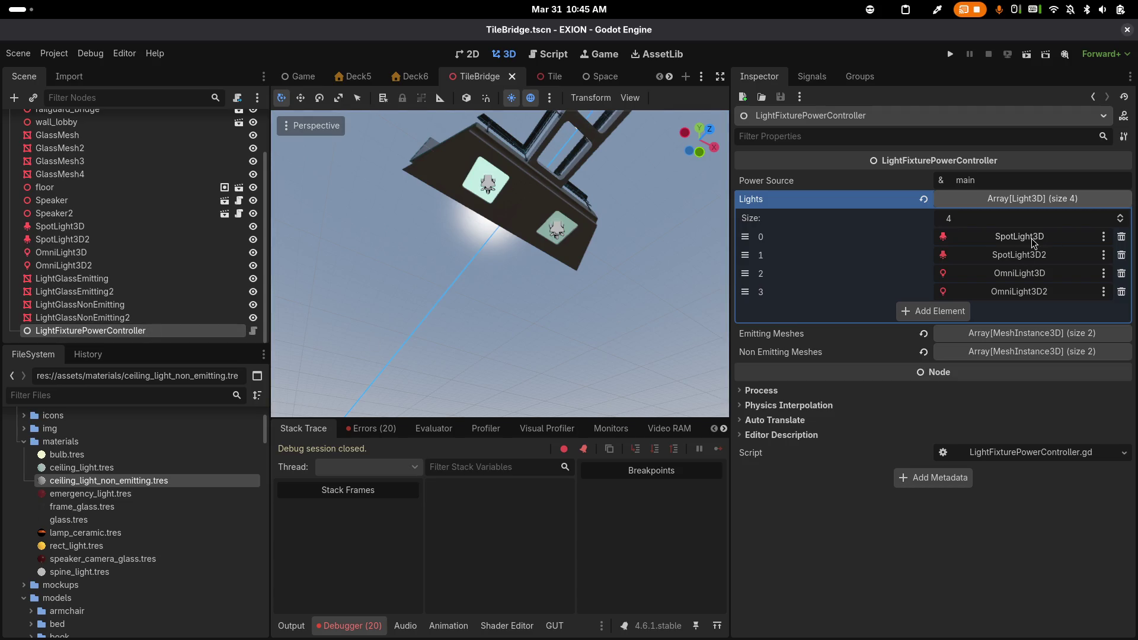
click(1001, 333)
click(989, 430)
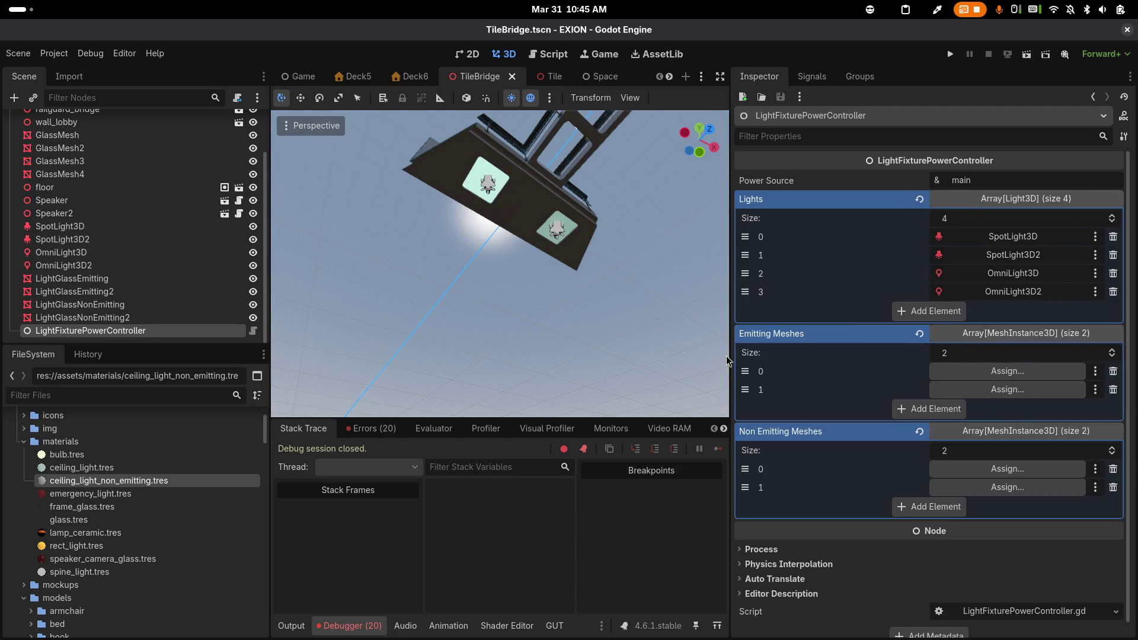
drag(77, 278, 932, 371)
mouse_move(168, 292)
mouse_down()
mouse_move(672, 317)
mouse_move(942, 394)
mouse_up()
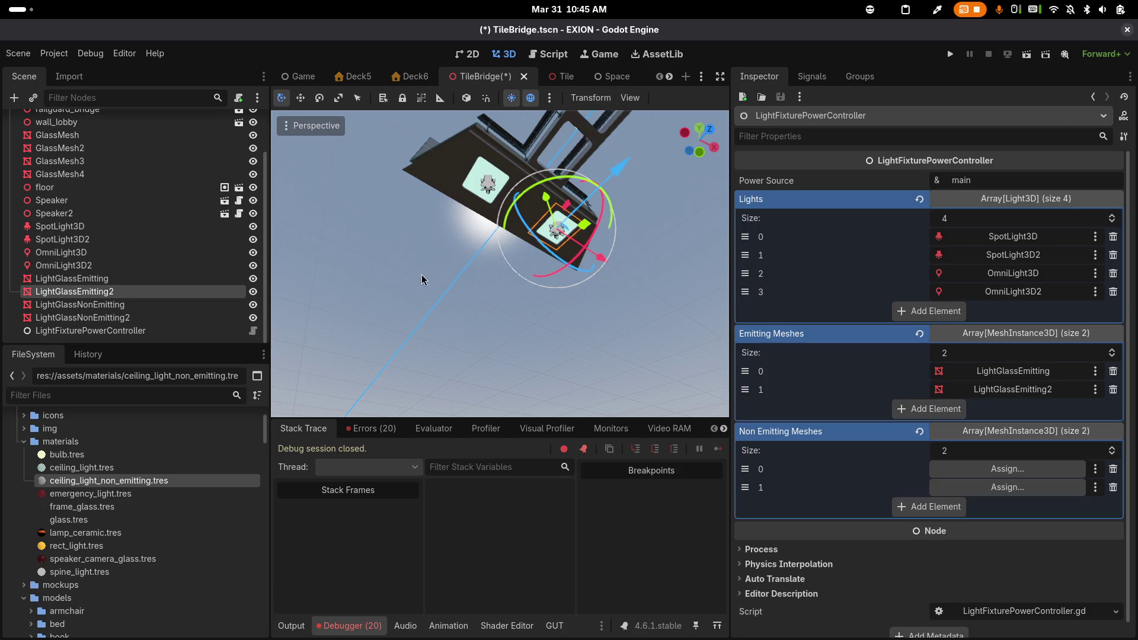
mouse_move(138, 307)
mouse_down()
mouse_move(713, 379)
mouse_move(1021, 471)
mouse_up()
mouse_move(129, 318)
mouse_down()
mouse_move(640, 409)
mouse_move(979, 490)
mouse_up()
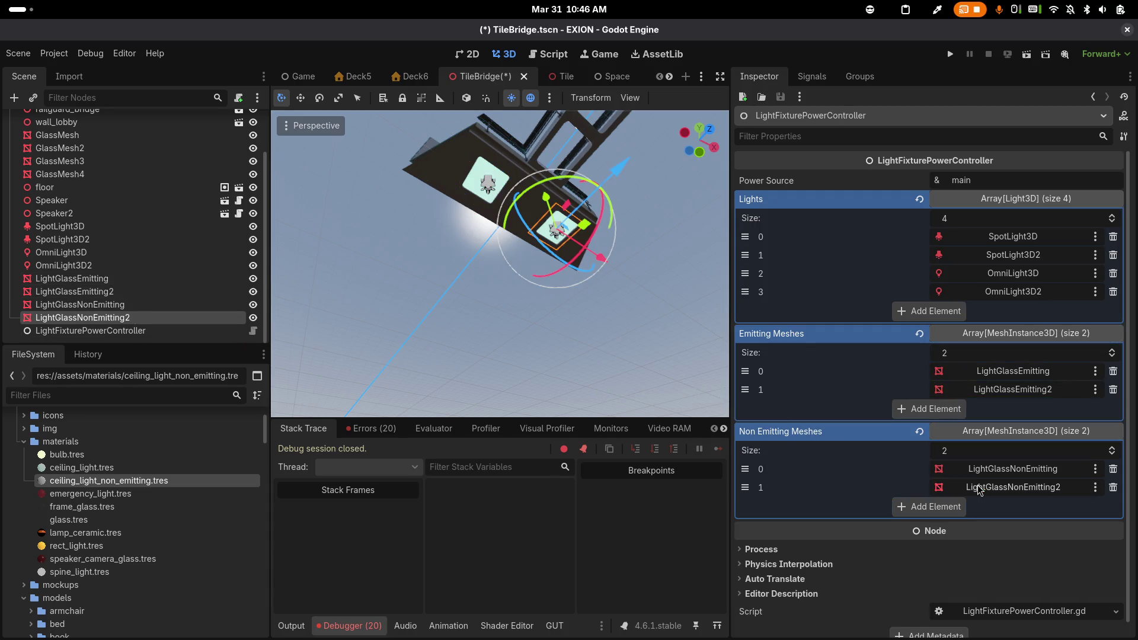
click(950, 54)
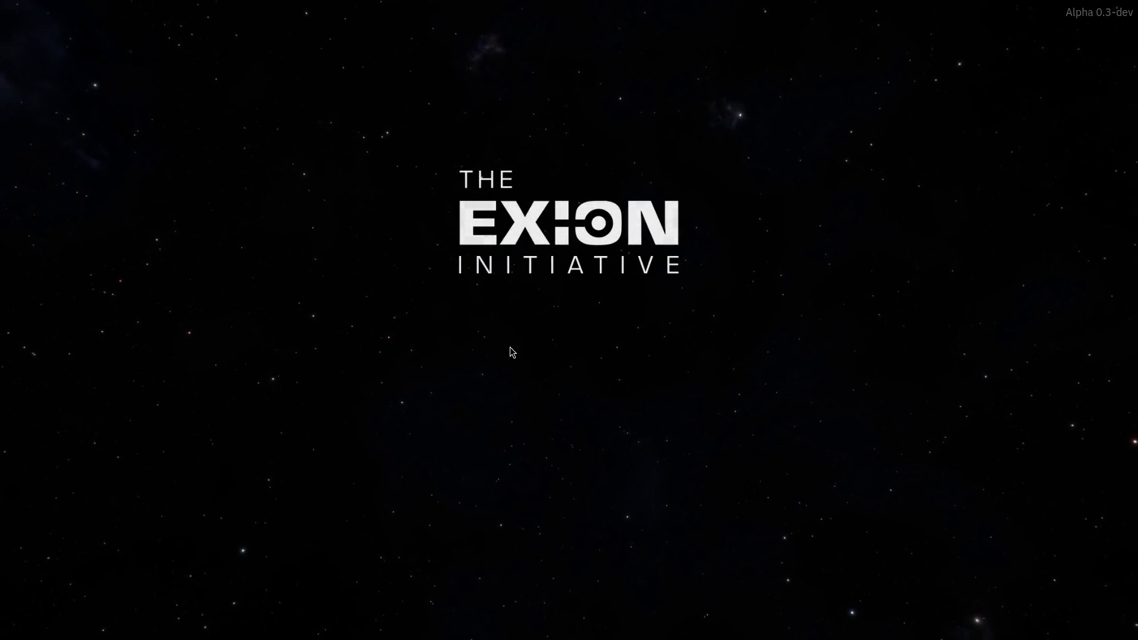
Start a new game and walk through door 6A into the deck corridor to check the ceiling lights
click(587, 436)
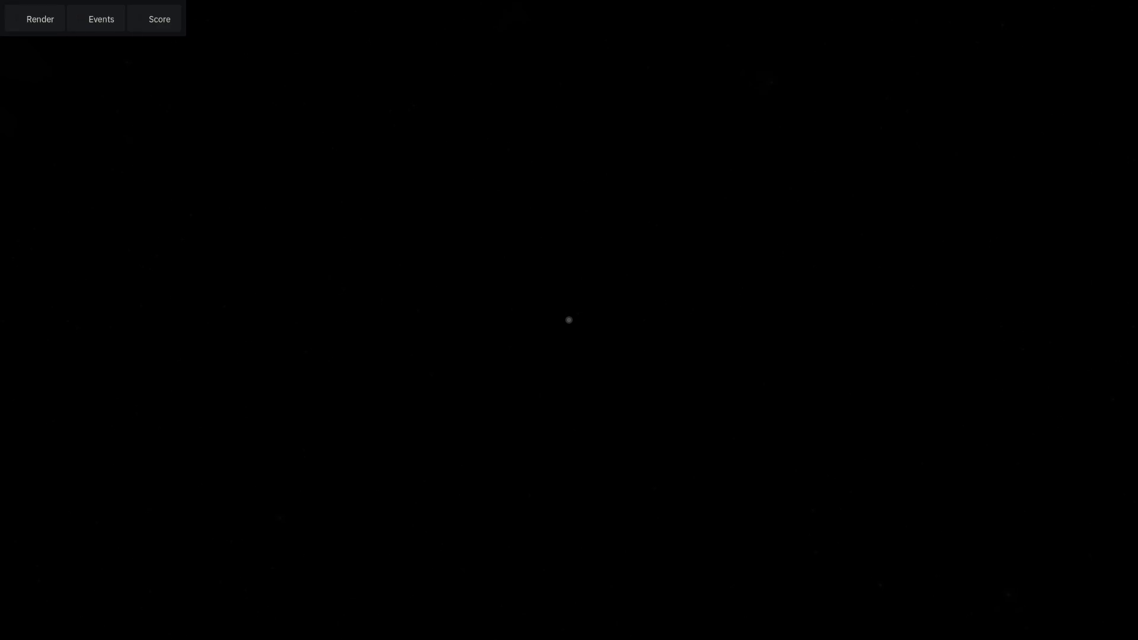
key(w)
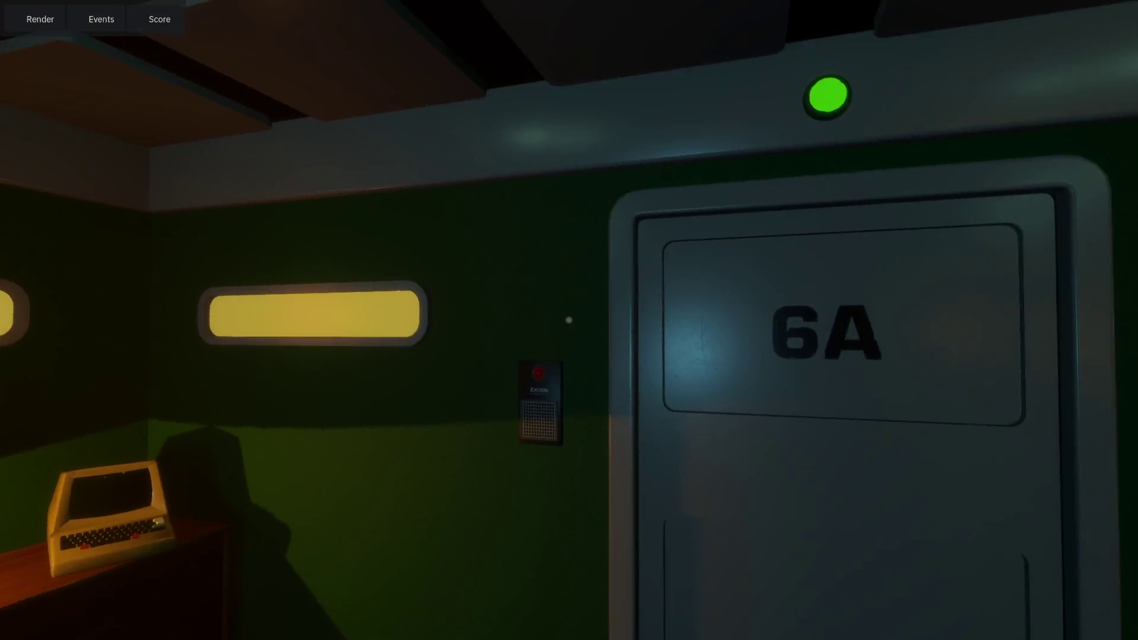
key(w)
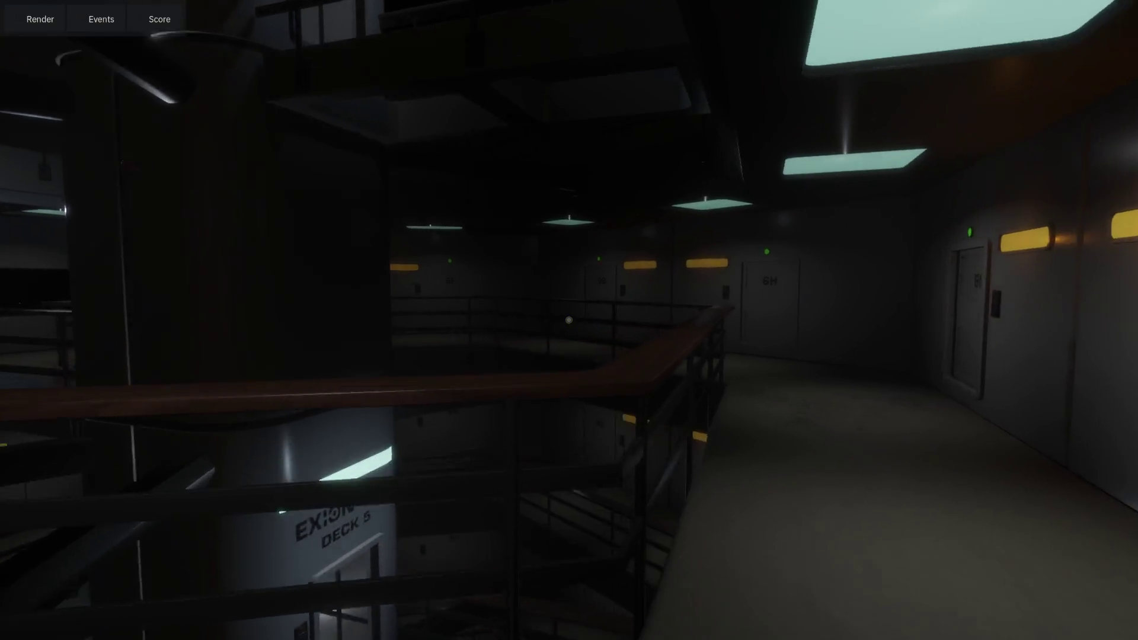
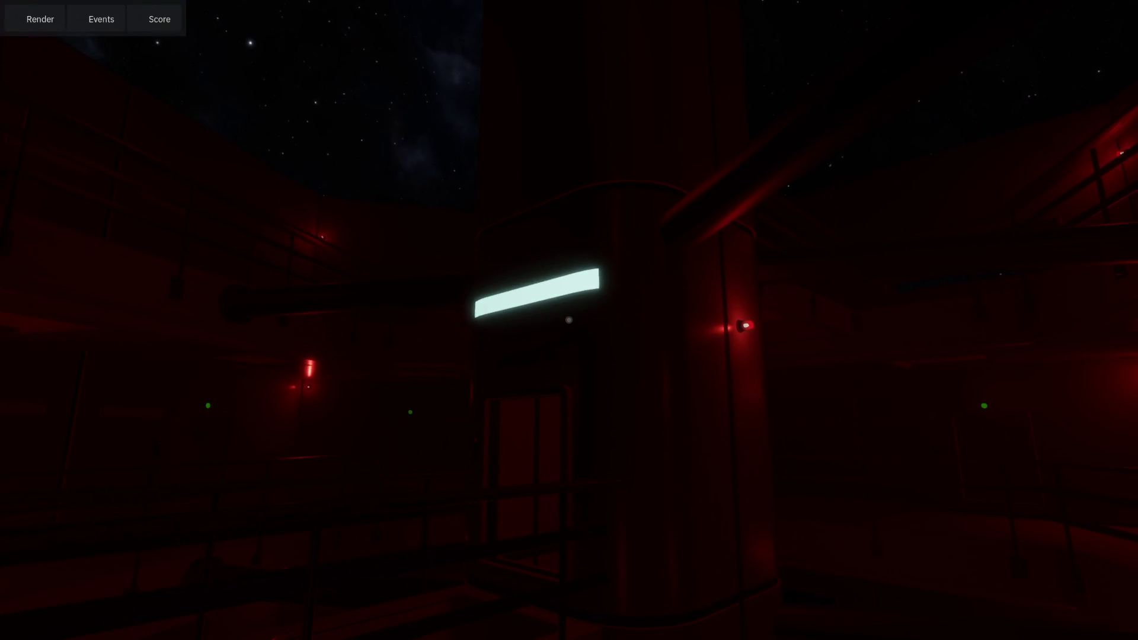
Stop the running game and open Spine.tscn through the scene quick search
key(F8)
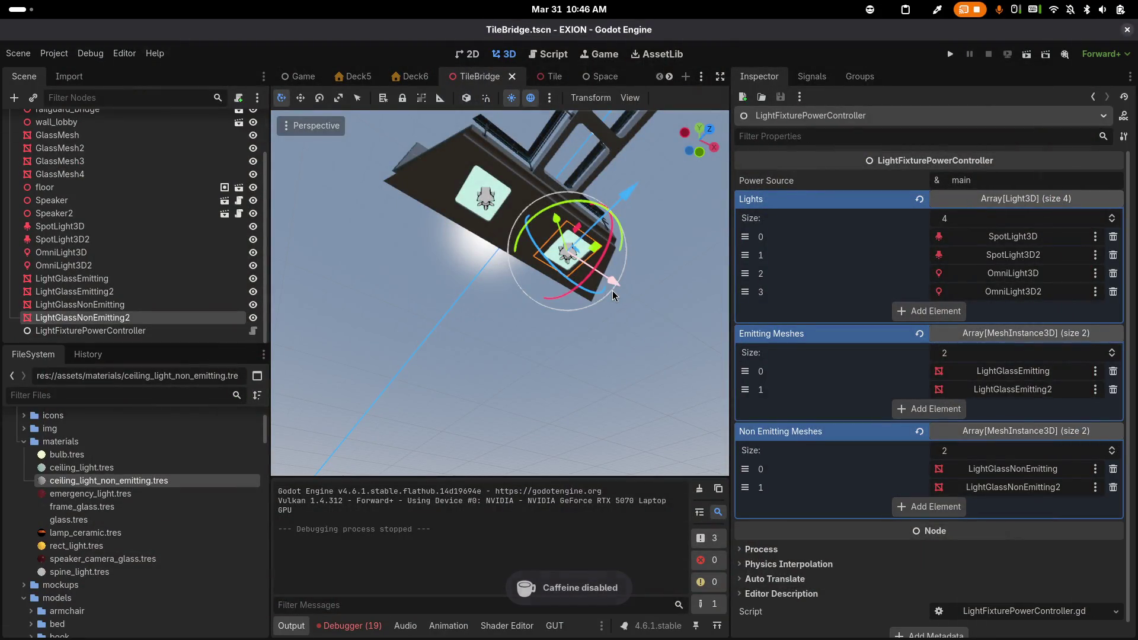
key(ctrl+shift+o)
text(spine)
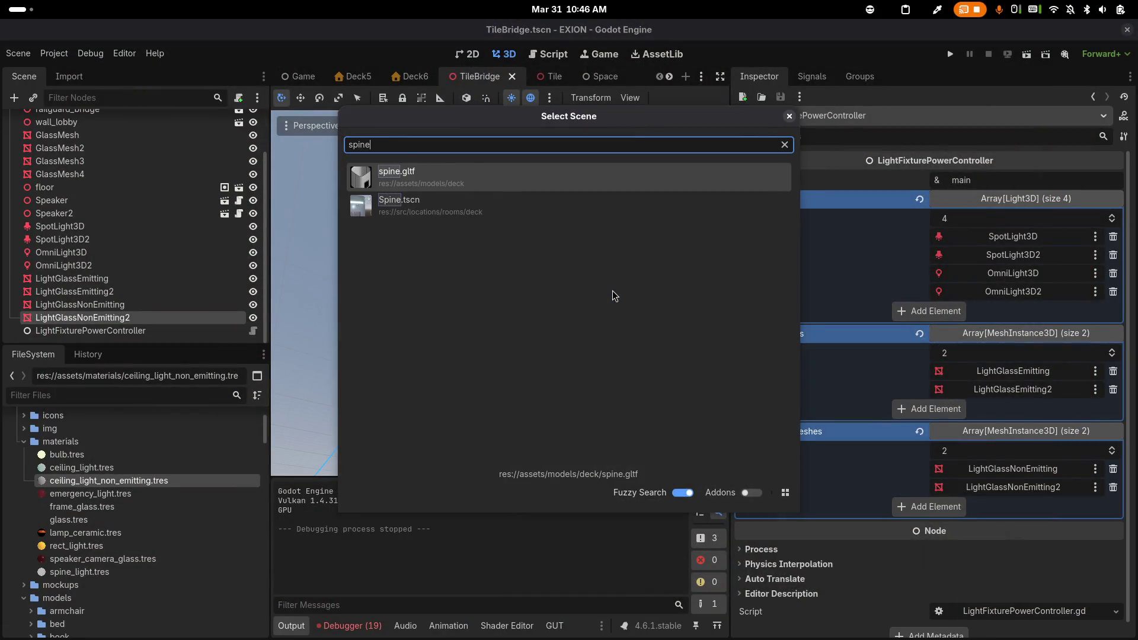
key(Down)
key(Return)
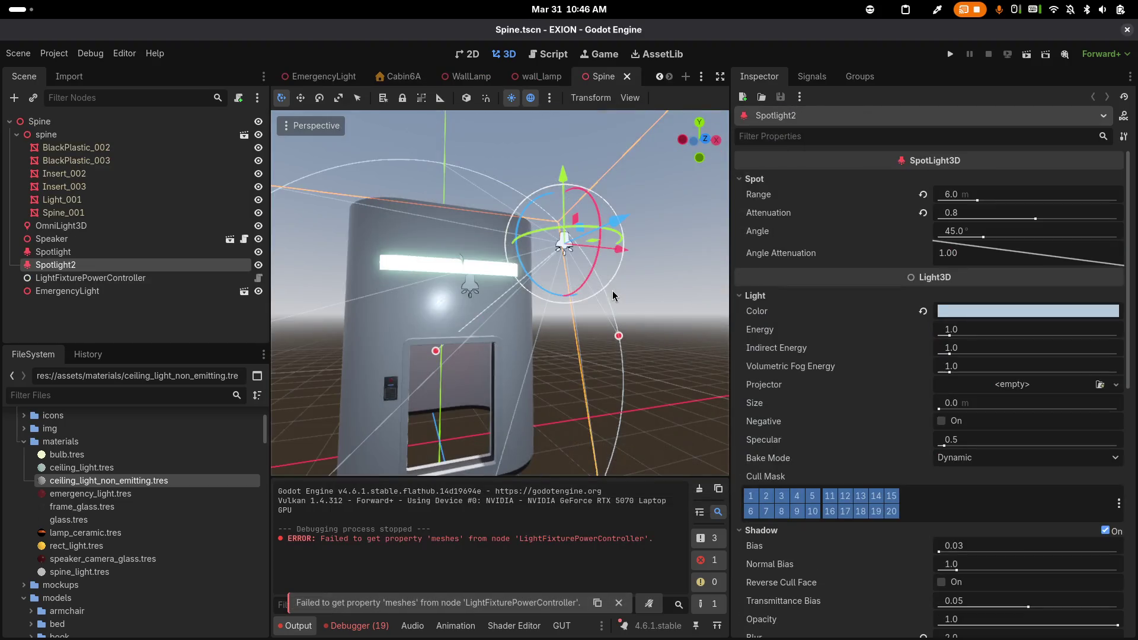
Select Light_001 and toggle its visibility off and back on to identify its panel
mouse_move(730, 305)
mouse_down()
mouse_move(889, 305)
mouse_move(858, 305)
mouse_up()
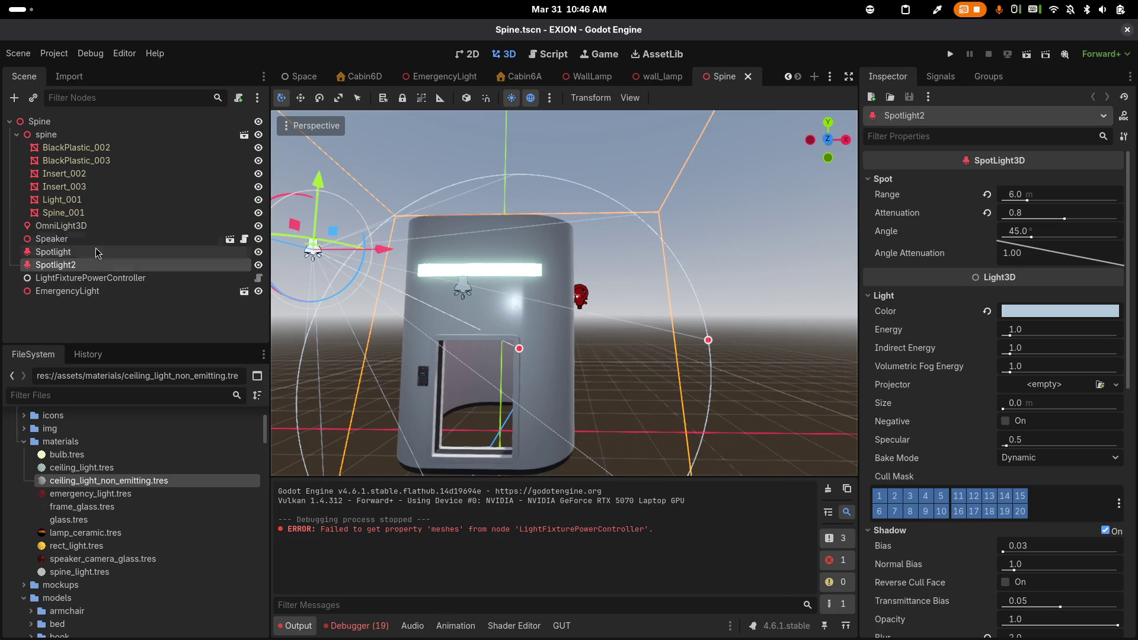
click(83, 212)
click(83, 202)
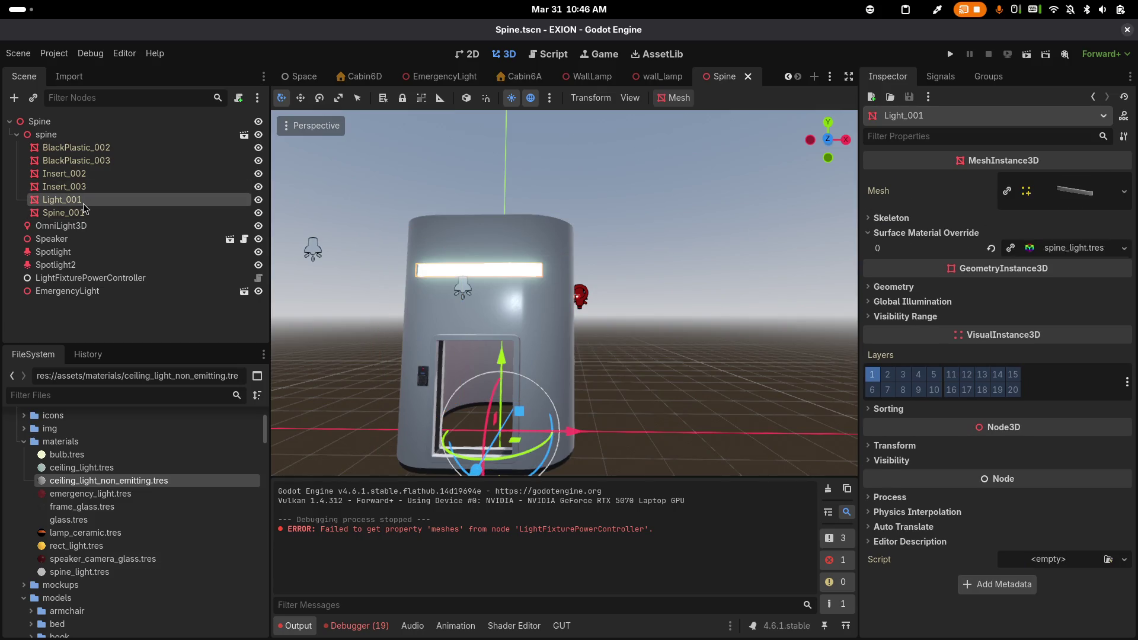
click(257, 201)
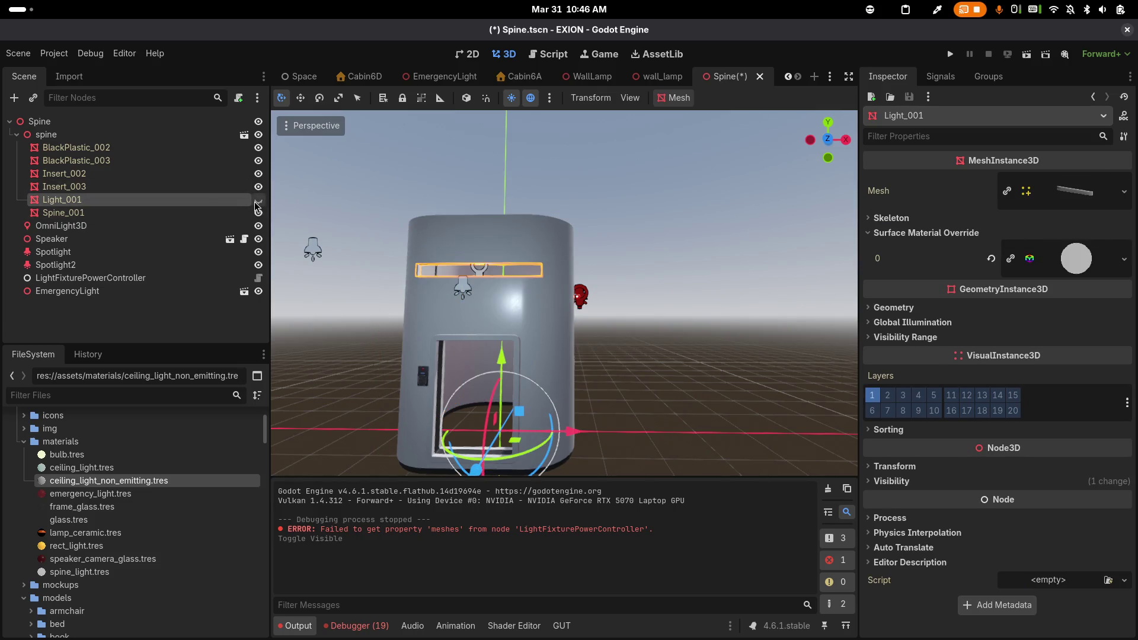
click(256, 203)
key(alt+Tab)
key(alt+Tab)
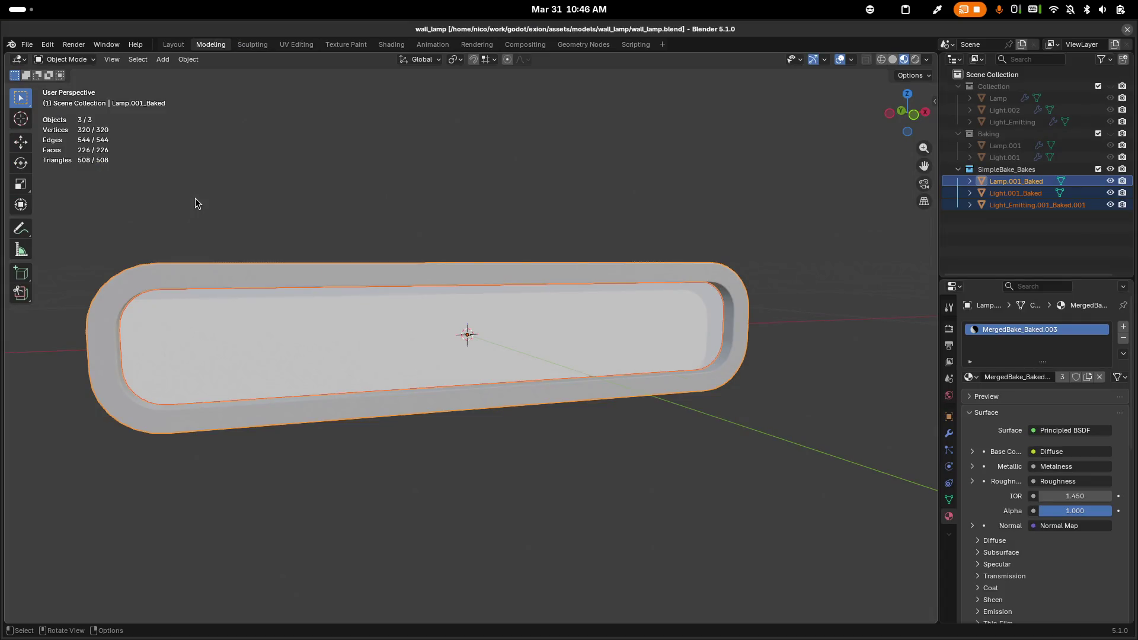
Open spine.blend from Blender's recent files
key(F3)
key(Escape)
key(ctrl+shift+o)
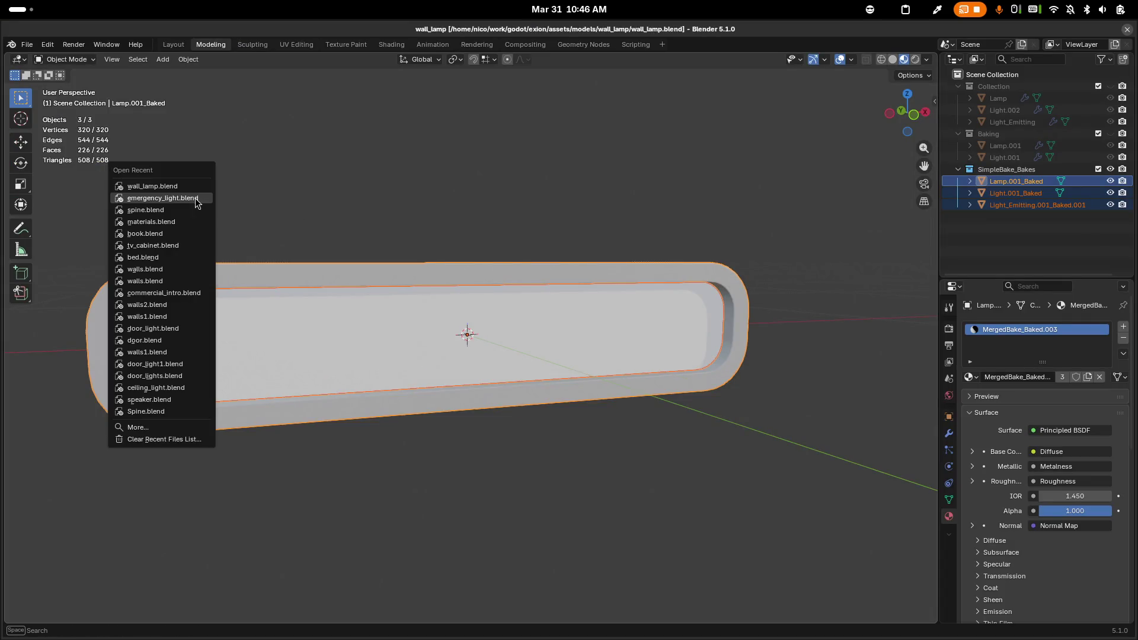
click(170, 217)
key(ctrl+shift+o)
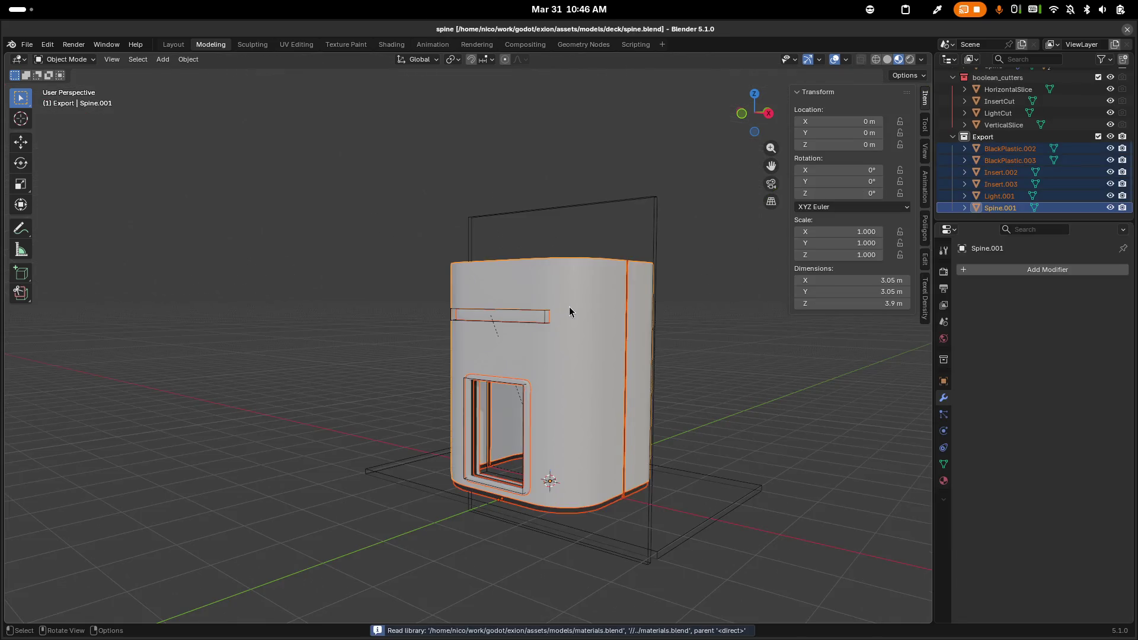
Duplicate the Light object and rename the copy Light_non_emitting
click(1000, 197)
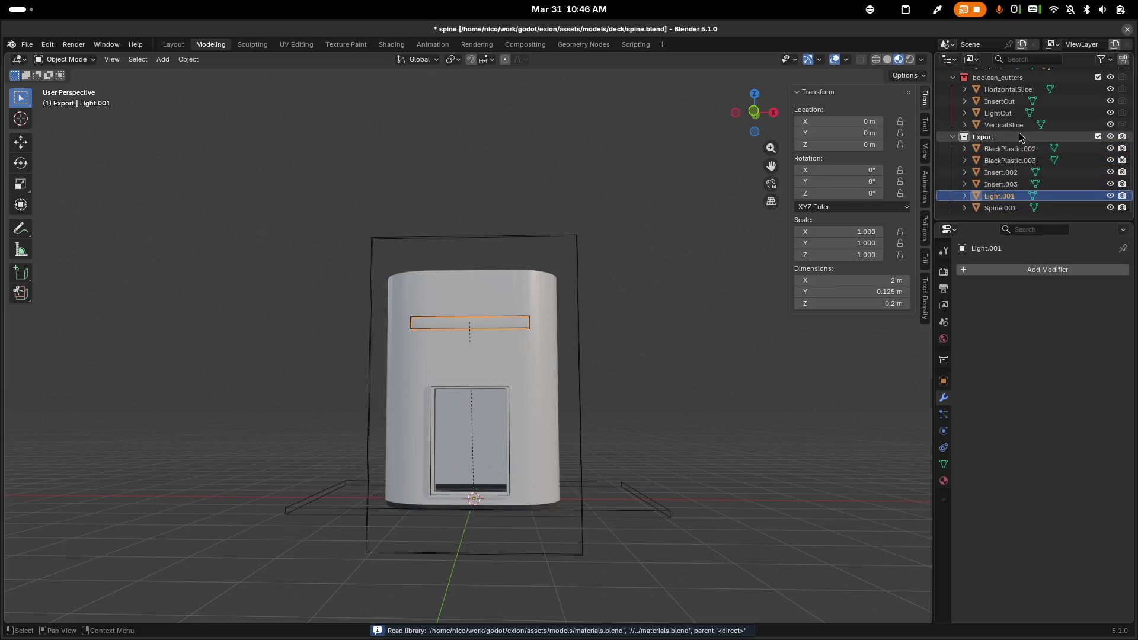
scroll(1021, 140, up, 5)
click(993, 125)
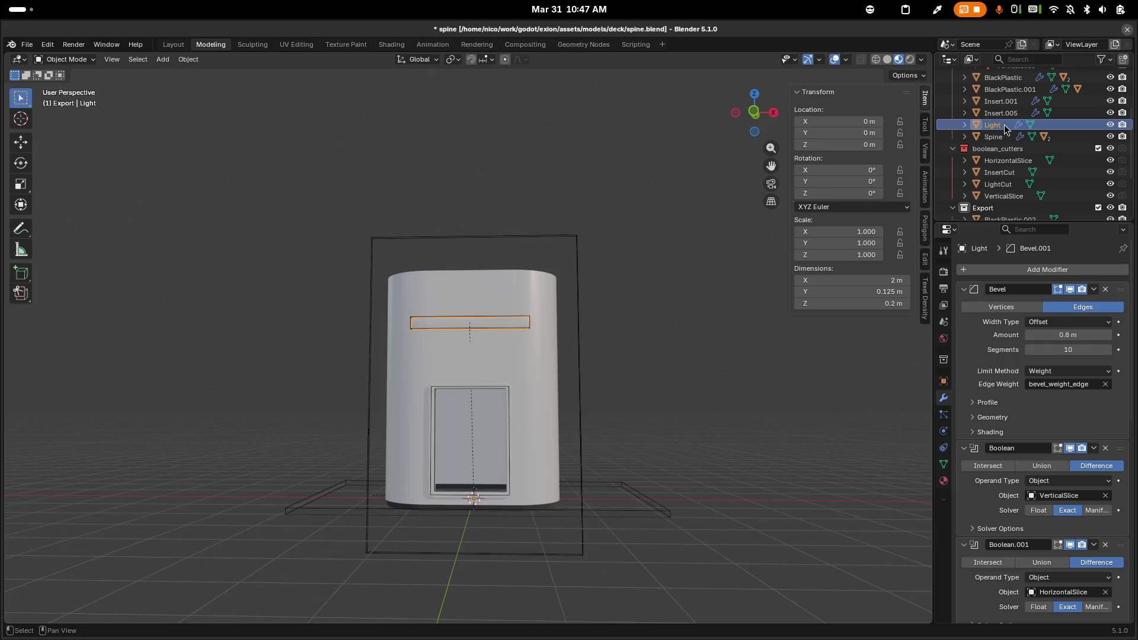
key(shift+d)
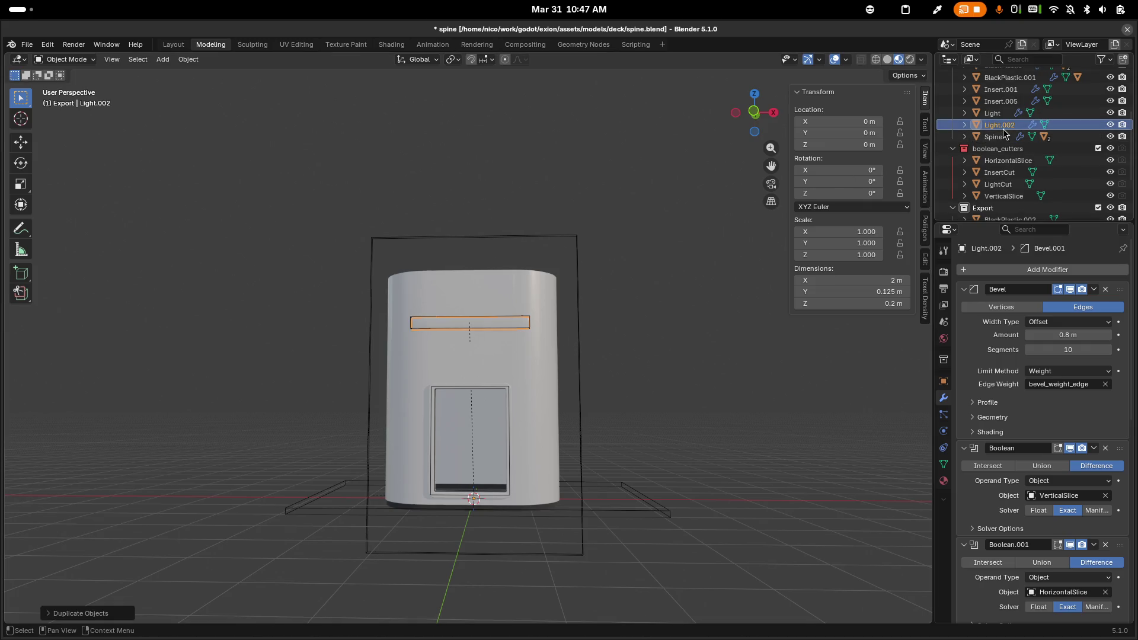
double_click(1003, 126)
key(BackSpace)
key(BackSpace)
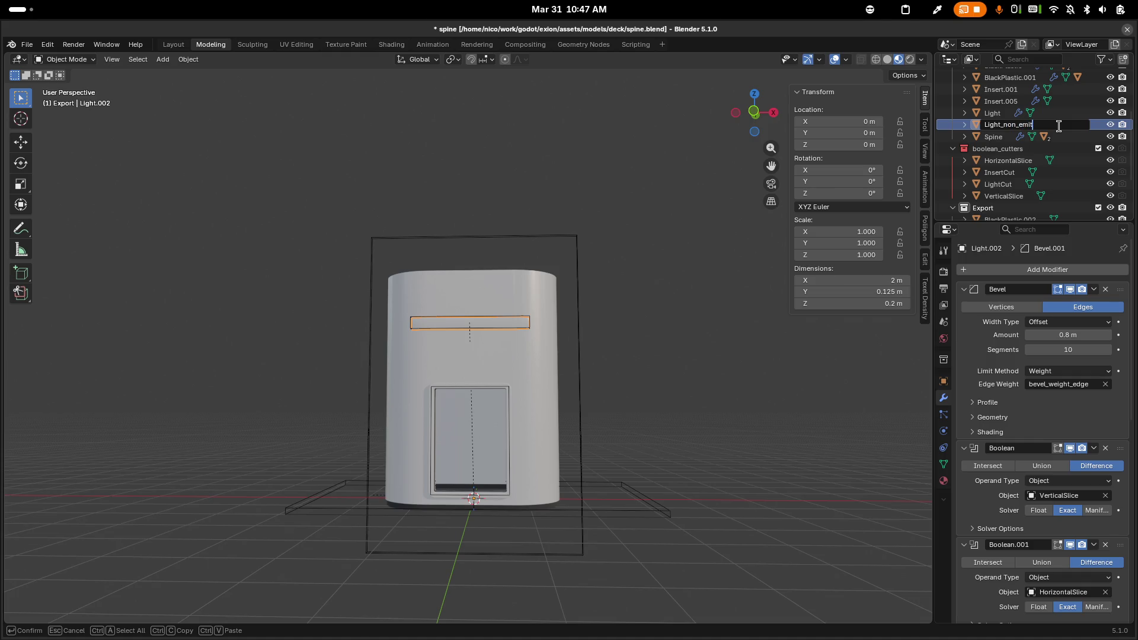
text(ting)
key(Return)
Duplicate Light.001 in the Export collection, rename it Light_non_emitting, and save spine.blend
scroll(1001, 178, down, 3)
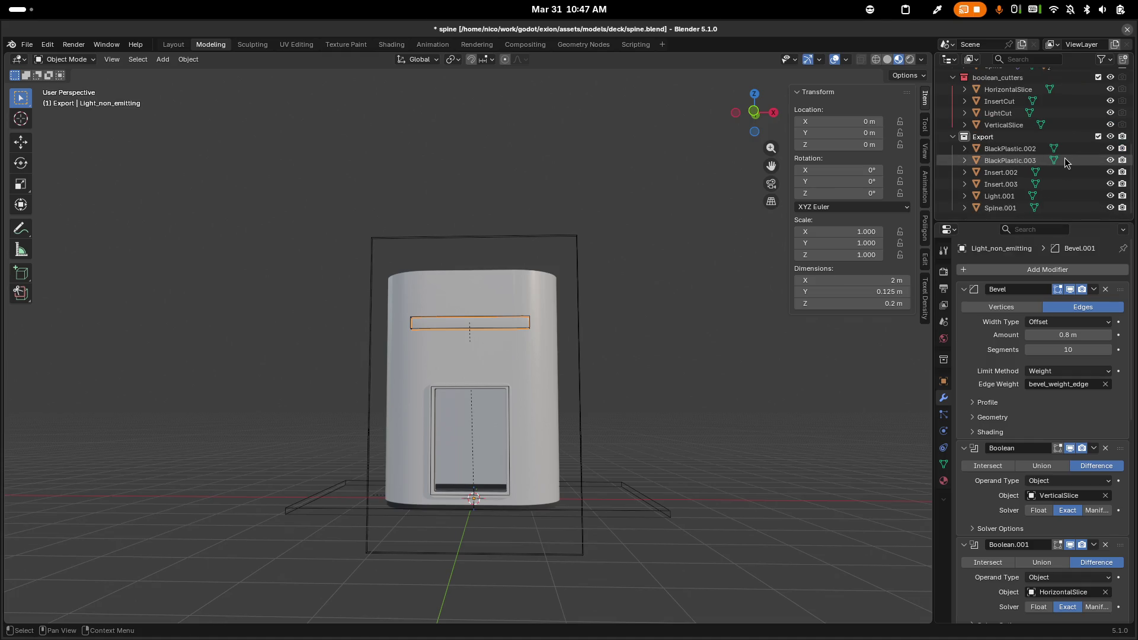
click(1001, 197)
key(shift+d)
key(Escape)
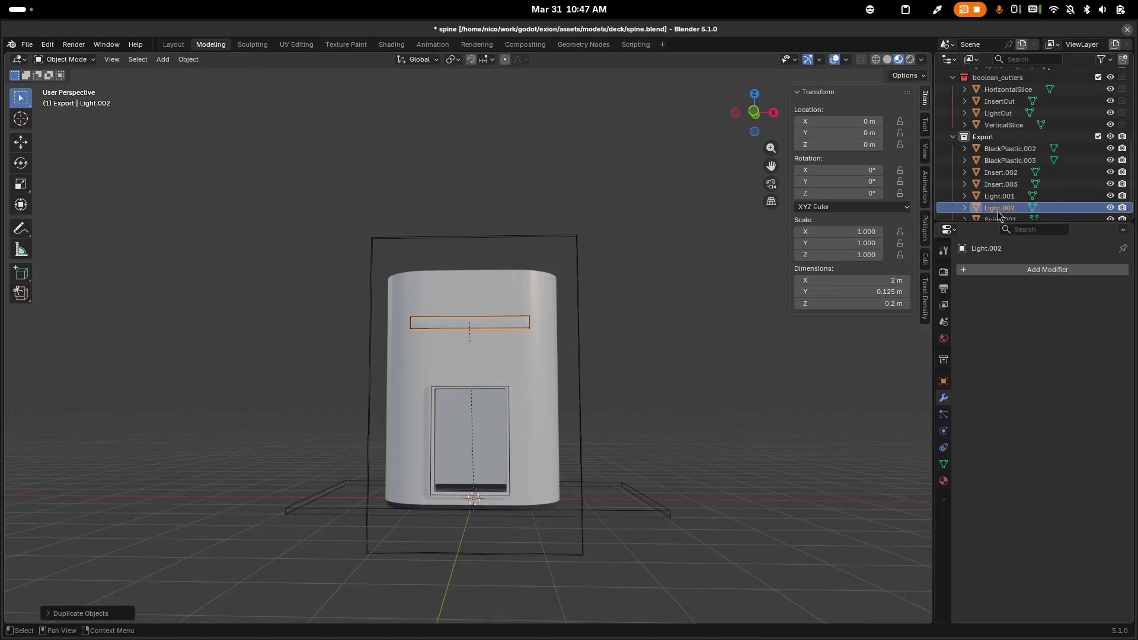
double_click(998, 213)
key(BackSpace)
key(BackSpace)
key(BackSpace)
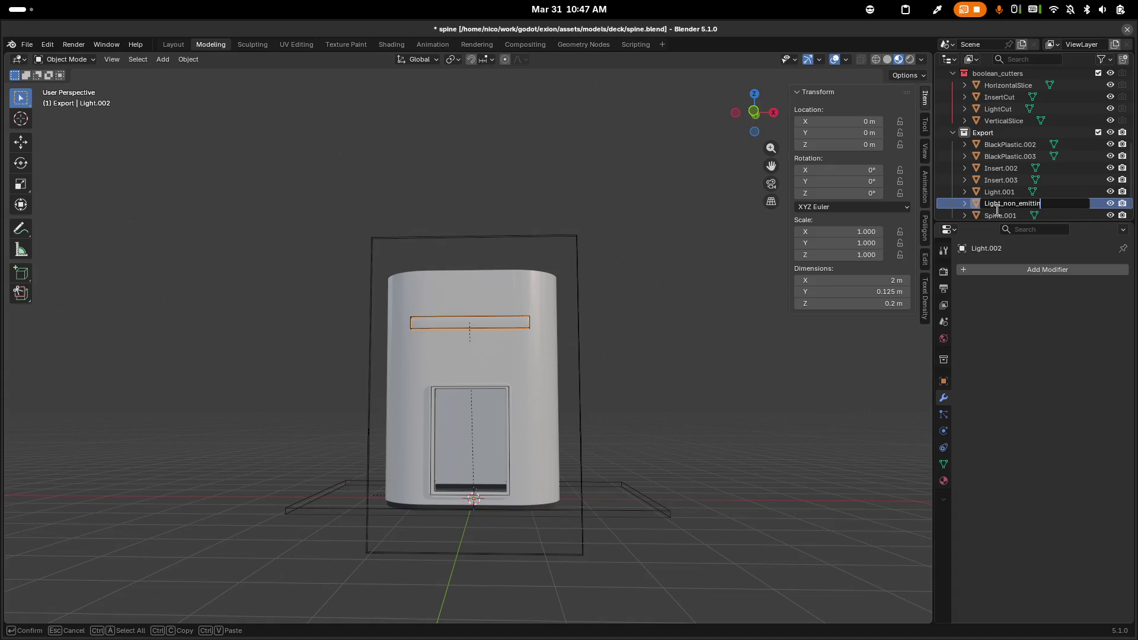
text(g)
key(Return)
key(ctrl+s)
key(alt+Tab)
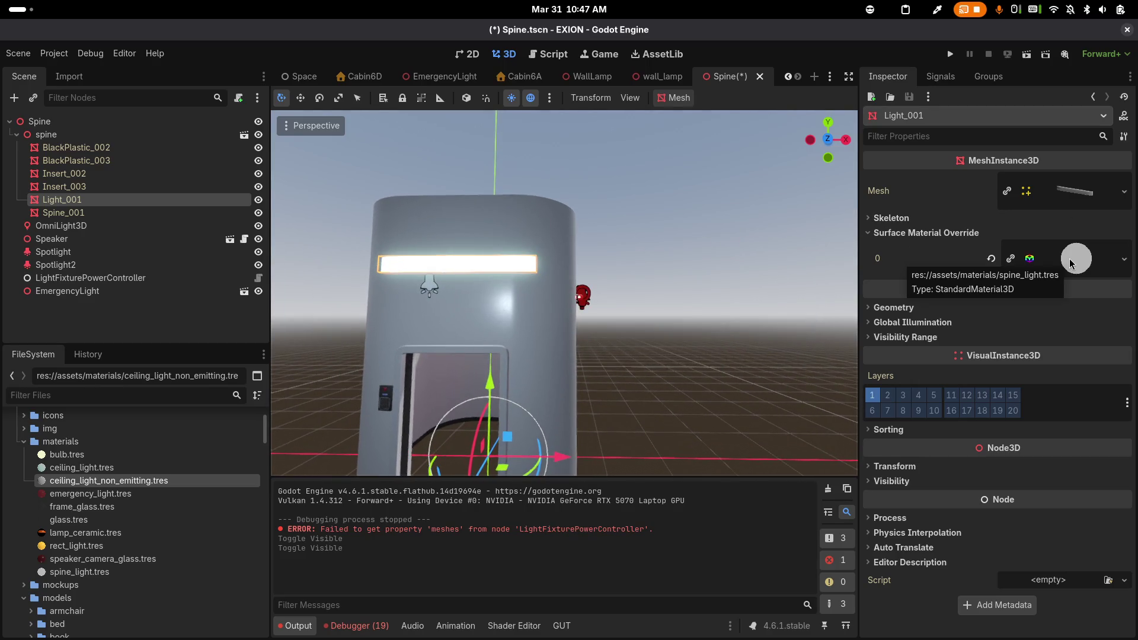
Revert Light_001's material override slot 0, then undo to keep spine_light.tres
click(991, 263)
key(ctrl+z)
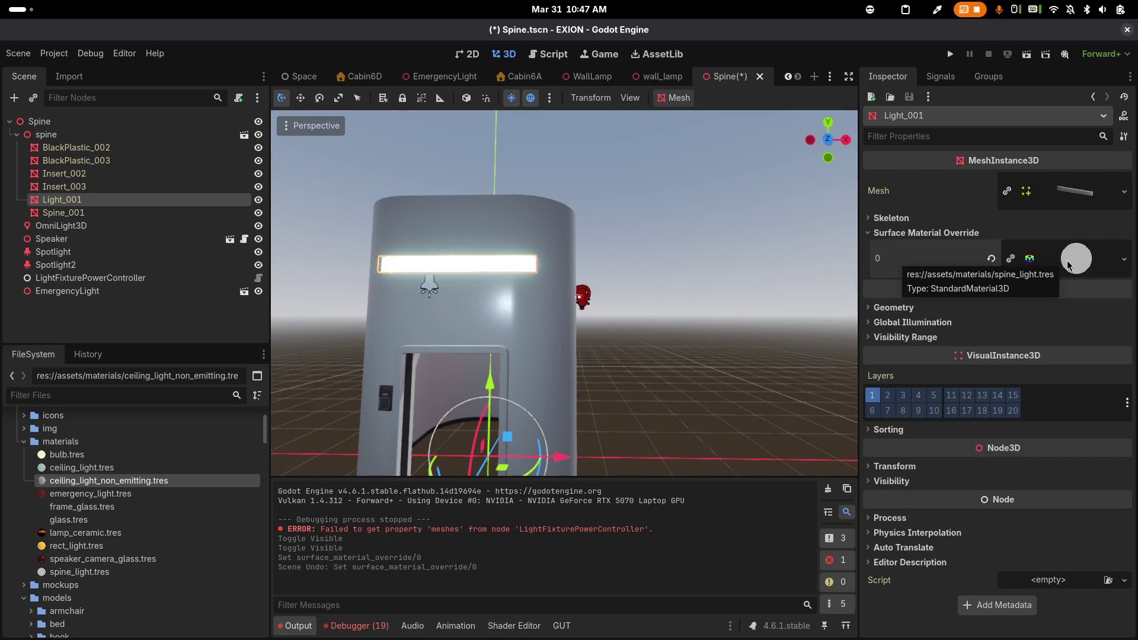
key(alt+Tab)
click(1010, 144)
Export the selected Export objects over spine.gltf as glTF Separate, textures in ../../img/textures, and save
shift+click(1001, 207)
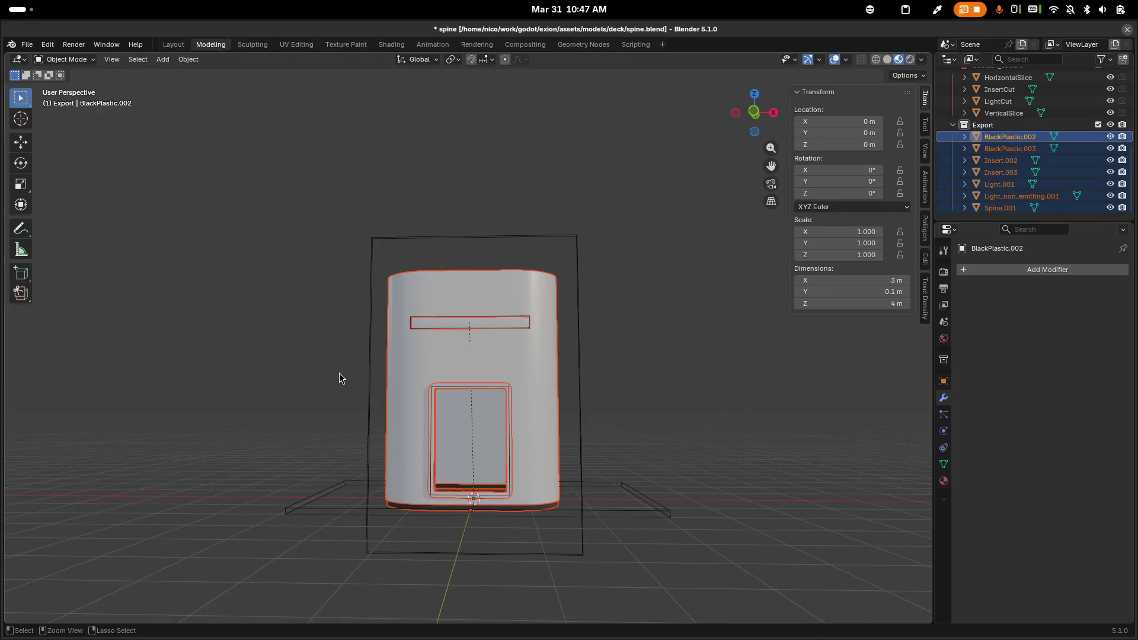
key(F3)
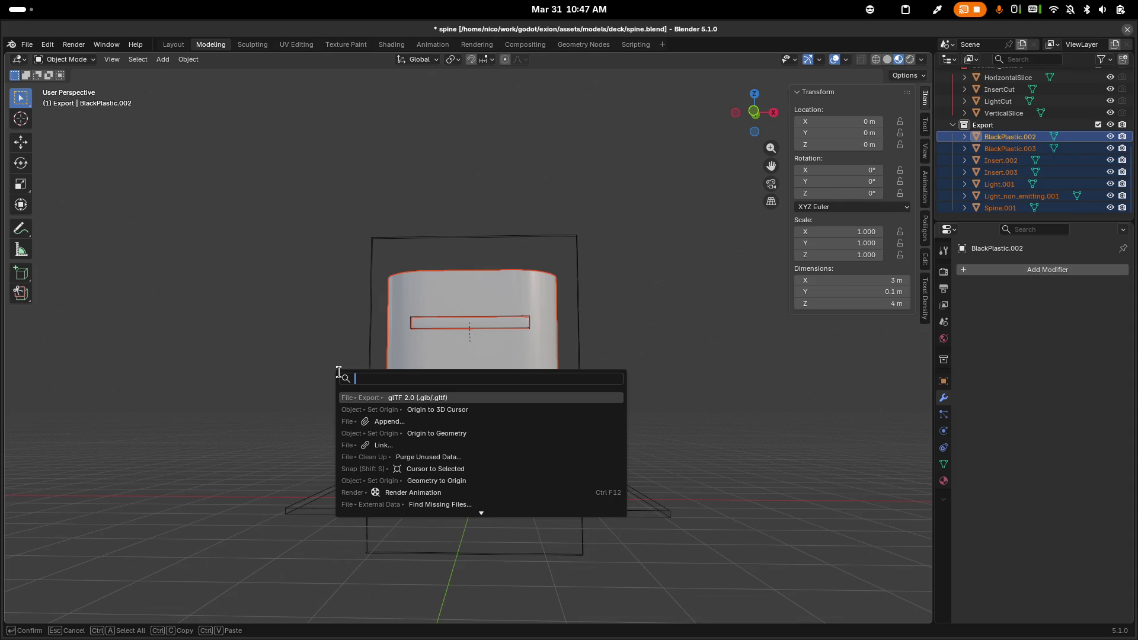
key(Return)
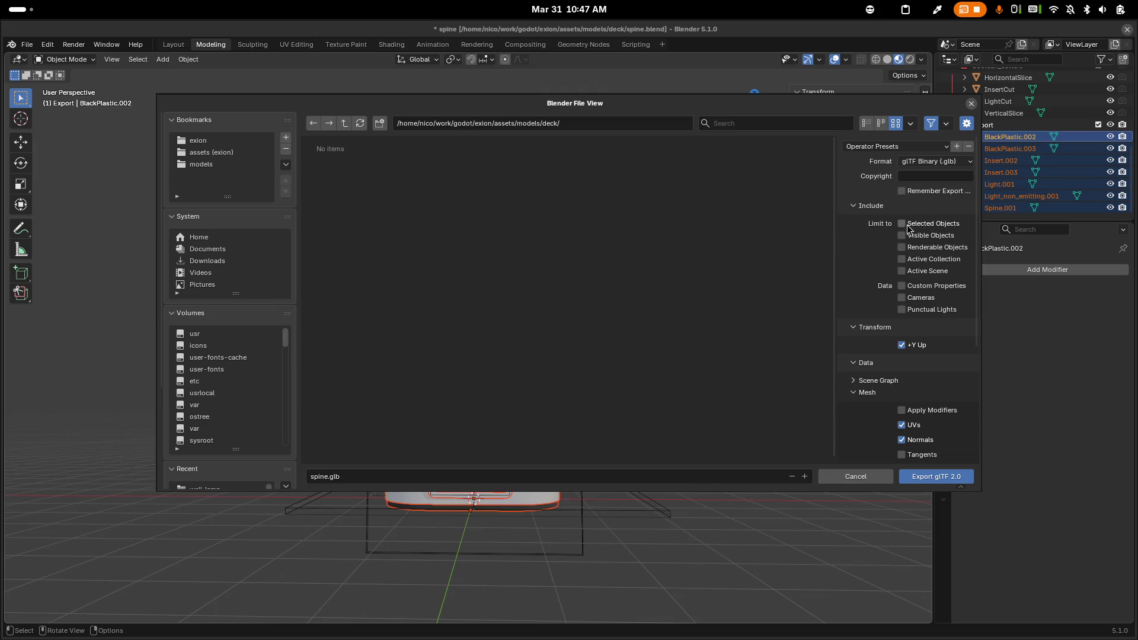
click(915, 165)
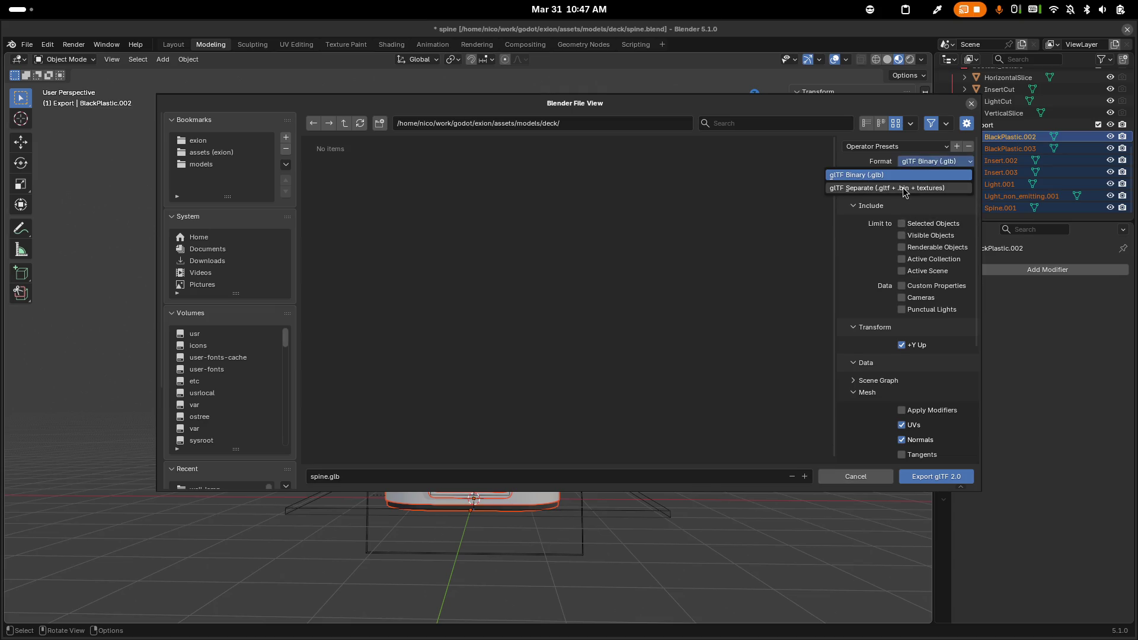
click(903, 188)
click(690, 196)
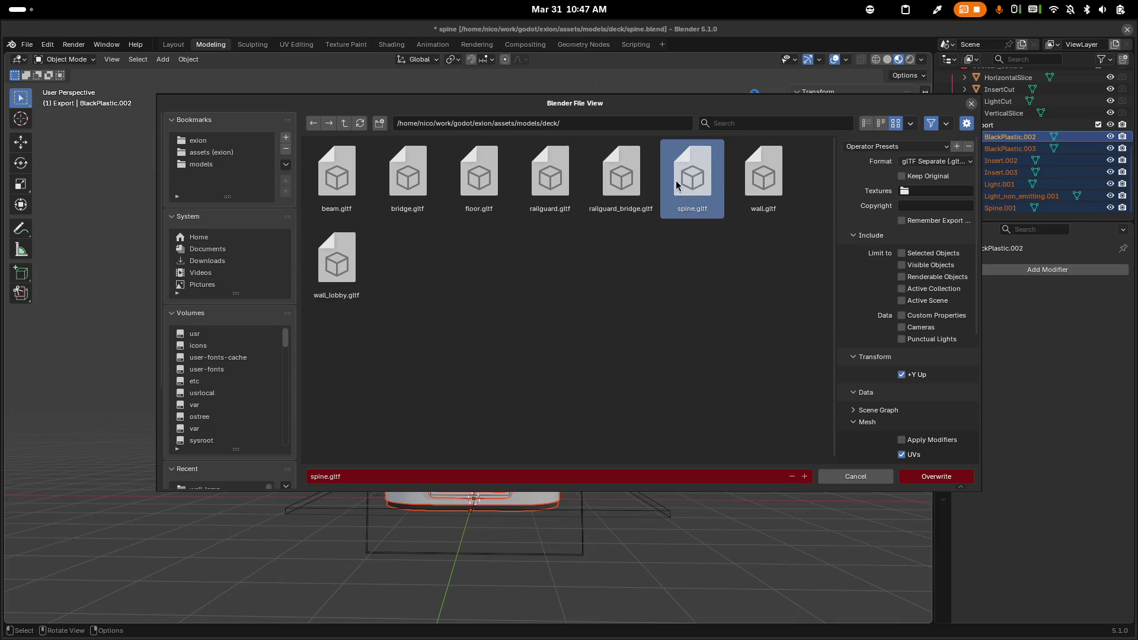
click(926, 190)
text(../../img/textures)
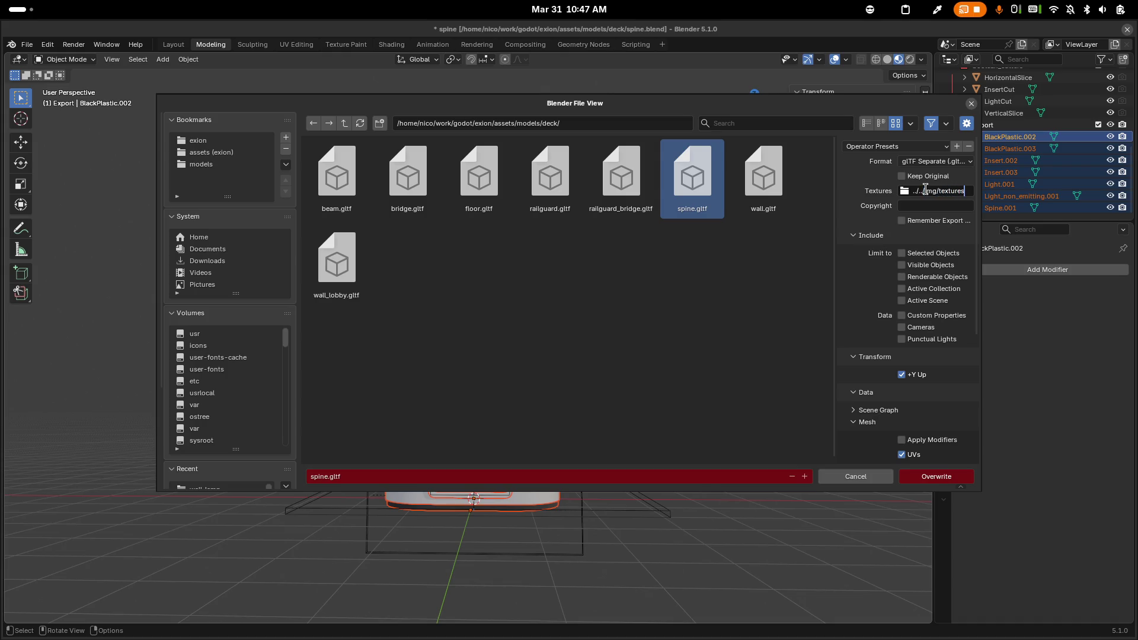
key(Return)
scroll(922, 378, down, 2)
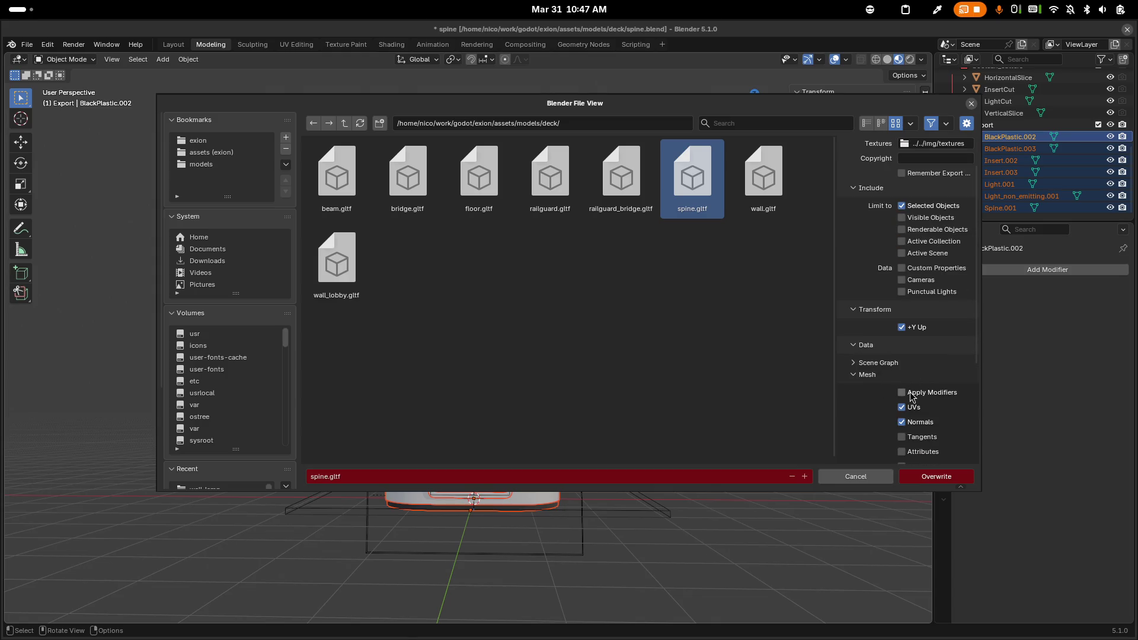
click(922, 477)
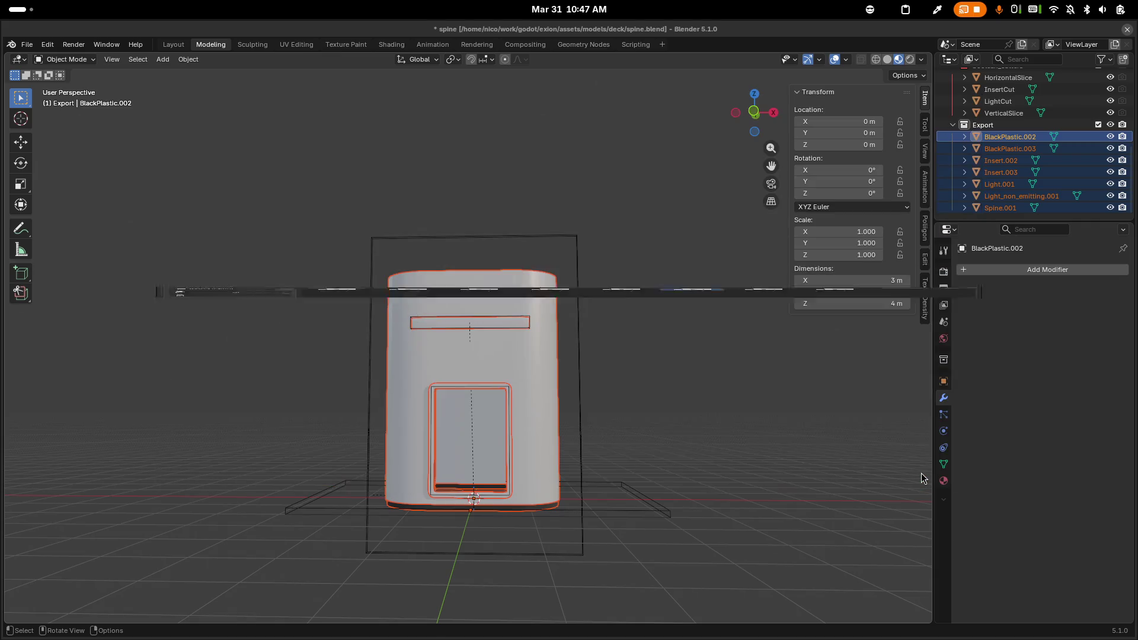
key(ctrl+s)
key(alt+Tab)
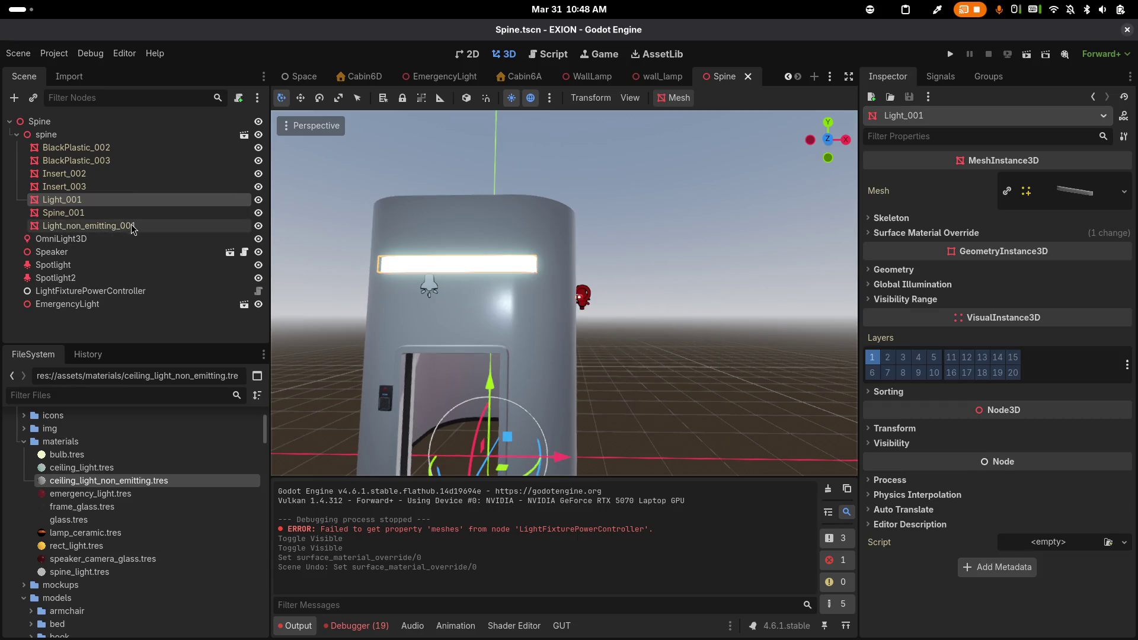
Check Light_non_emitting_001's Surface Material Override, finding slot 0 empty
click(133, 226)
click(952, 219)
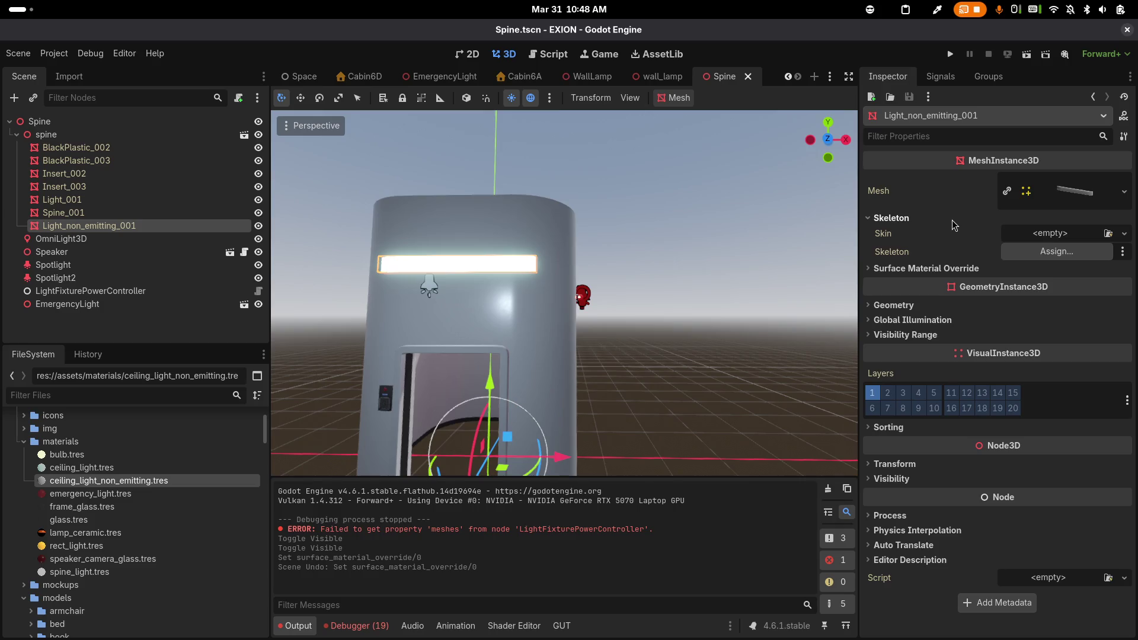
click(952, 220)
click(960, 232)
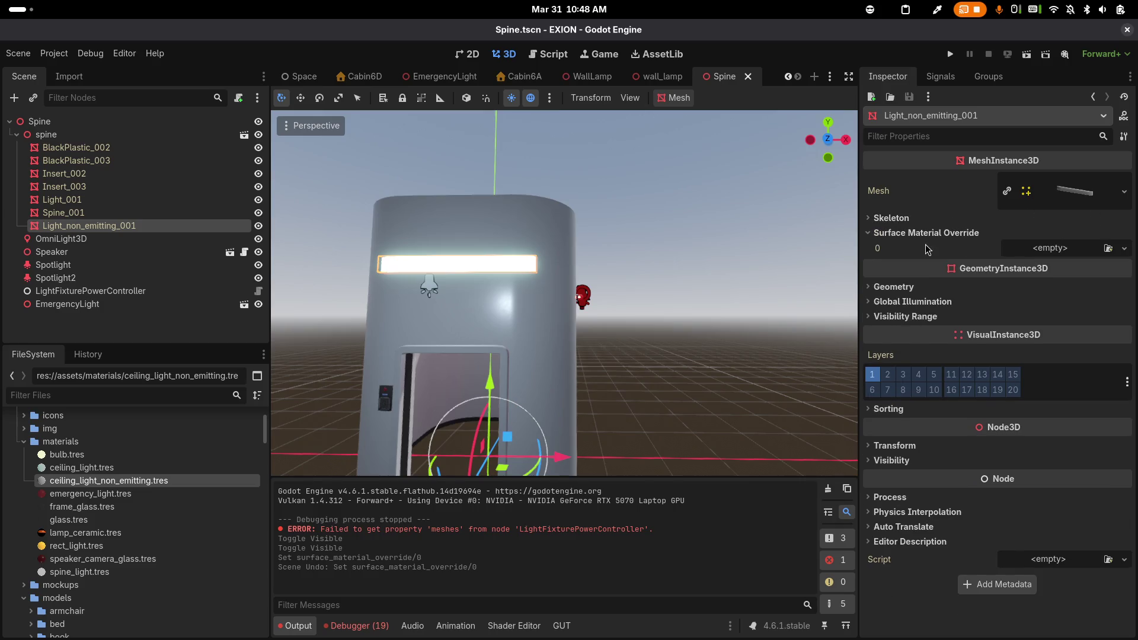
Reveal Light_001's material override and select spine_light.tres in the FileSystem
click(86, 198)
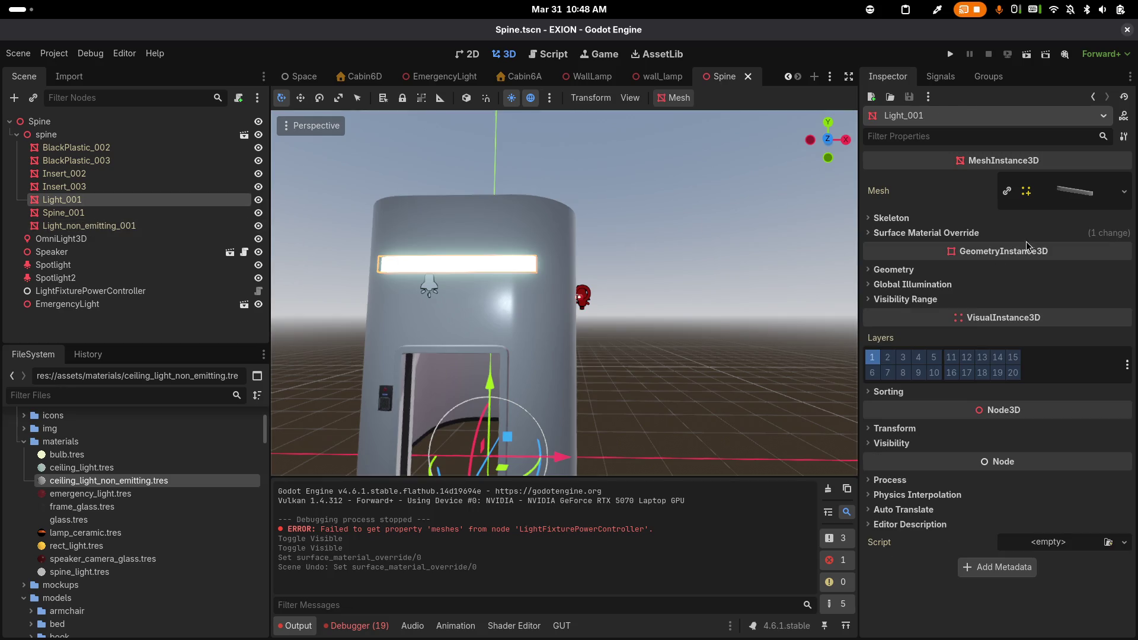
click(937, 232)
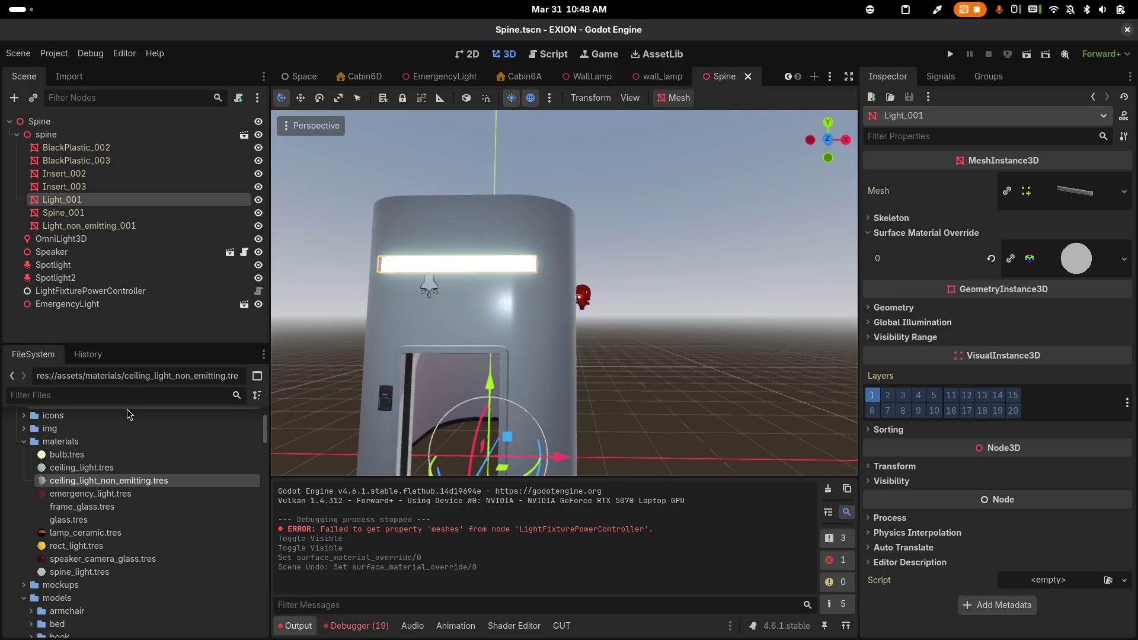
click(96, 573)
right_click(97, 573)
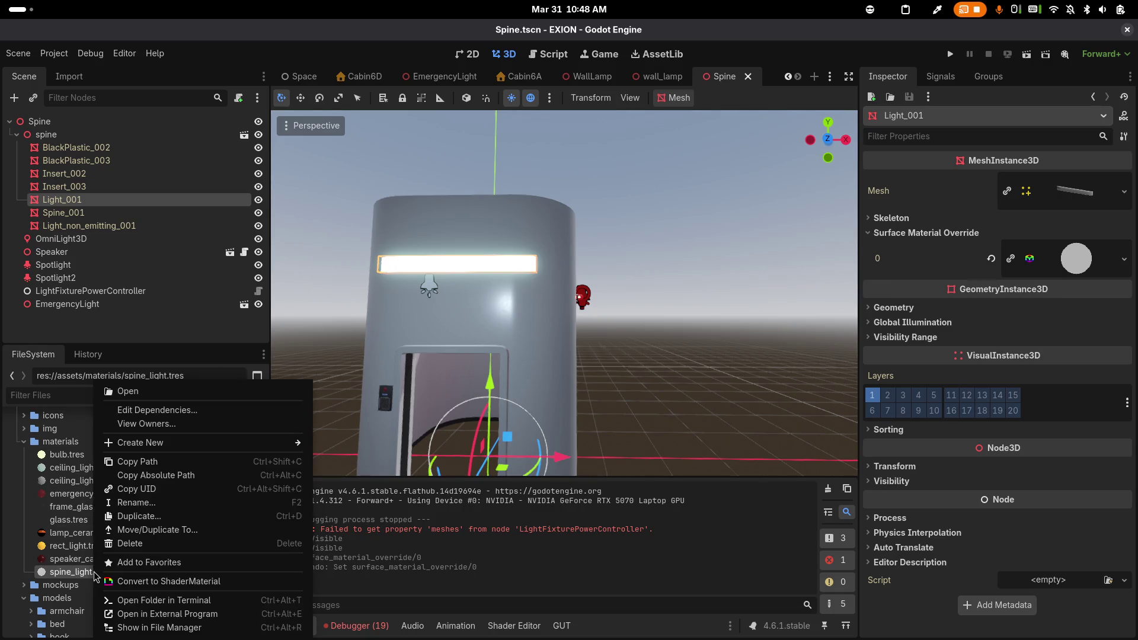
Duplicate spine_light.tres as spine_light_non_emitting.tres and turn off its Emission
click(156, 516)
key(Right)
text(_)
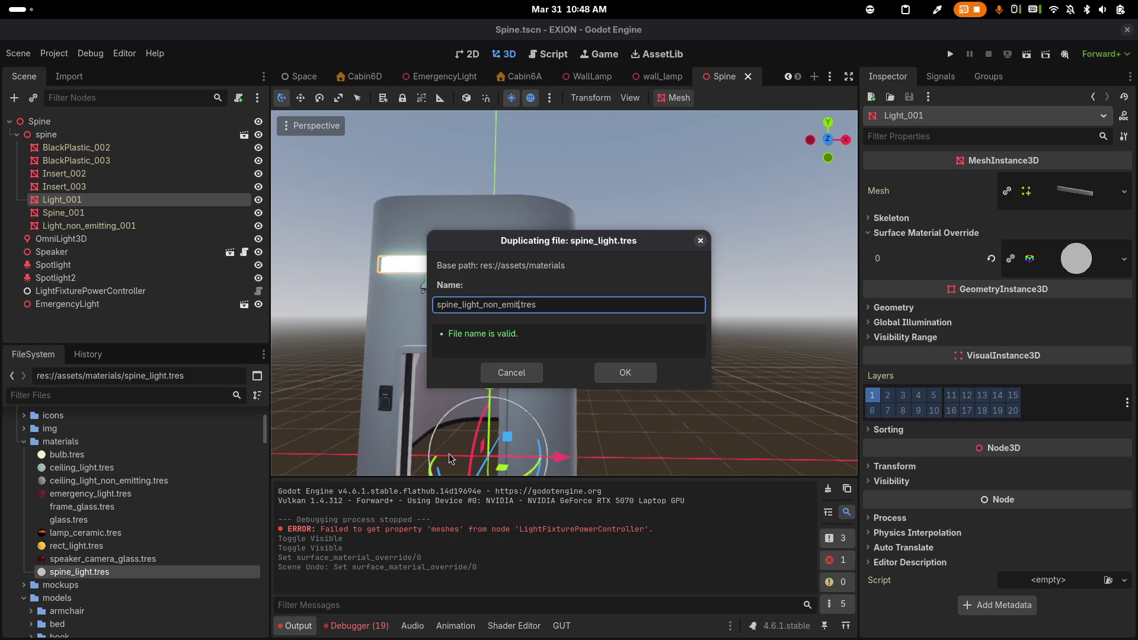
text(ting)
key(Return)
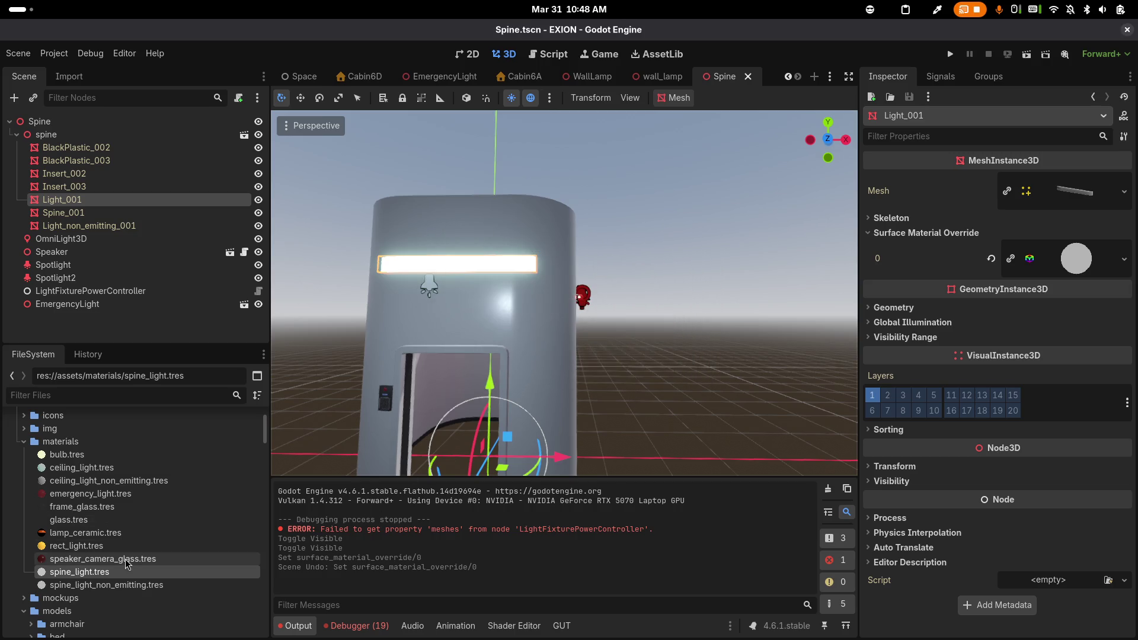
click(95, 586)
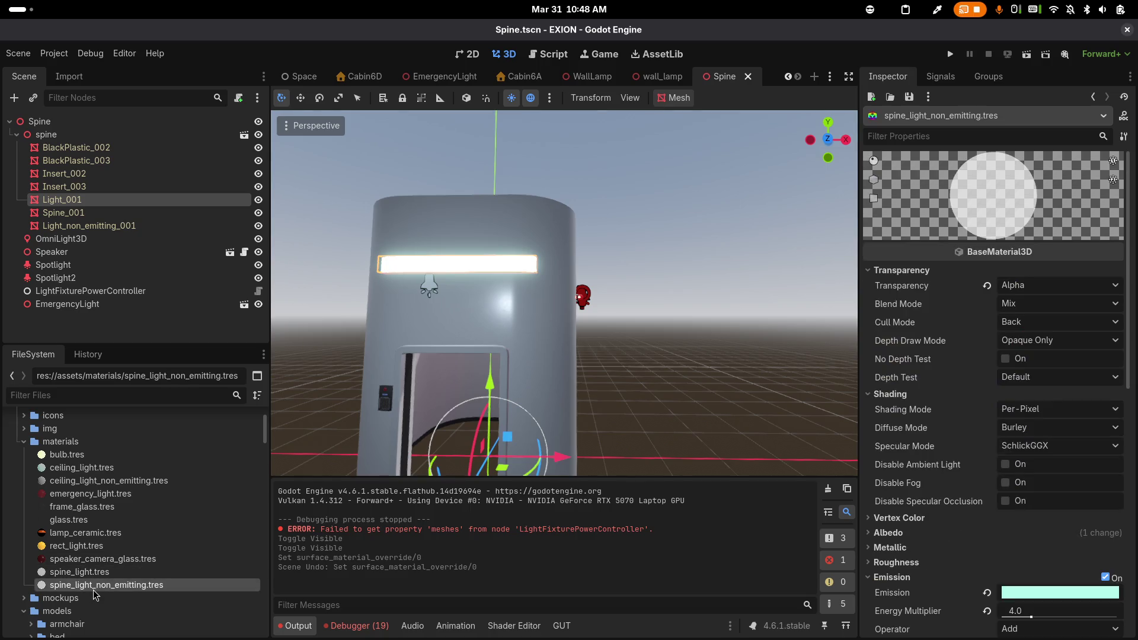
click(1104, 577)
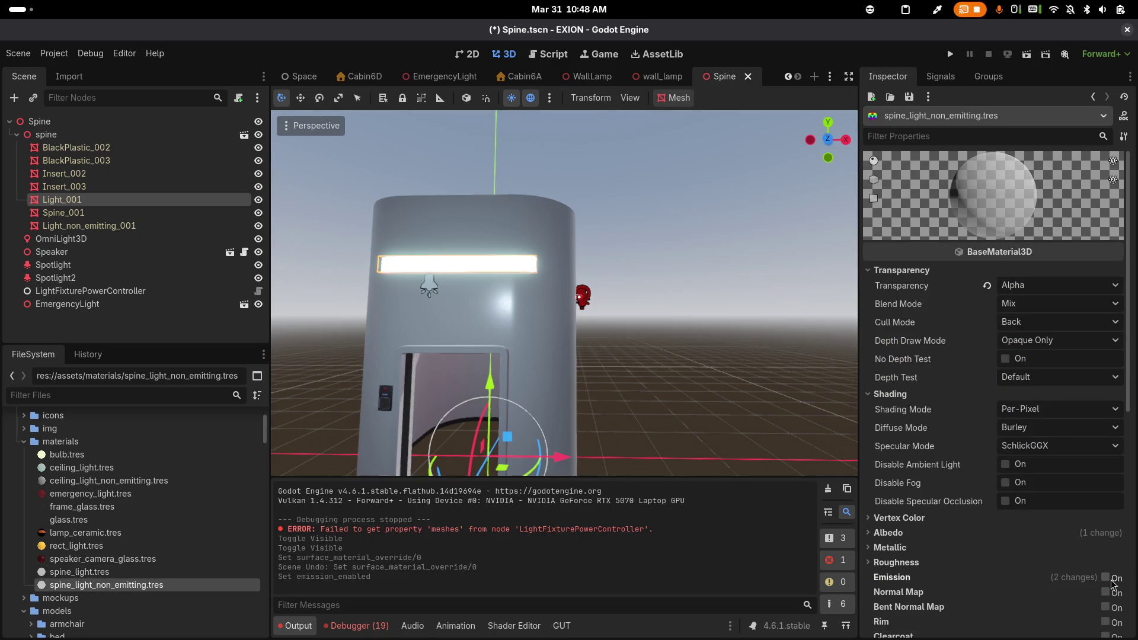
Hide Light_001 and assign spine_light_non_emitting.tres to Light_non_emitting_001's override slot 0
click(259, 200)
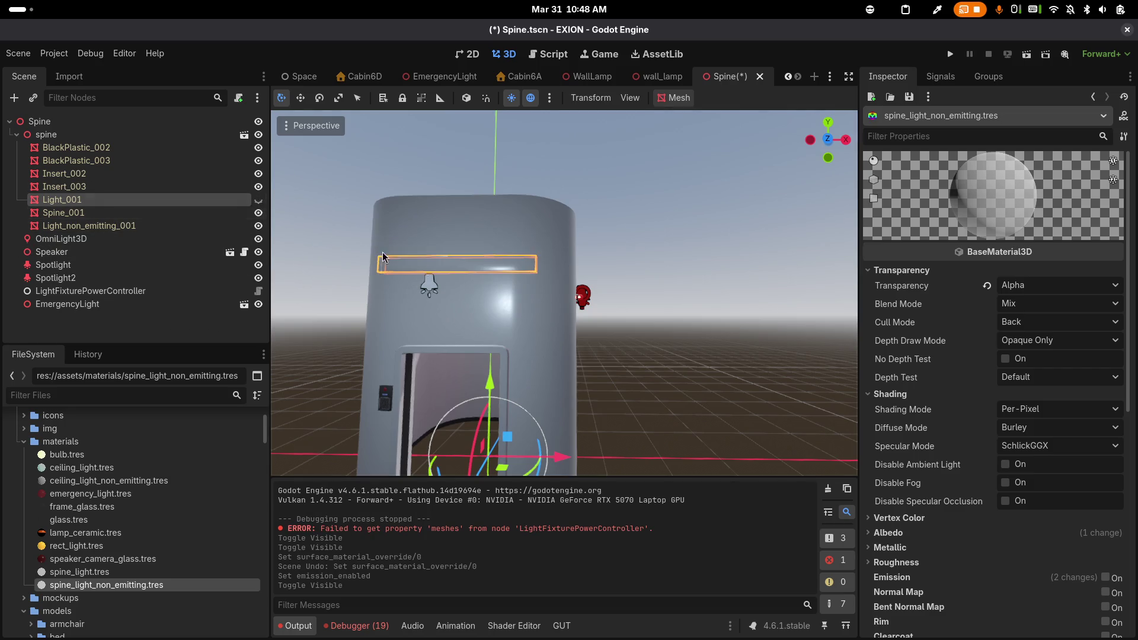
click(132, 227)
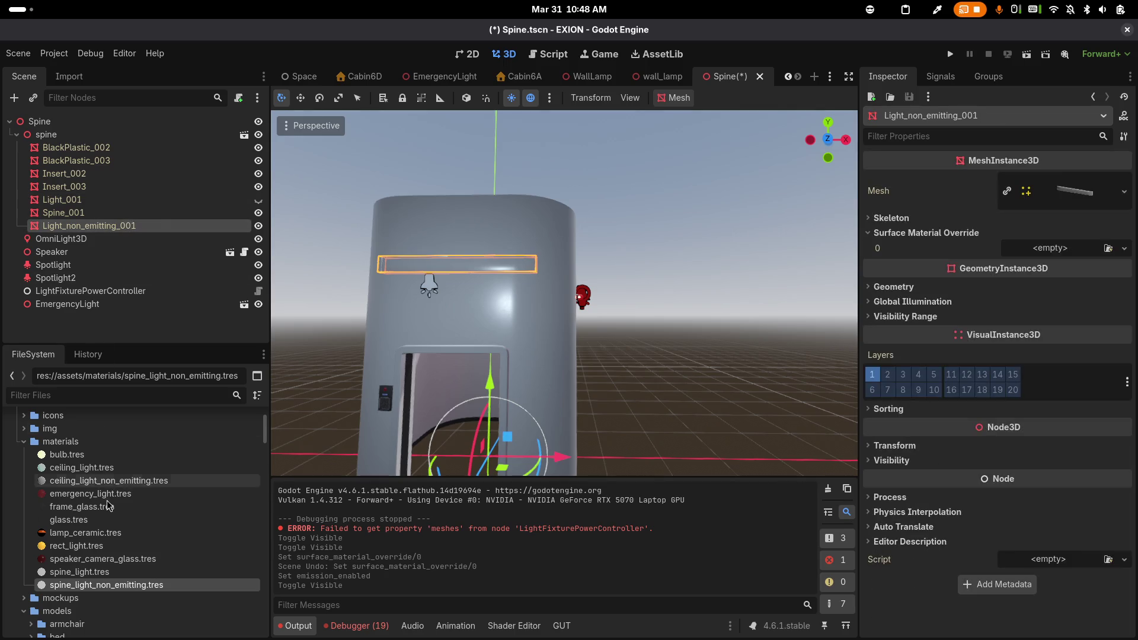
mouse_move(98, 586)
mouse_down()
mouse_move(723, 418)
mouse_move(1063, 252)
mouse_up()
scroll(427, 210, up, 5)
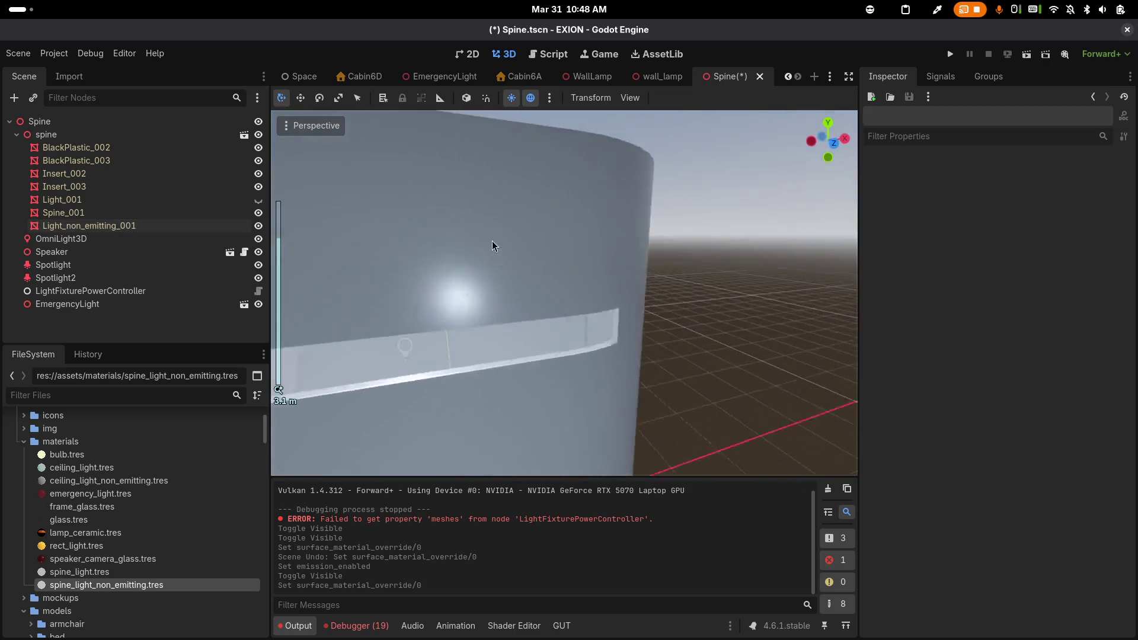
mouse_move(492, 246)
mouse_down()
mouse_move(490, 213)
mouse_move(579, 218)
mouse_move(477, 231)
mouse_up()
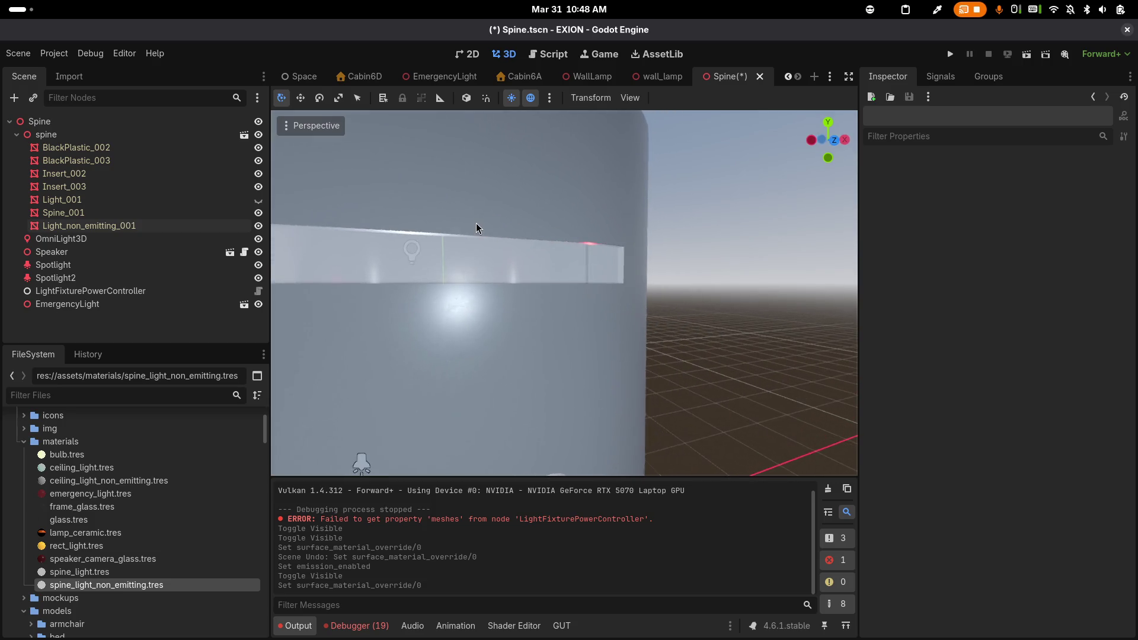
Raise spine_light_non_emitting's albedo alpha from 171 to 255 and save Spine.tscn
click(104, 585)
scroll(975, 450, down, 10)
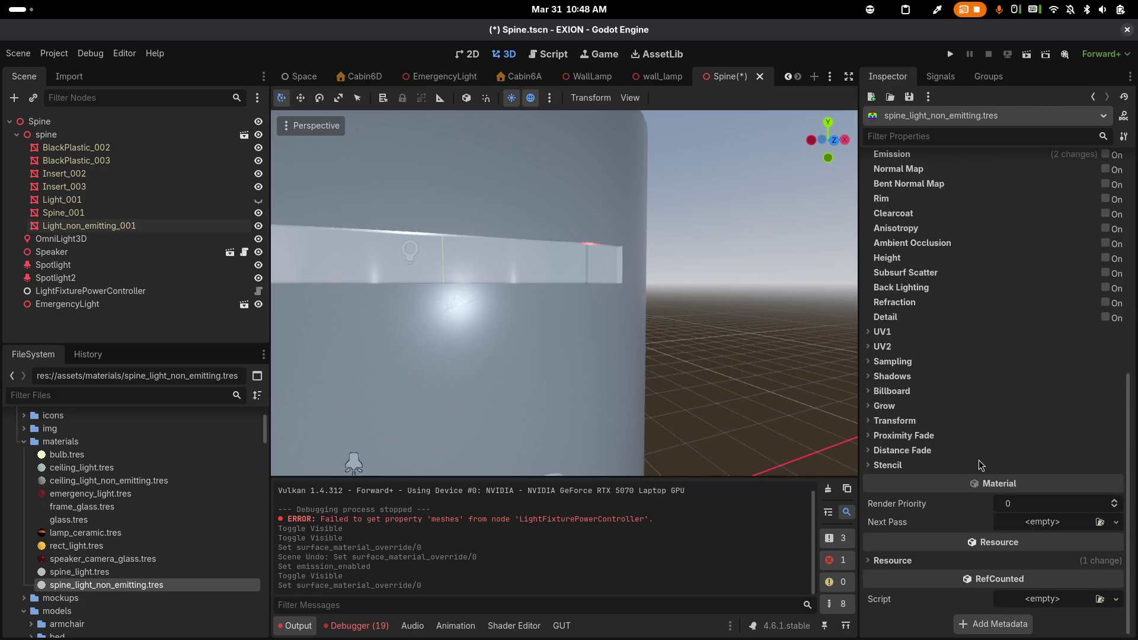
scroll(981, 465, up, 9)
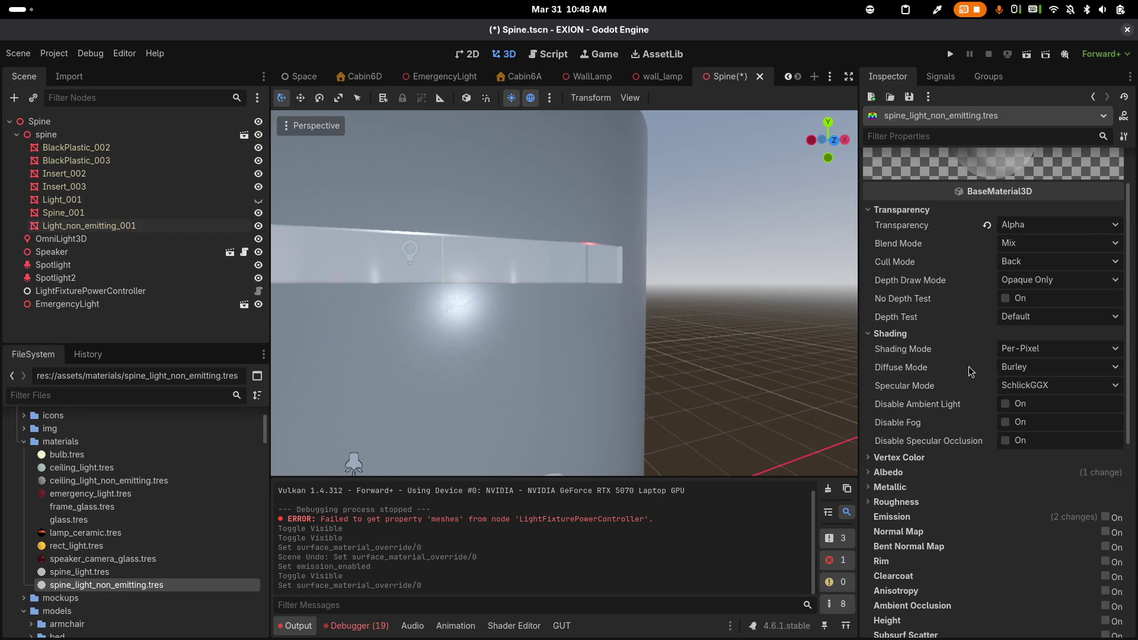
mouse_move(971, 371)
click(887, 476)
click(1020, 492)
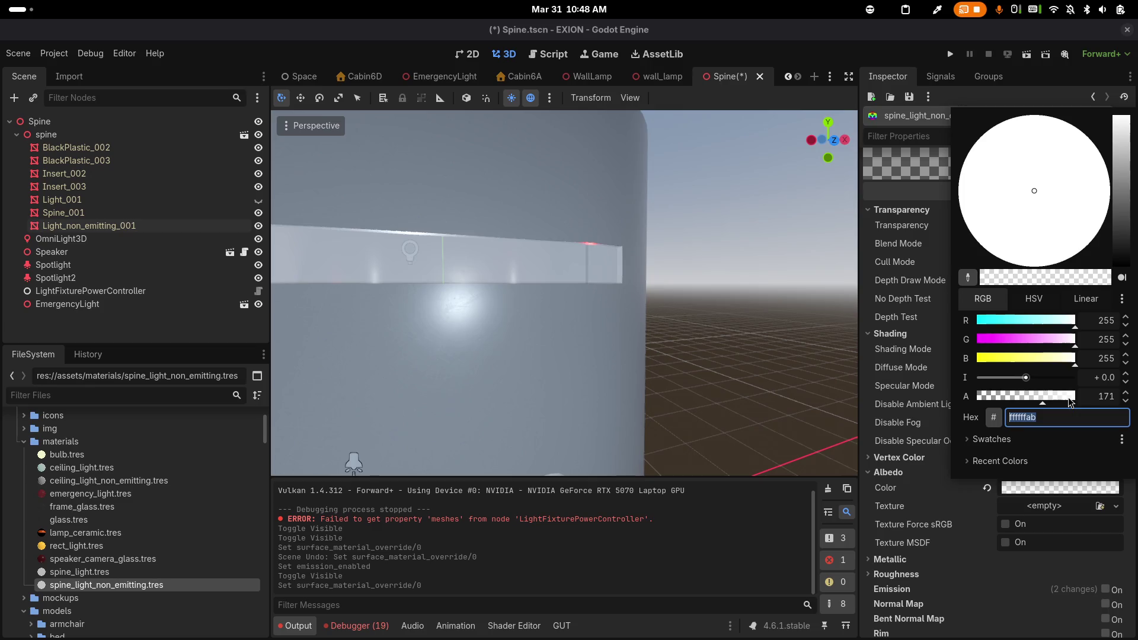
drag(1069, 400, 1078, 401)
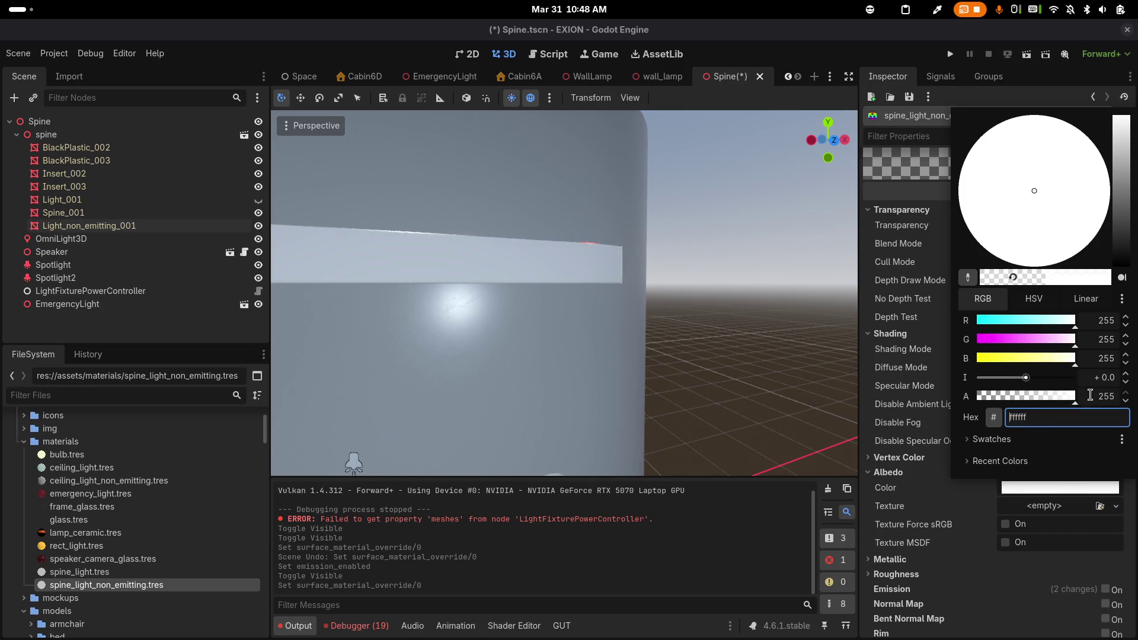
click(665, 309)
scroll(592, 311, left, 5)
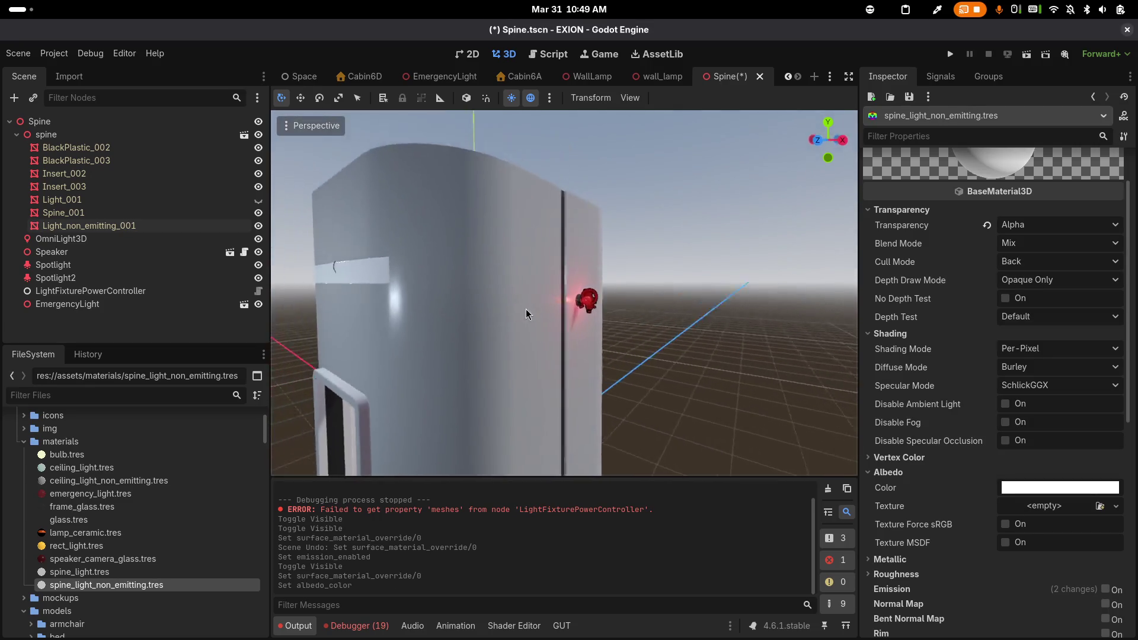
scroll(529, 314, left, 5)
key(ctrl+s)
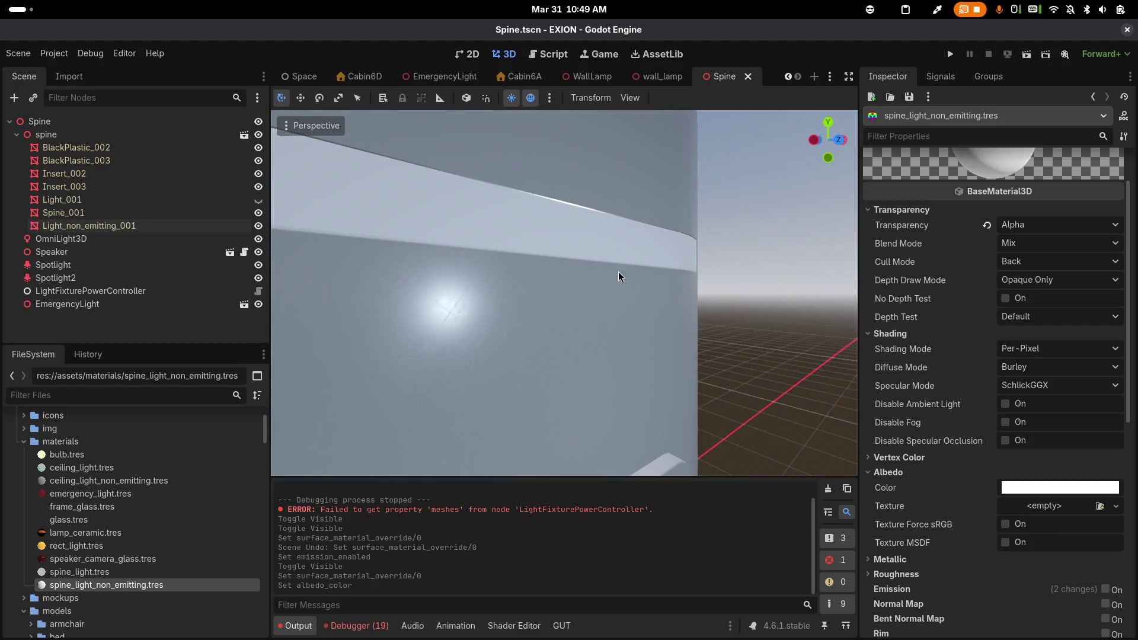
On LightFixturePowerController, set Light_001 as emitting and Light_non_emitting_001 as non-emitting, save, and run
click(98, 293)
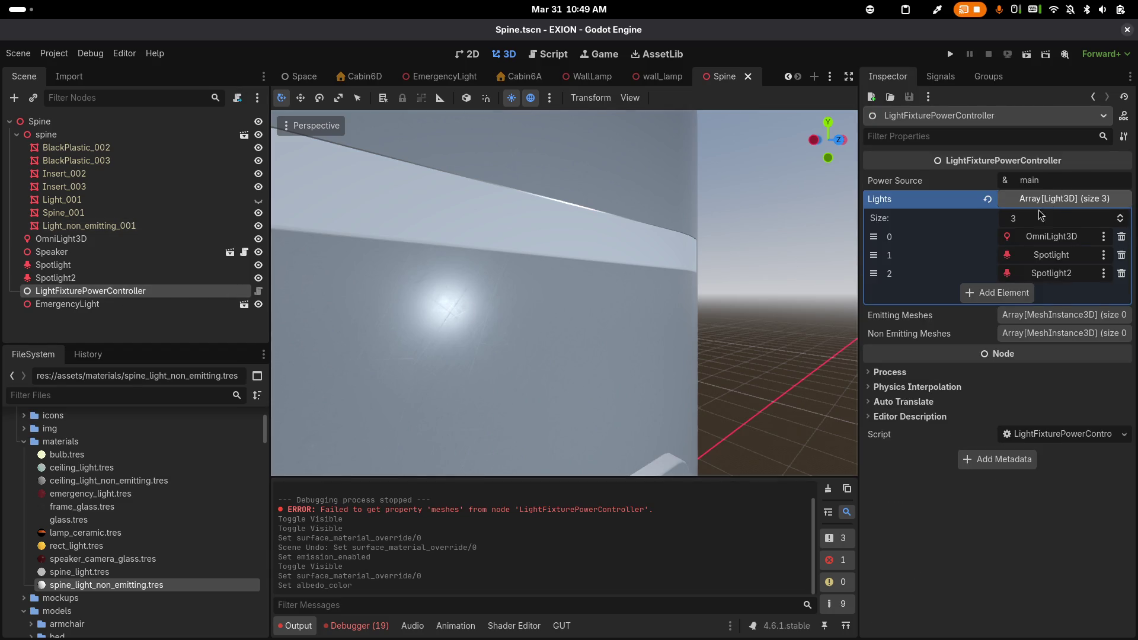
click(1023, 316)
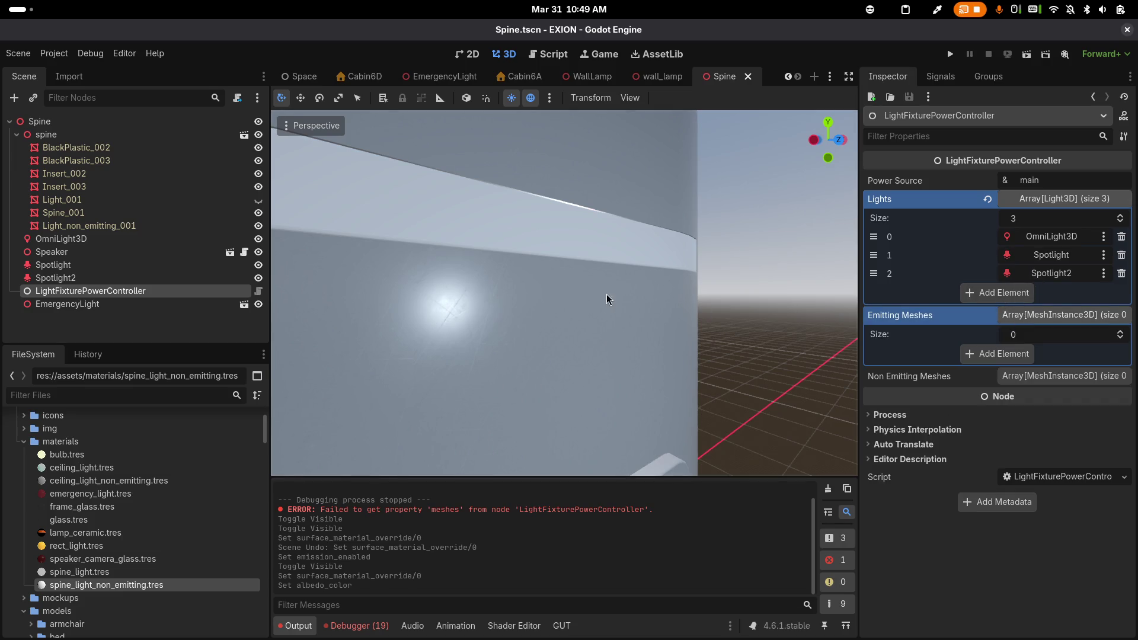
mouse_move(62, 199)
mouse_down()
mouse_move(308, 261)
mouse_move(666, 313)
mouse_move(1034, 339)
mouse_move(1049, 324)
mouse_move(1038, 323)
mouse_up()
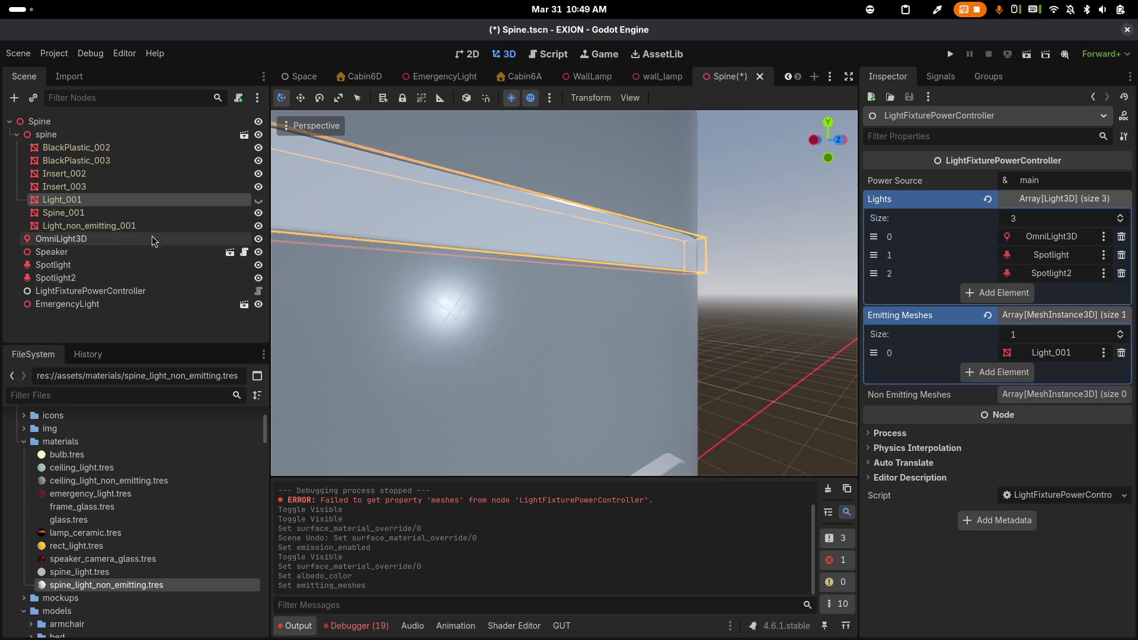
mouse_move(119, 225)
mouse_down()
mouse_move(584, 350)
mouse_move(984, 416)
mouse_move(1021, 396)
mouse_up()
key(ctrl+s)
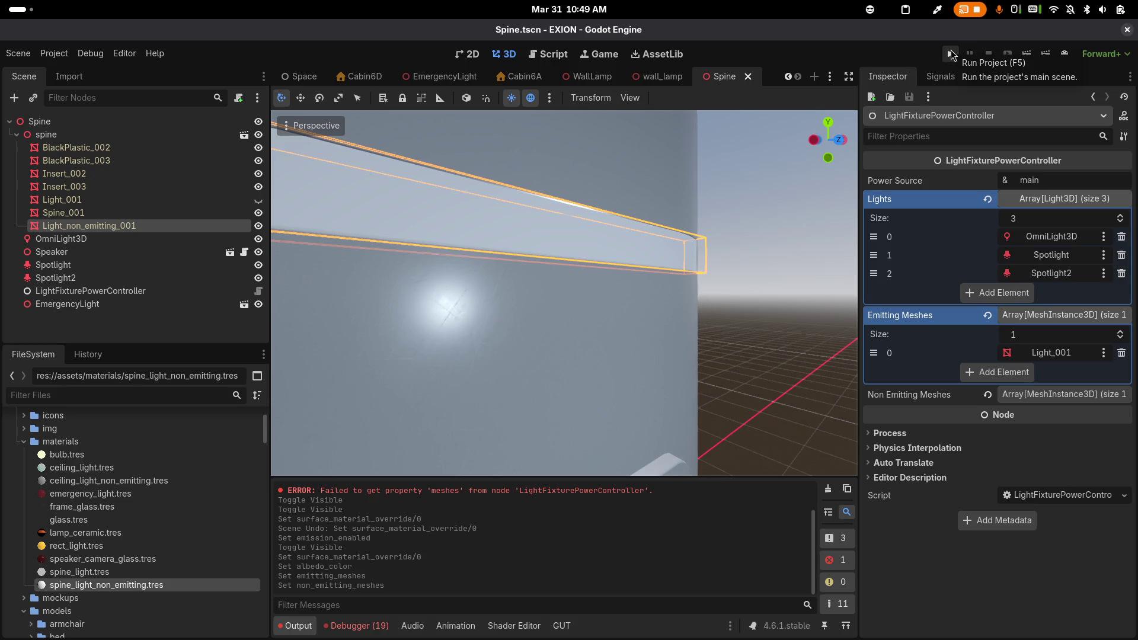
click(951, 52)
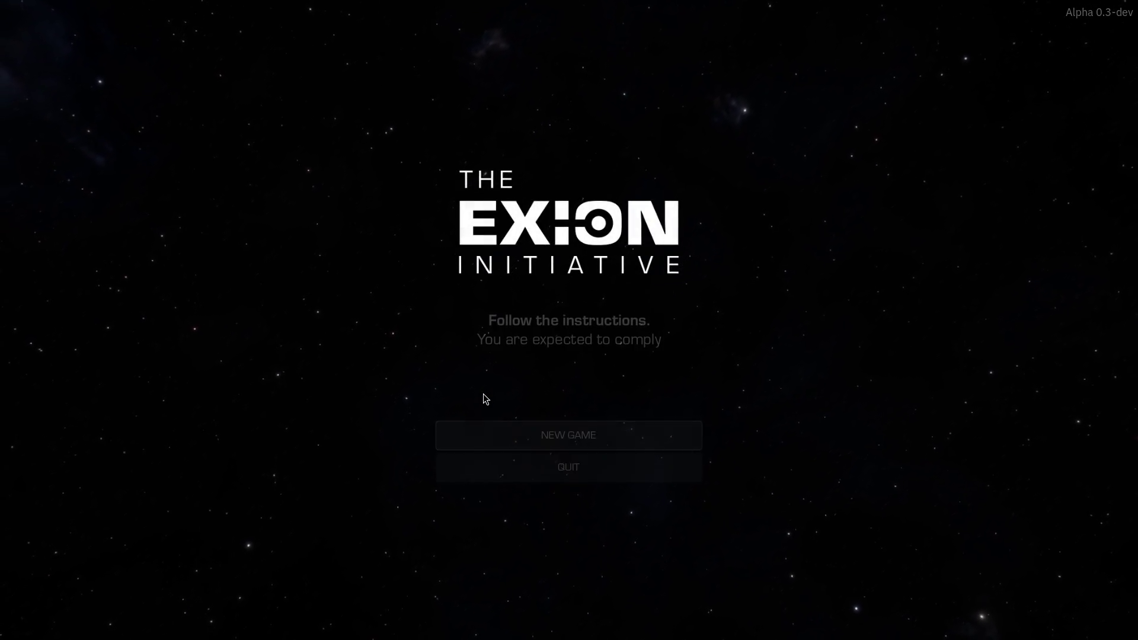
Start a New Game to check the lights, quit it, and open Magit status in Emacs
click(594, 423)
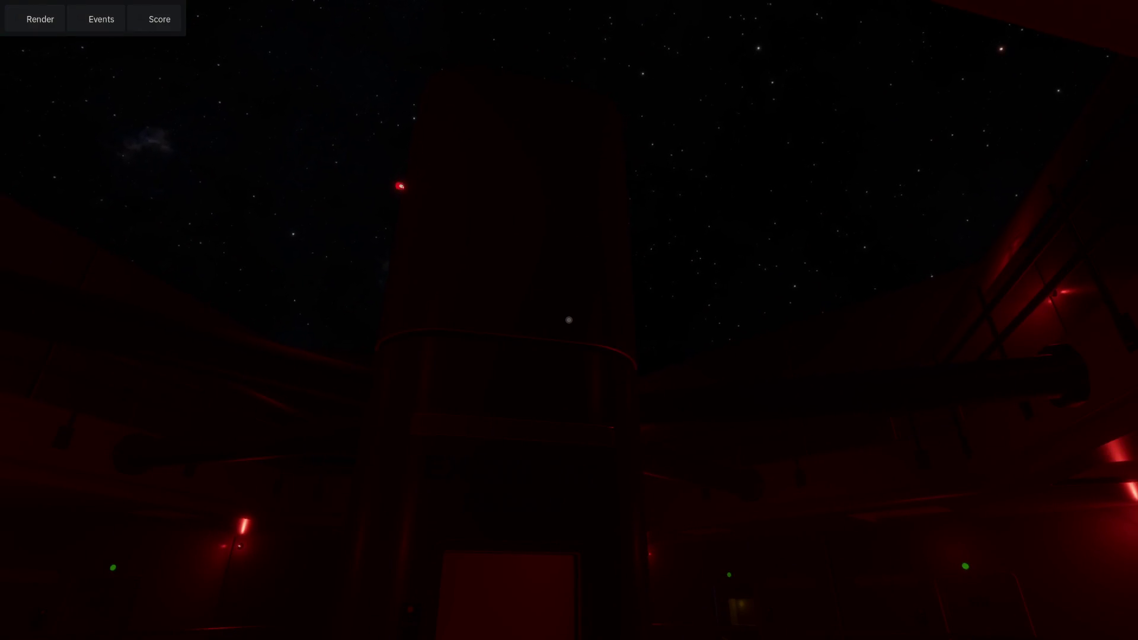
key(Escape)
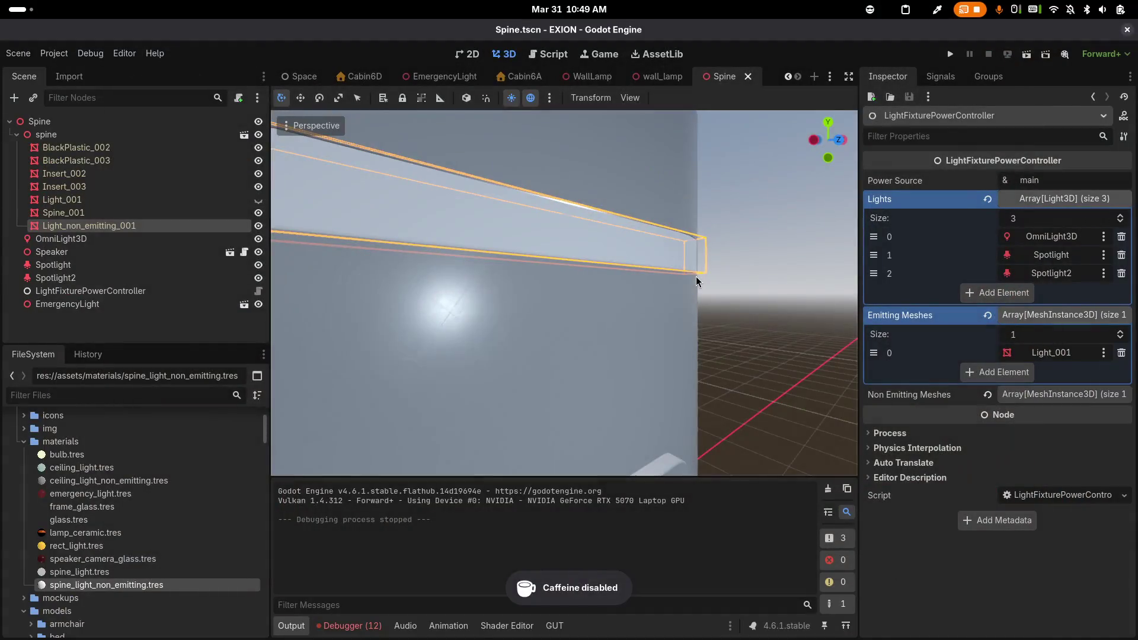
key(alt+Tab)
key(alt+Tab)
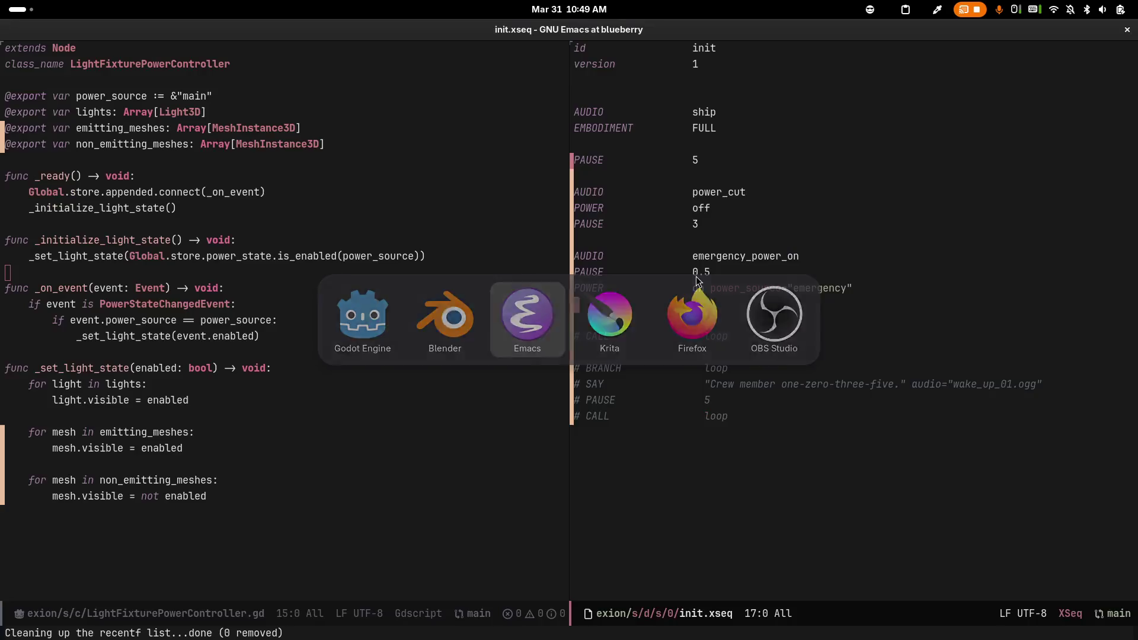
key(ctrl+x)
Stage all changes and write the summary 'Fix switching lights on and off using a secondary mesh'
key(g)
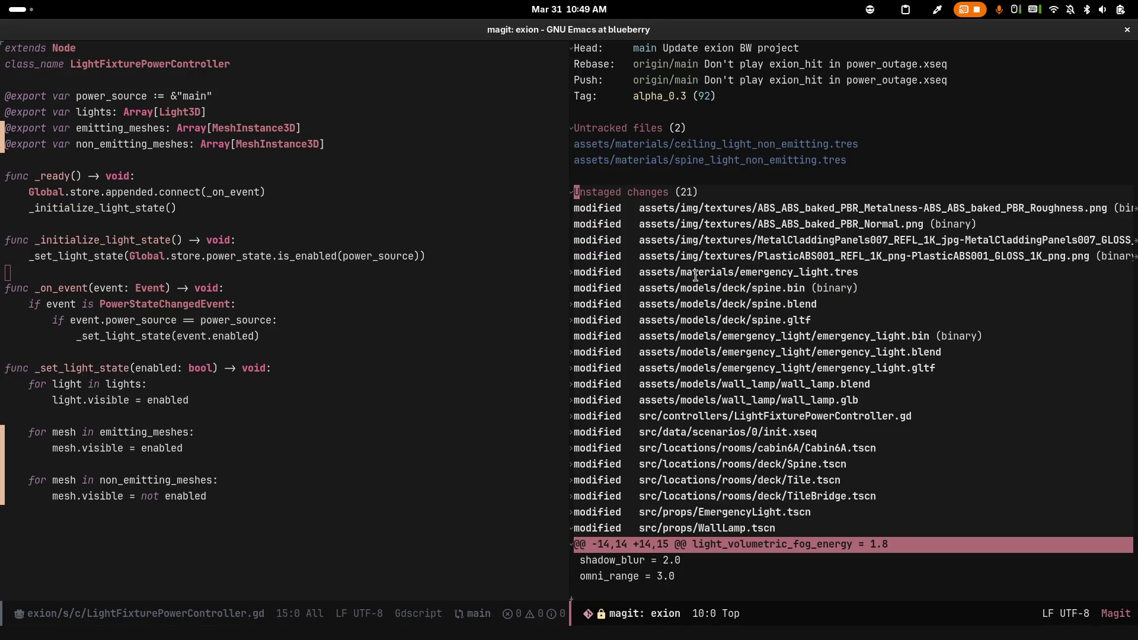
key(c)
key(c)
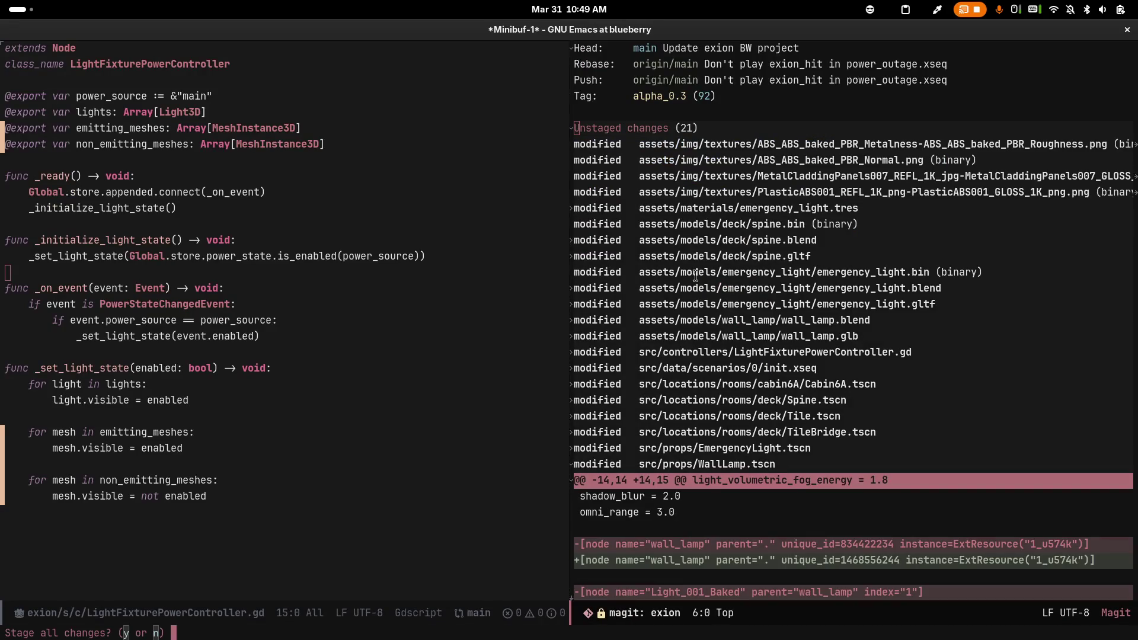
key(y)
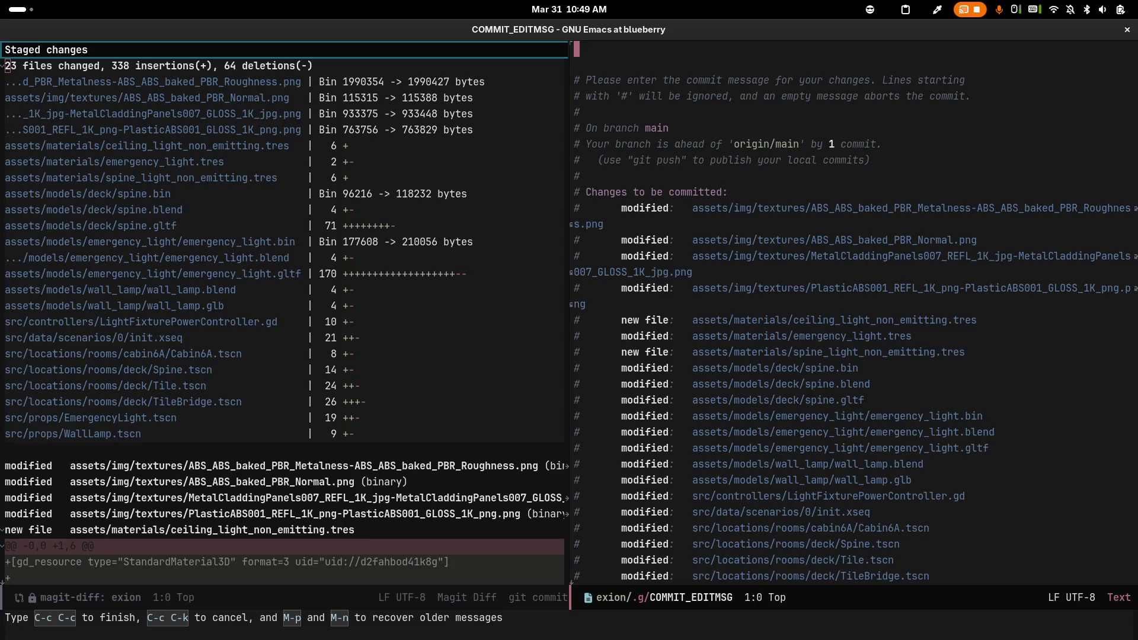
text(Fix)
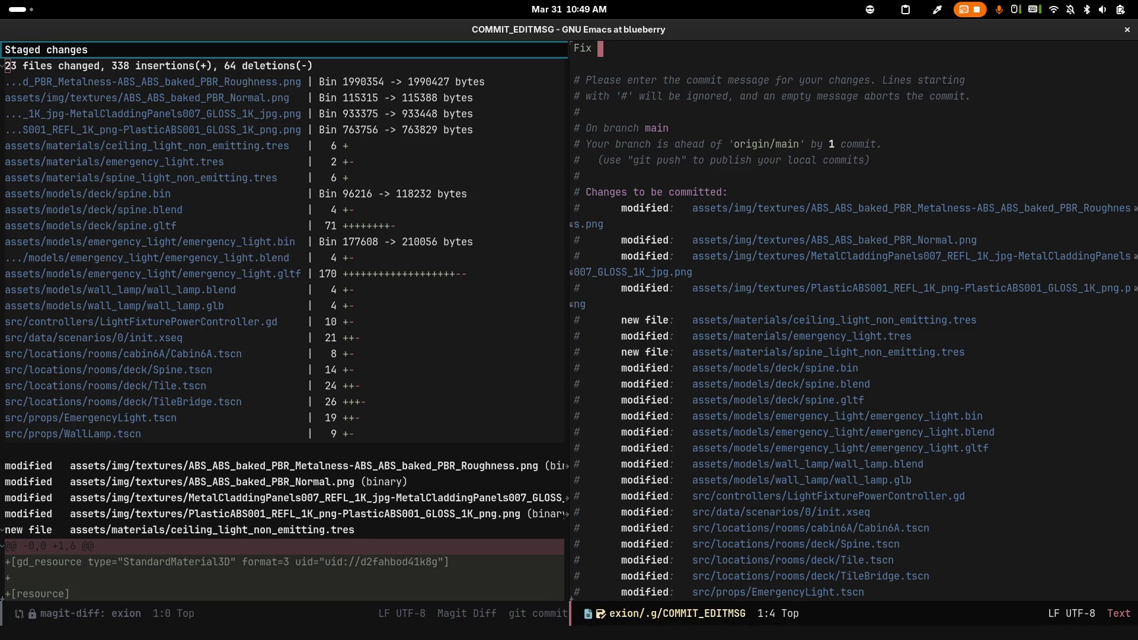
key(BackSpace)
key(BackSpace)
key(BackSpace)
text(swtiching)
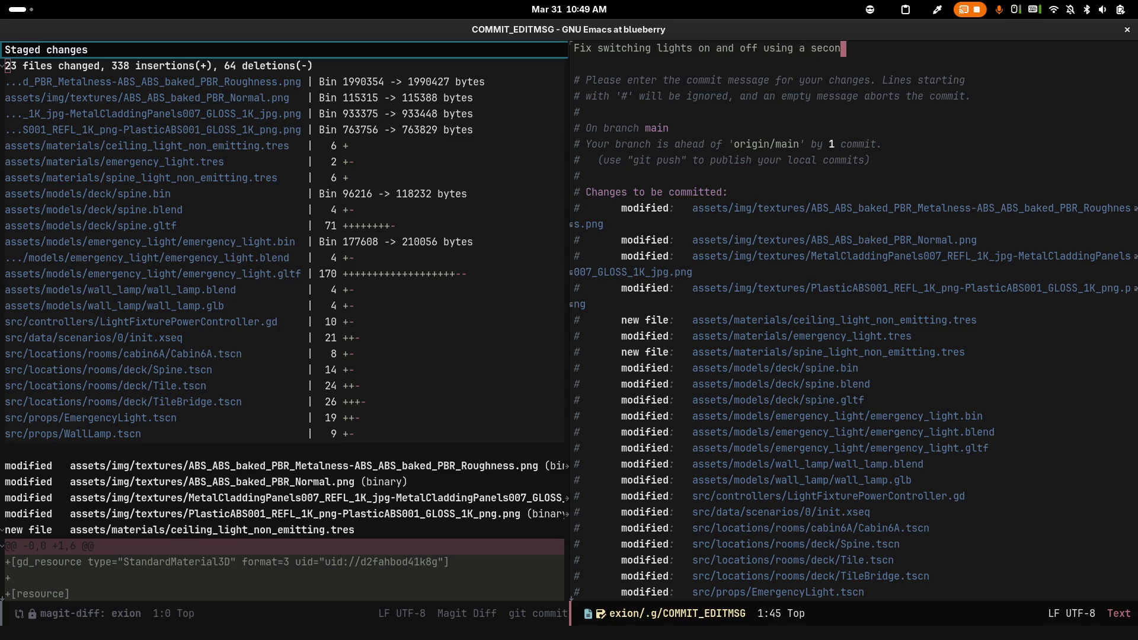
key(Return)
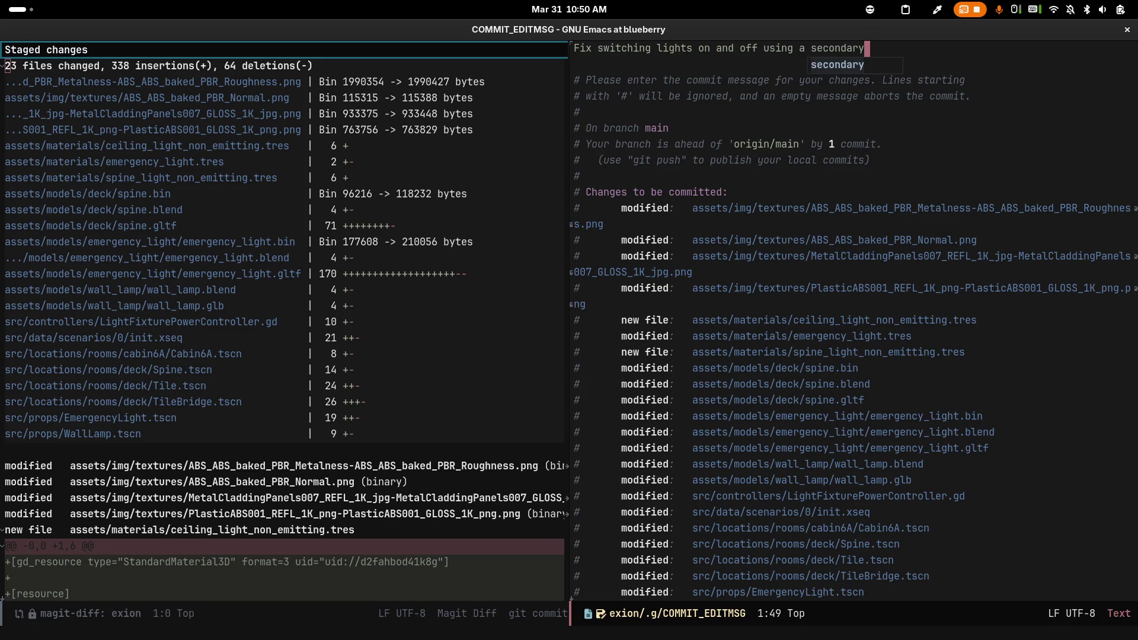
text( mesh)
key(Return)
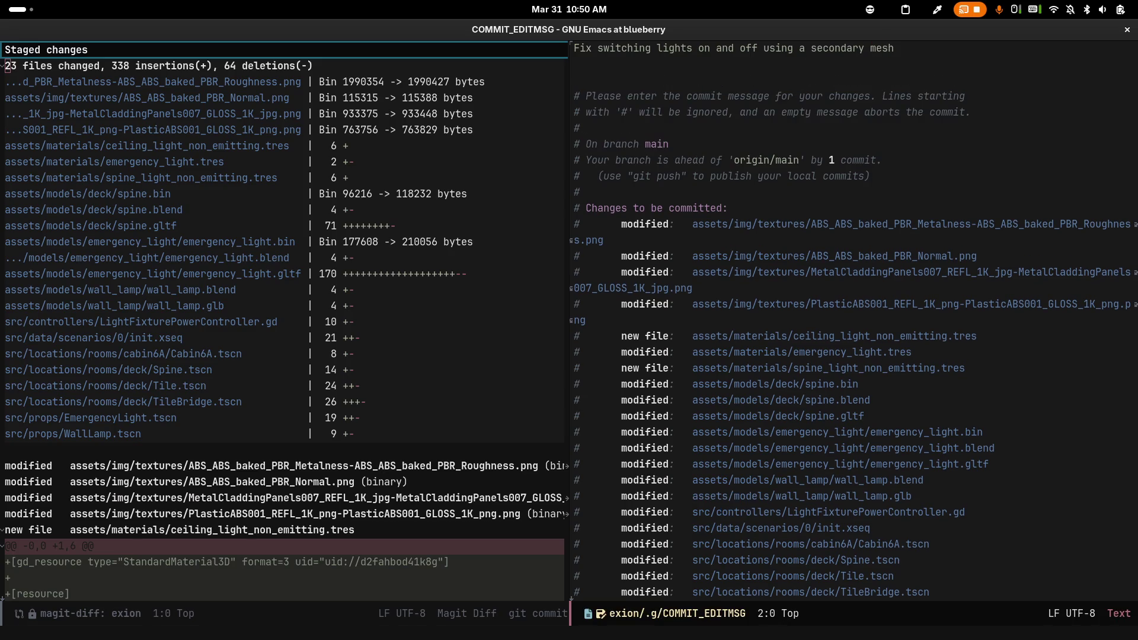
Add the explanatory body line starting 'Use a secondary me…' and finish the commit
key(Return)
text(Use a secondary mesh with non-emis)
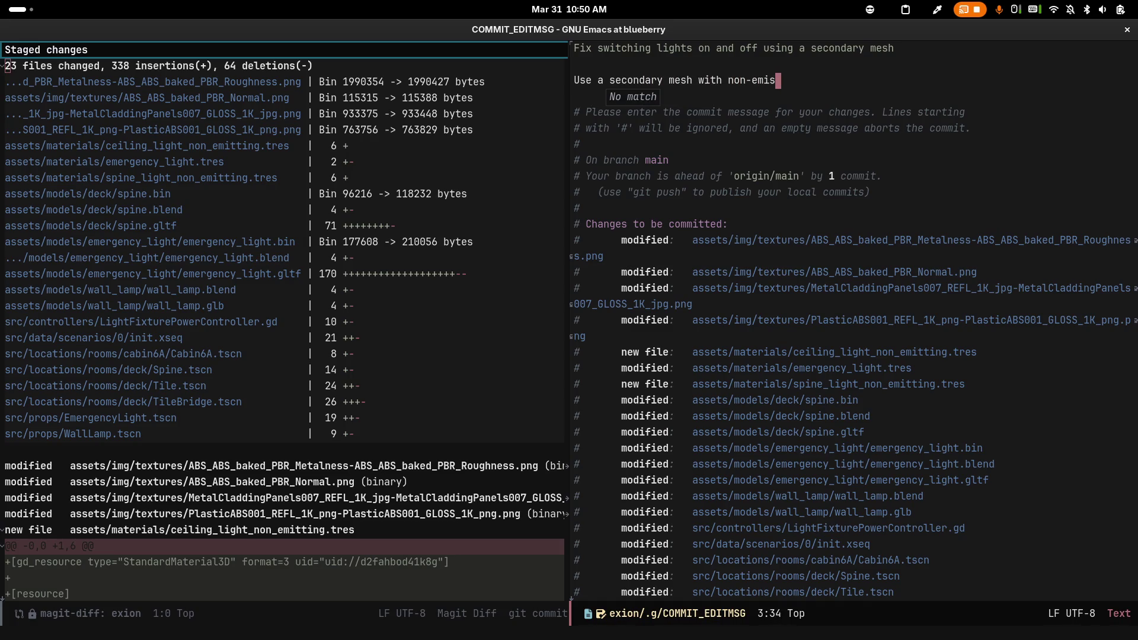
text(sive materials for)
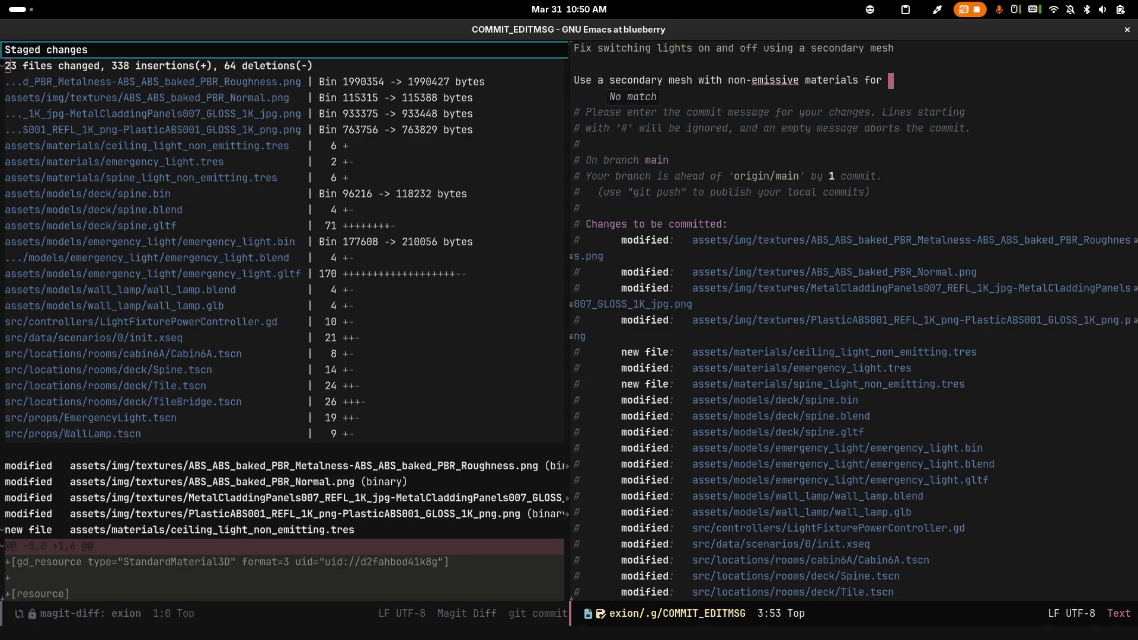
text(tching light state)
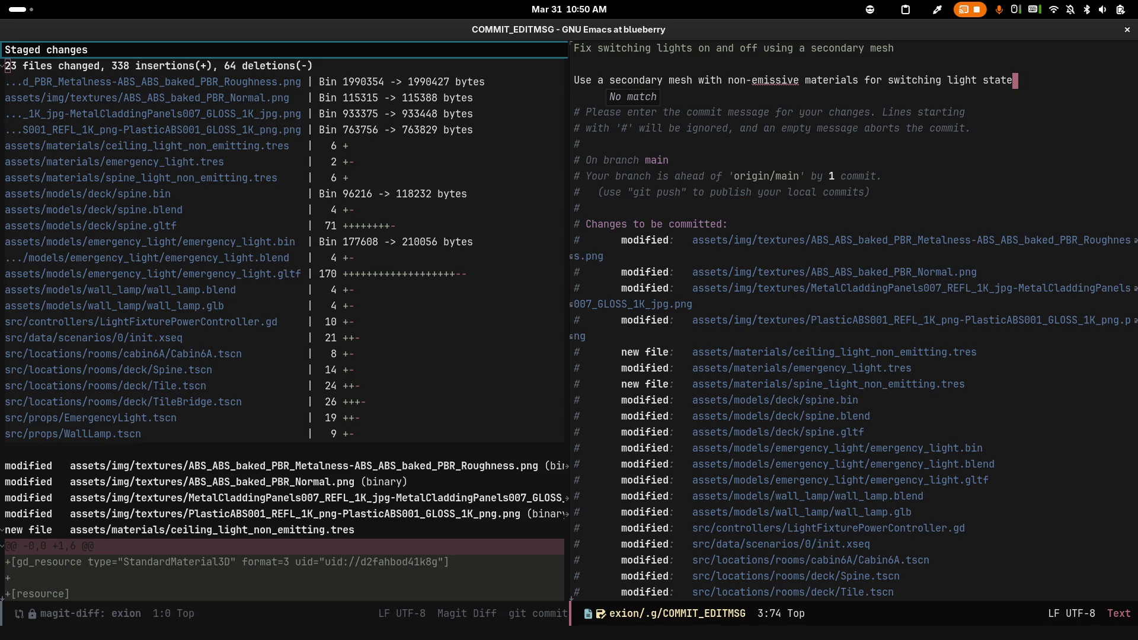
key(ctrl+c)
key(ctrl+c)
key(alt+Tab)
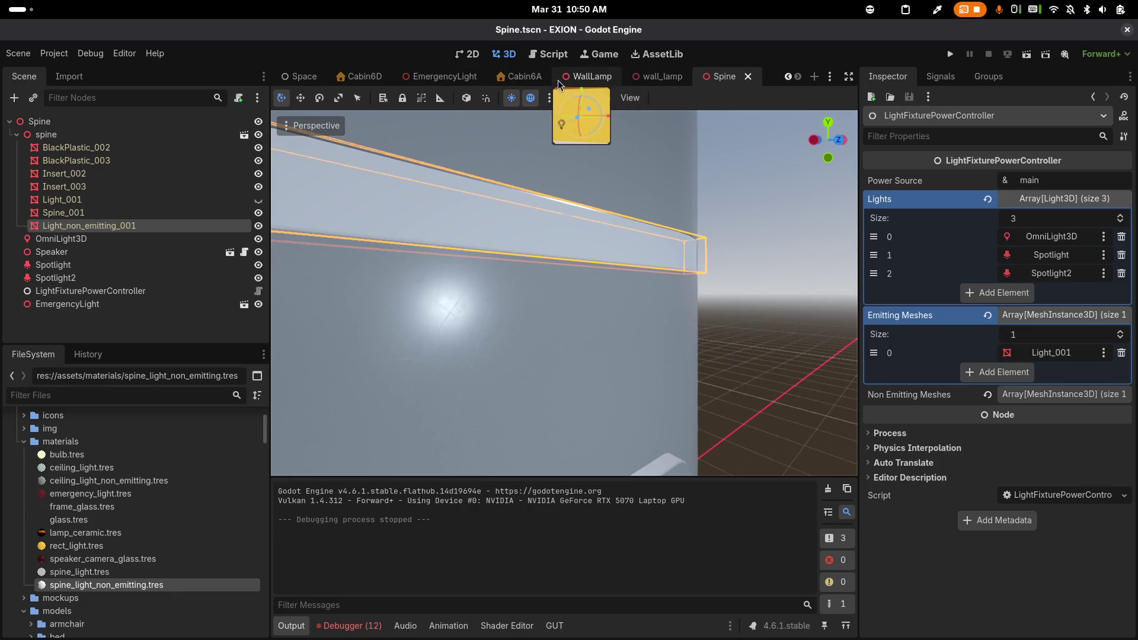
Cycle through the Tile, TileBridge and Deck5 scene tabs, ending on the Game scene
scroll(559, 84, up, 2)
click(355, 80)
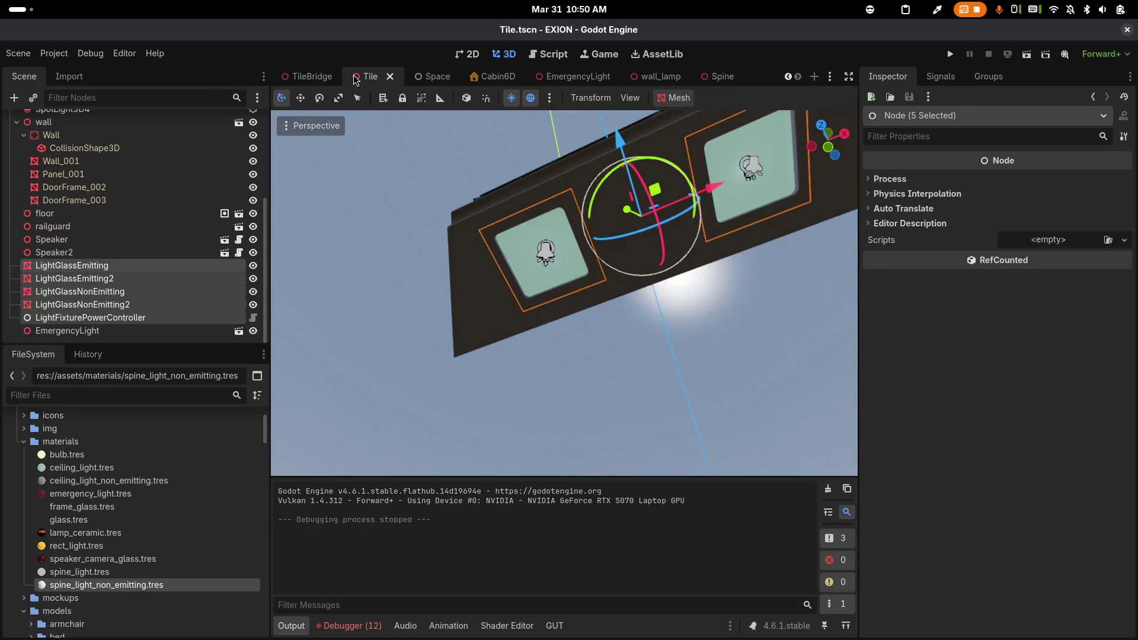
click(320, 80)
click(304, 80)
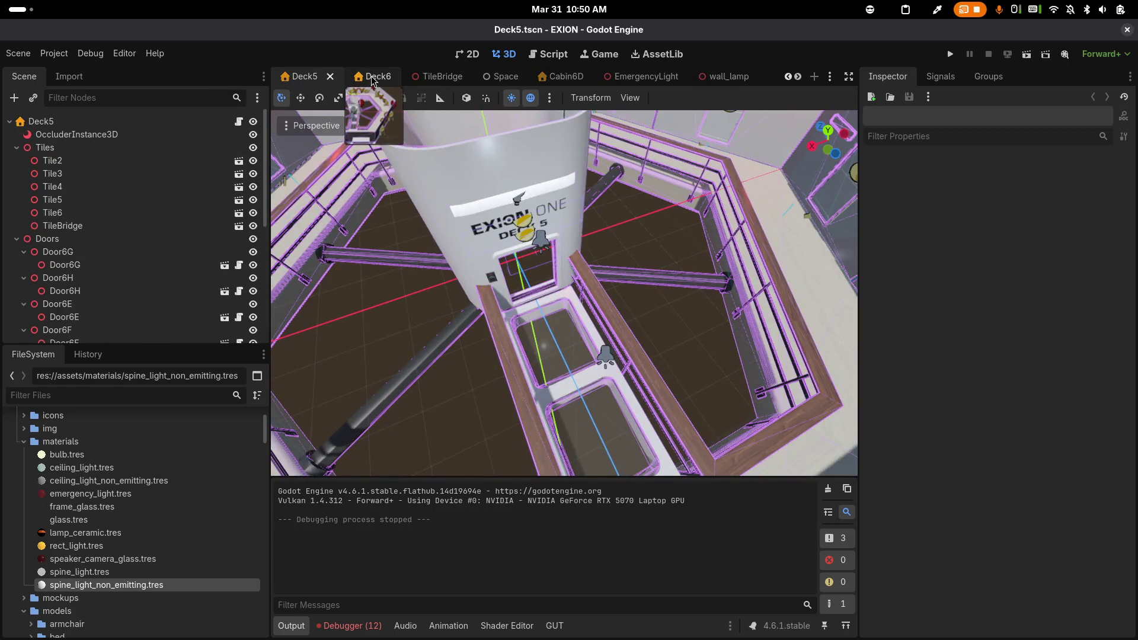
click(283, 85)
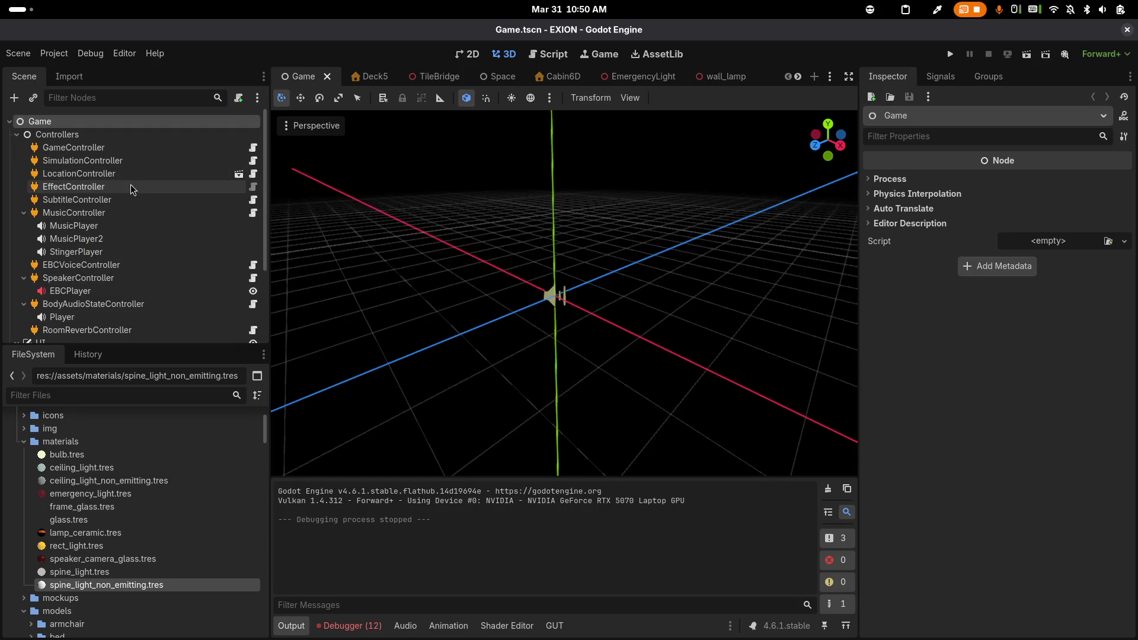
Set SimulationController's Intro Scenario ID to 'intro' and run the project
click(89, 161)
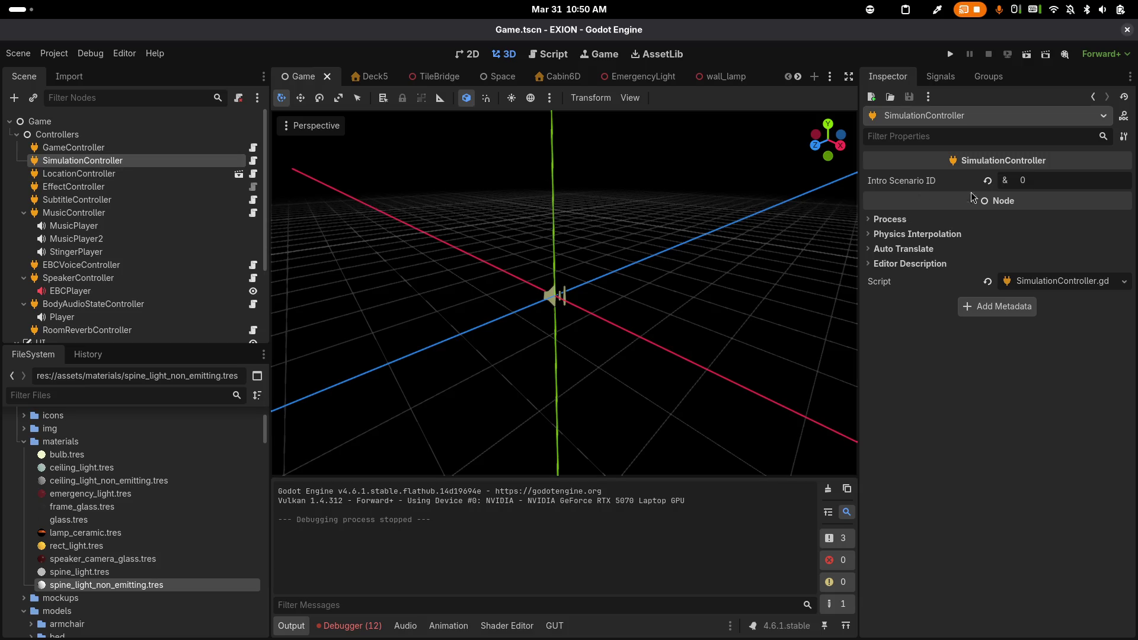
click(1053, 173)
text(into)
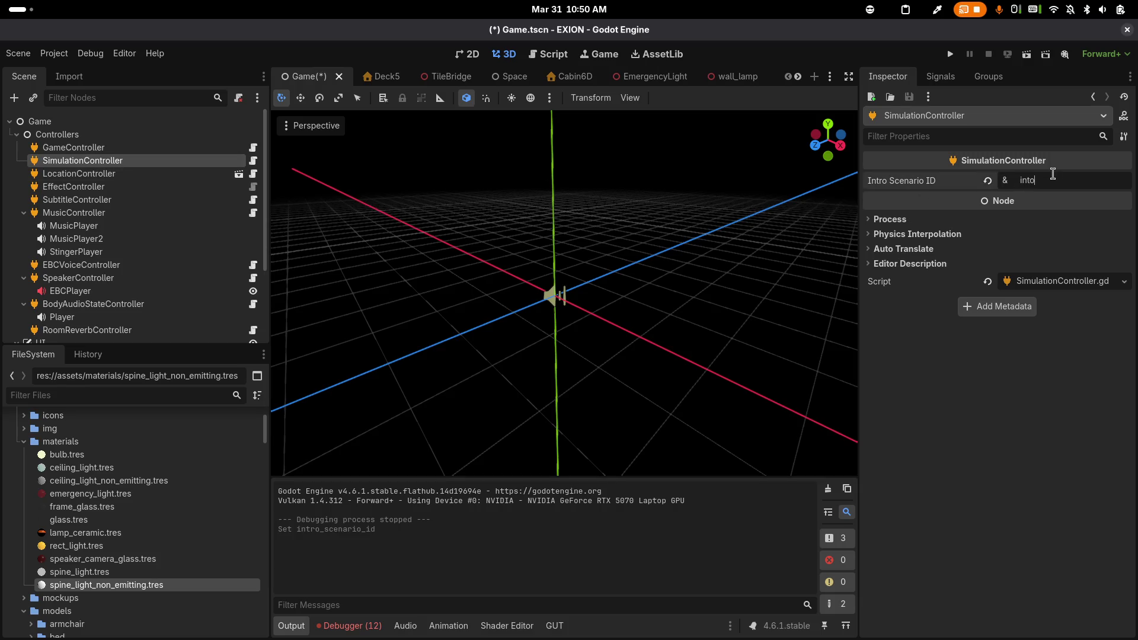
text(ie)
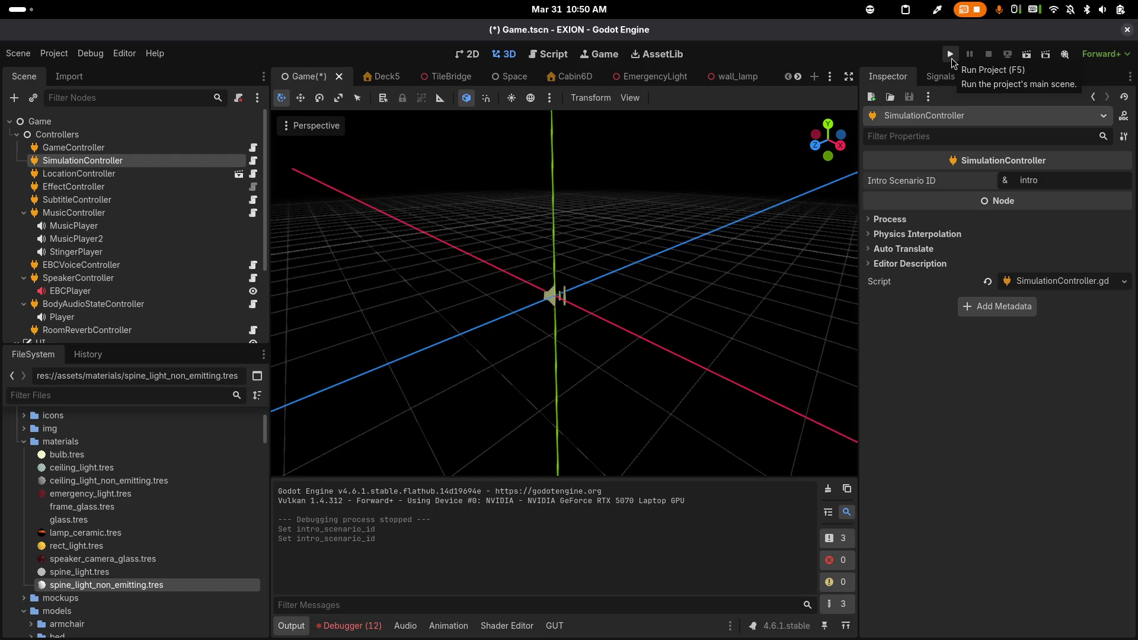
click(951, 60)
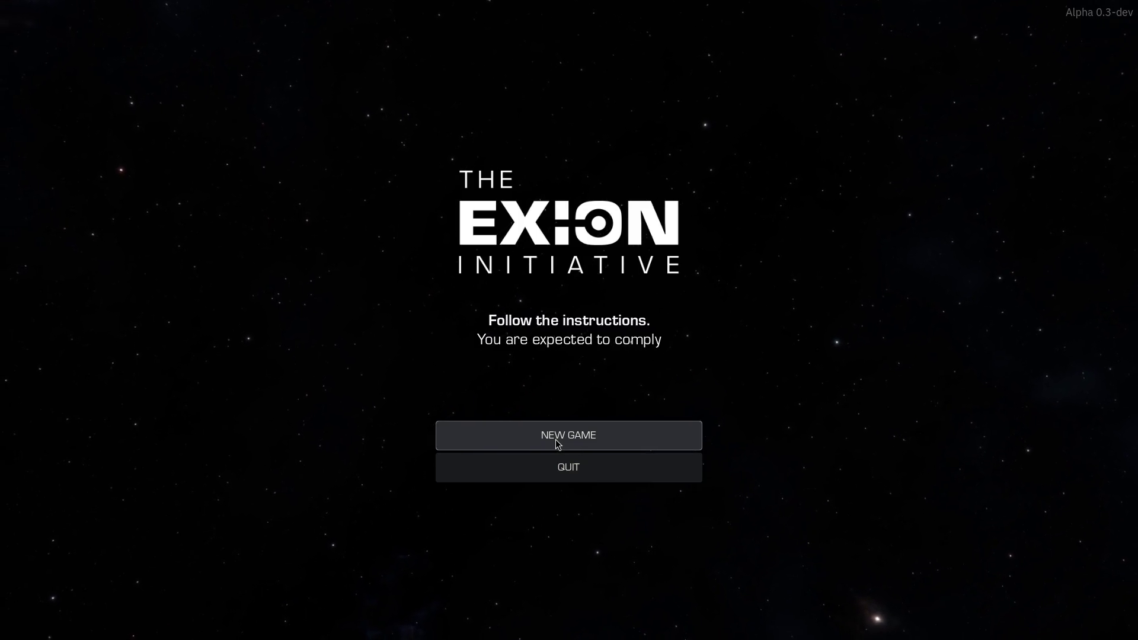
Start a new game, walk through the level checking the lamps, then quit the game
click(556, 439)
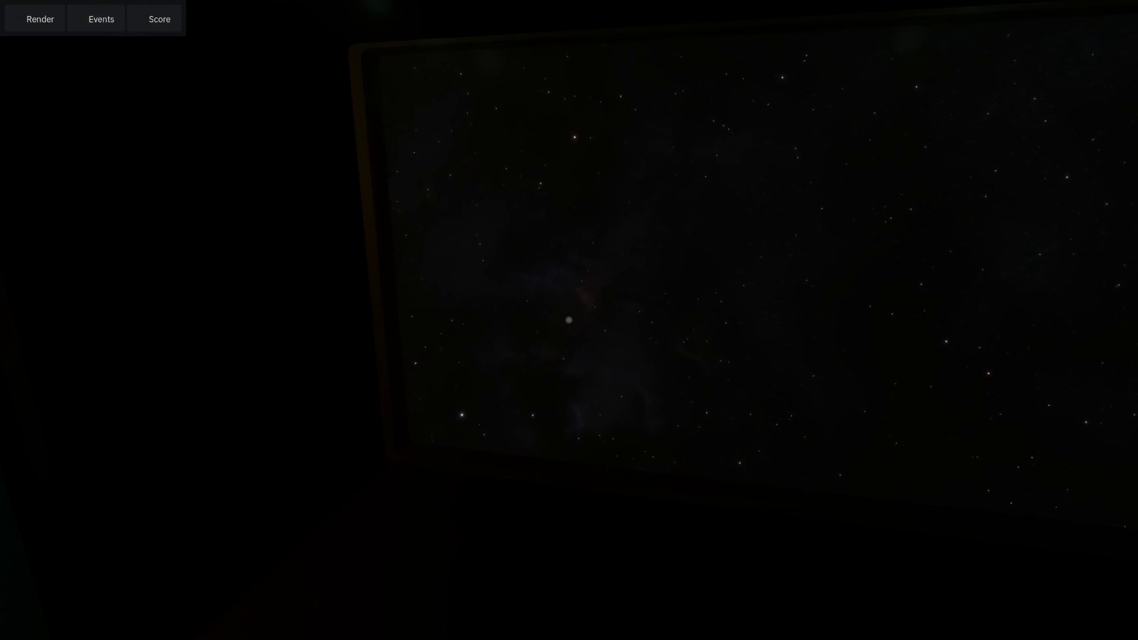
key(Escape)
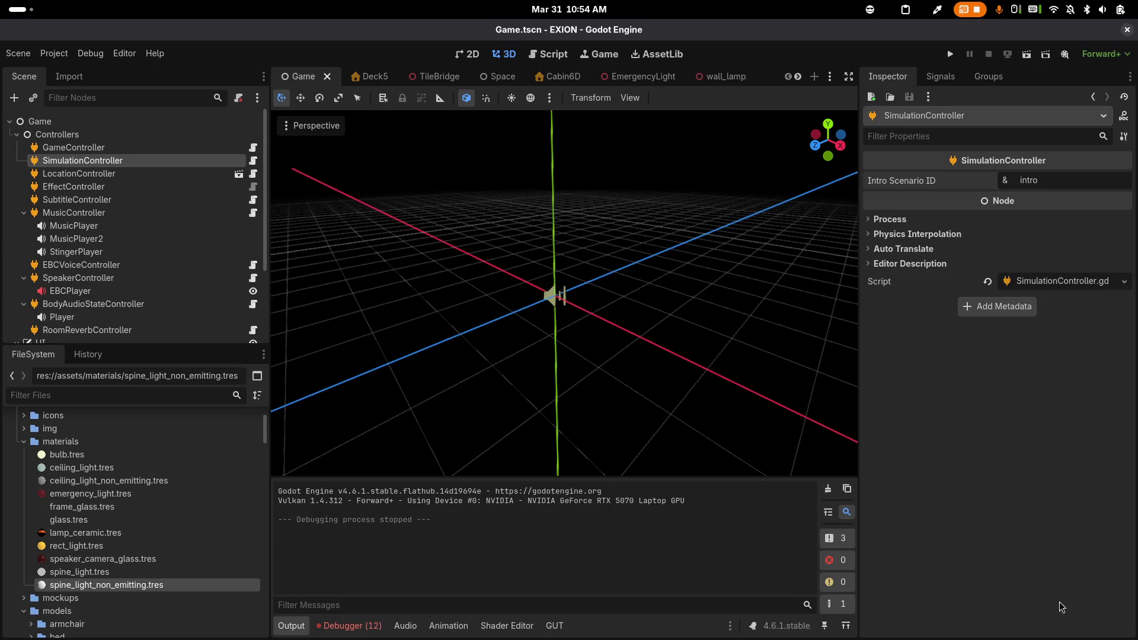
Return to the editor, select rect_light.tres, and view the wall_lamp scene from the front
key(alt+Tab)
key(Escape)
click(87, 547)
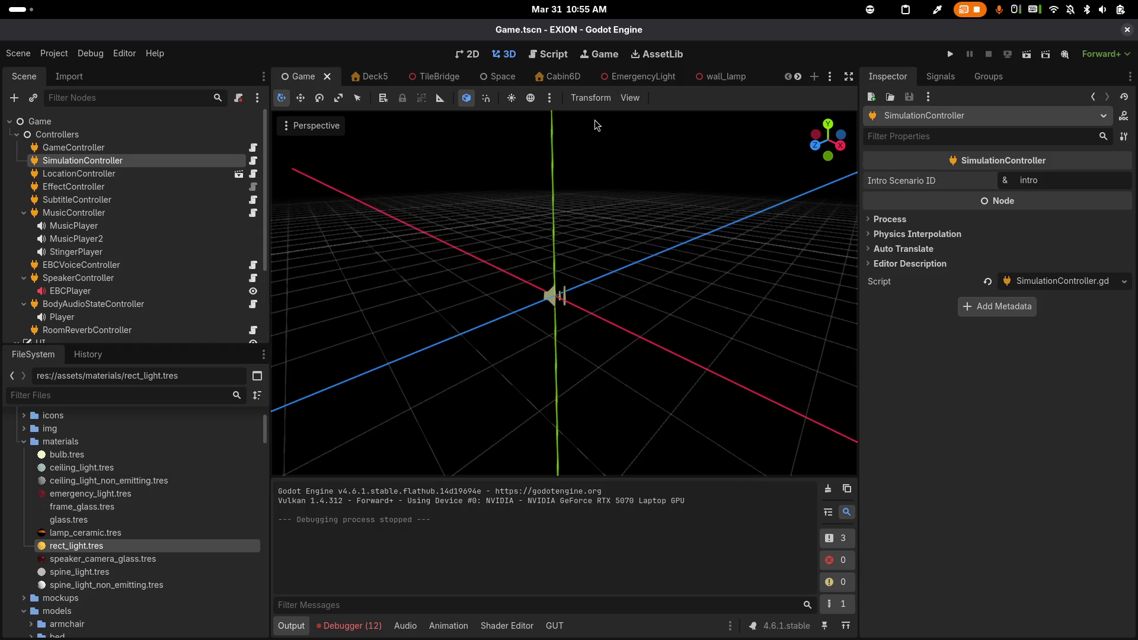
mouse_move(640, 83)
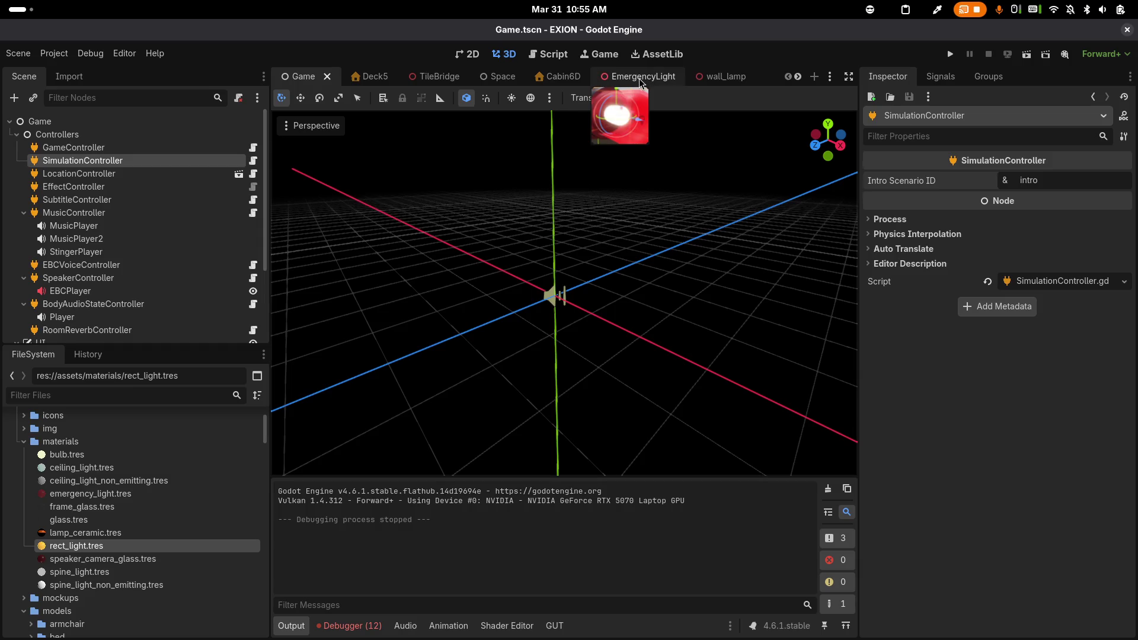
click(714, 77)
scroll(611, 293, up, 6)
key(KP_1)
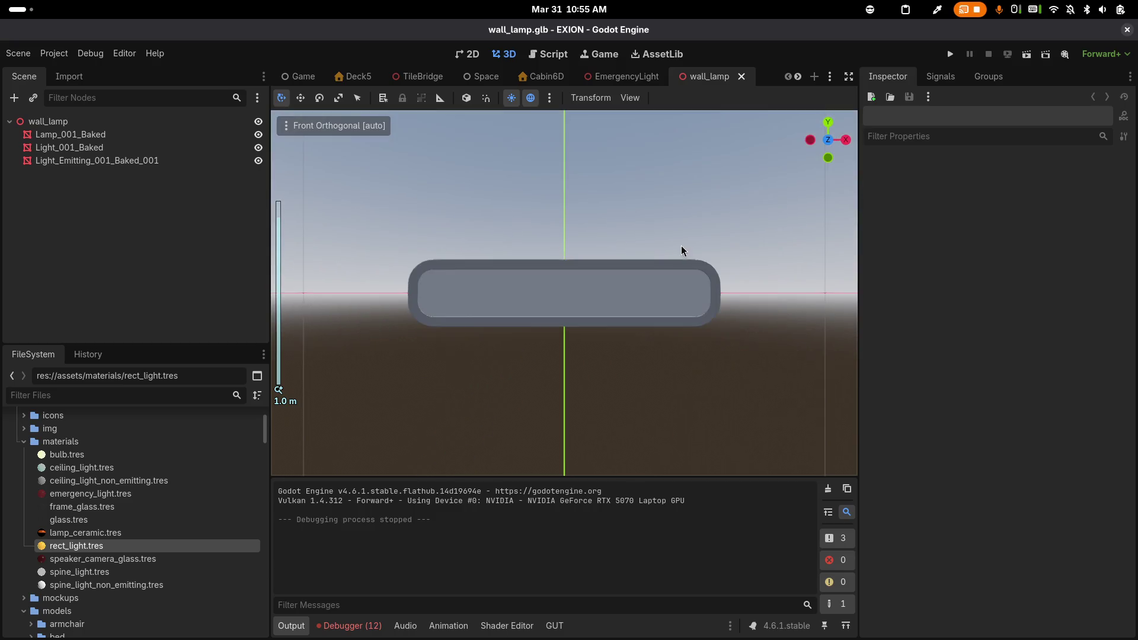
Toggle the lamp meshes' visibility to compare lit and unlit, leaving Light_001_Baked hidden
click(111, 161)
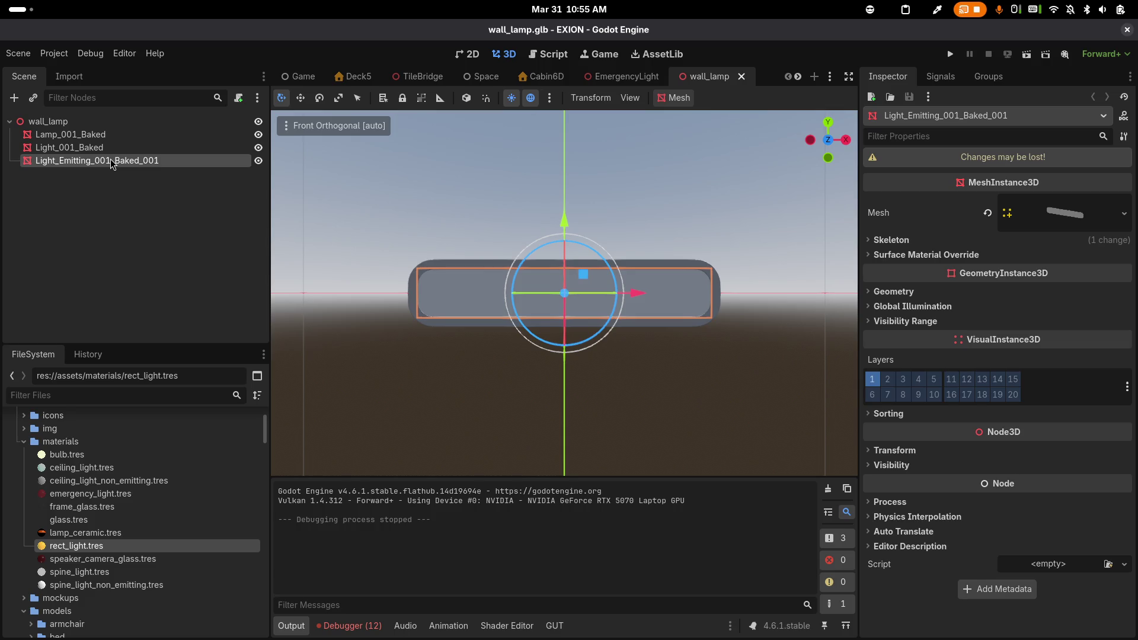
click(113, 148)
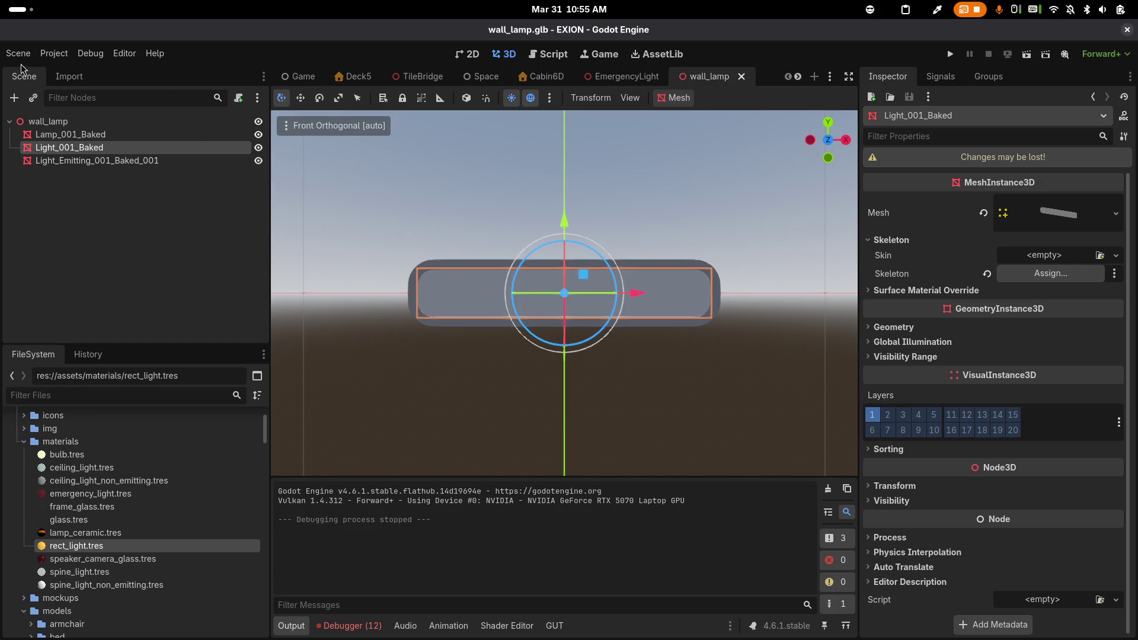
click(258, 161)
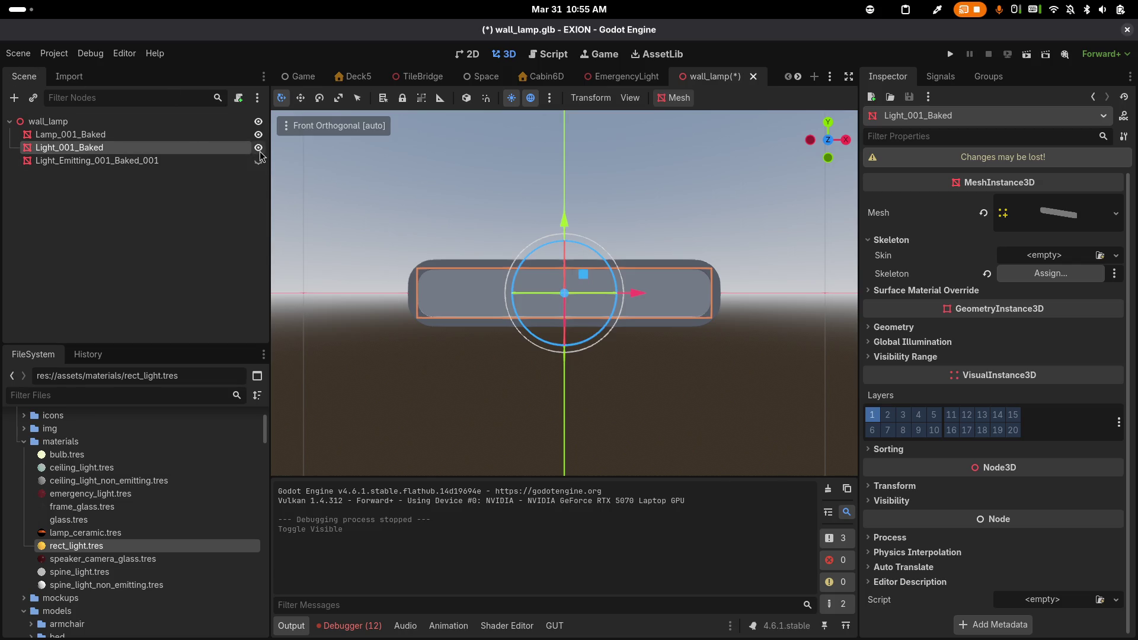
click(258, 148)
click(259, 161)
click(258, 161)
click(258, 161)
click(258, 161)
click(259, 161)
click(200, 160)
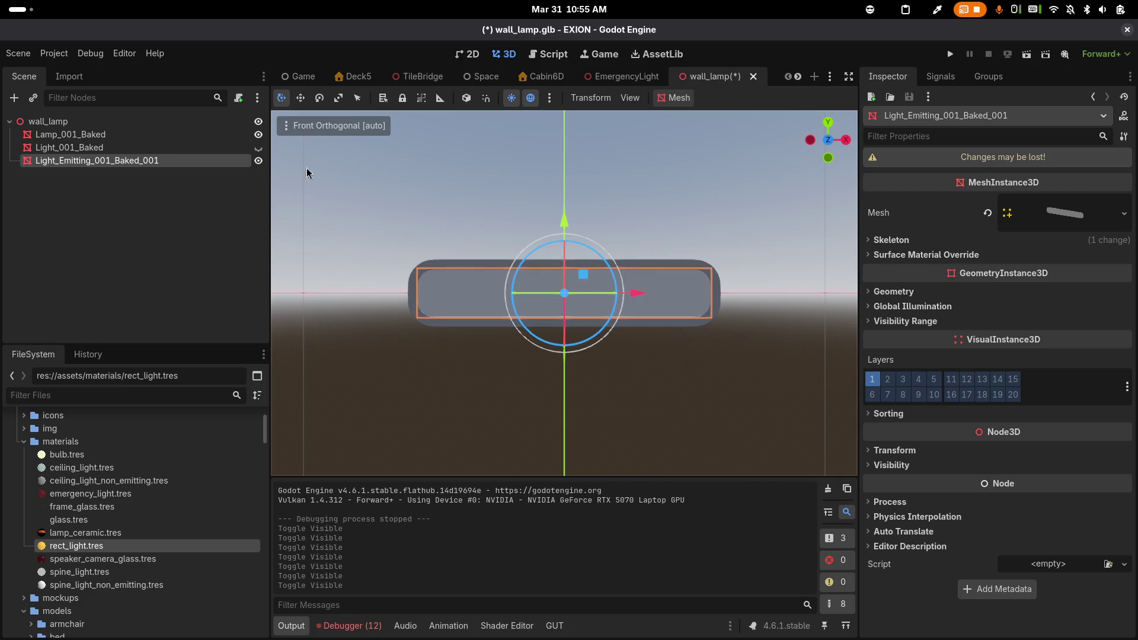
click(164, 147)
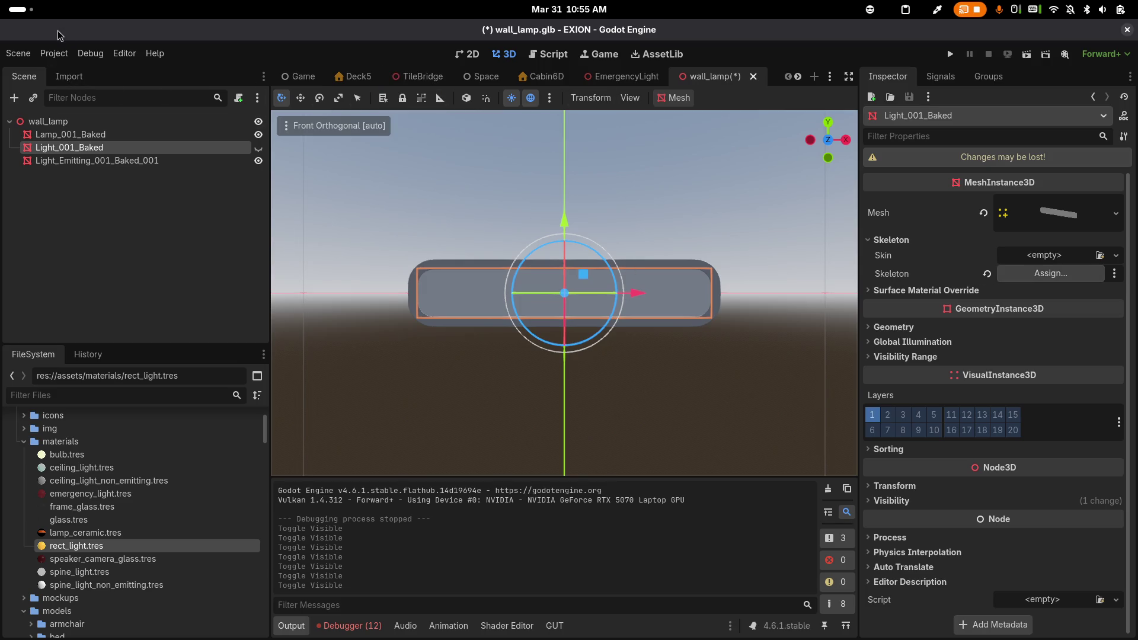
click(18, 54)
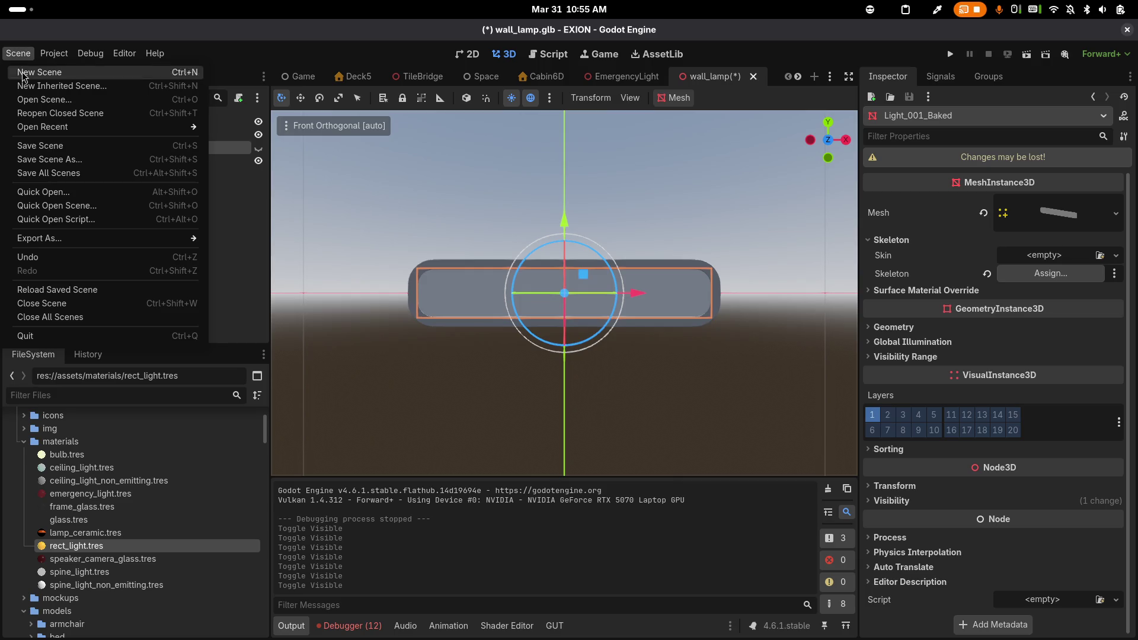
Reload the wall_lamp model without the visibility changes and close its tab
click(53, 290)
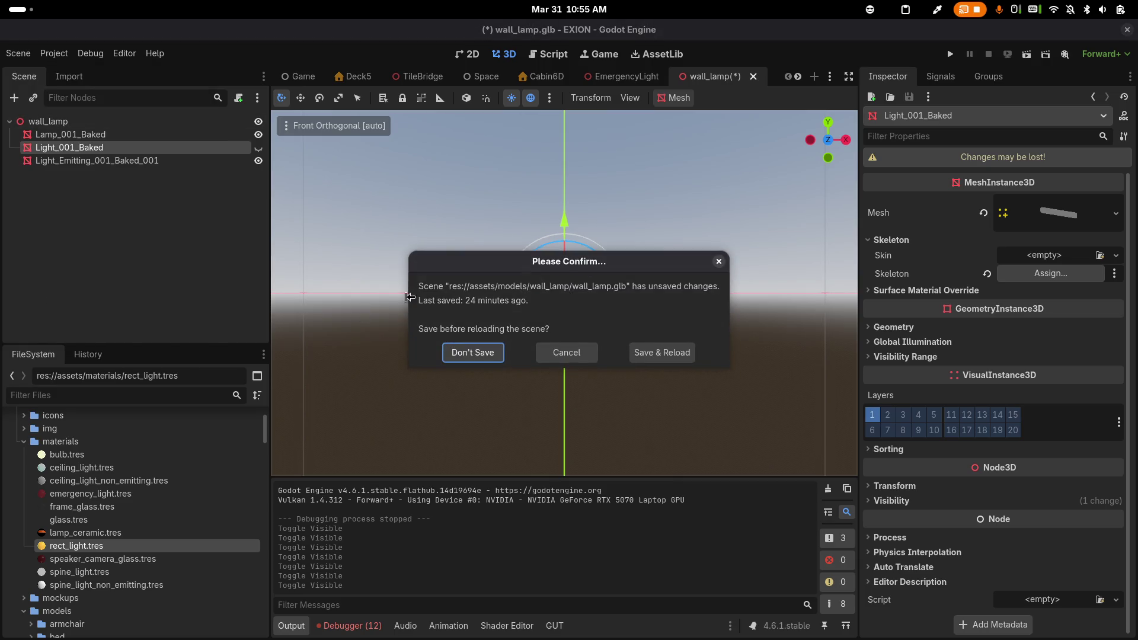
click(487, 353)
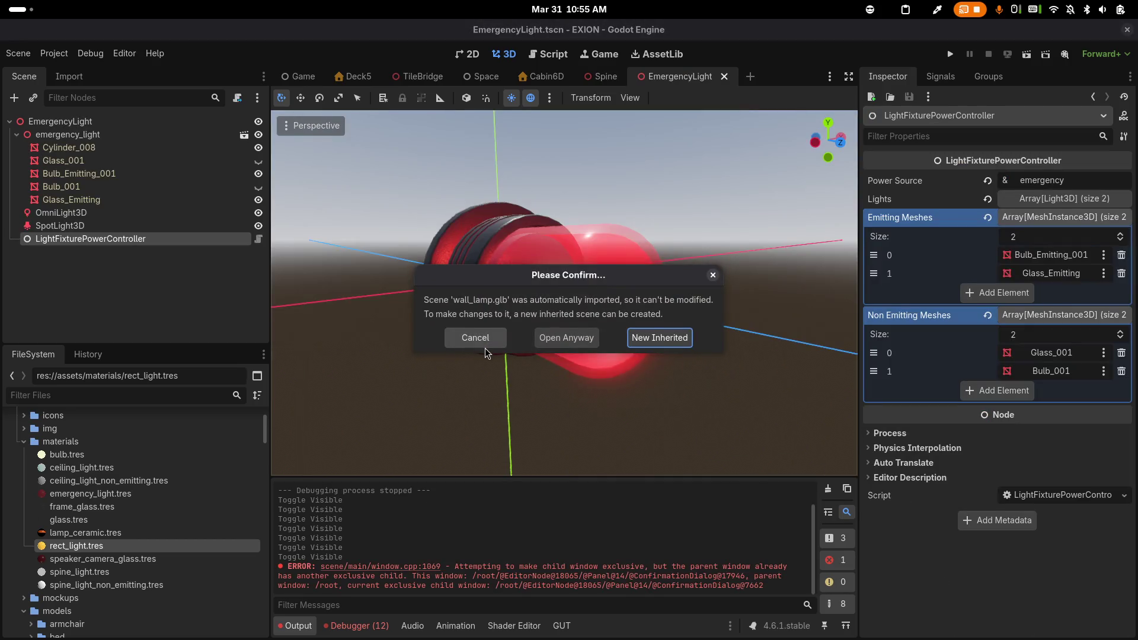
click(581, 337)
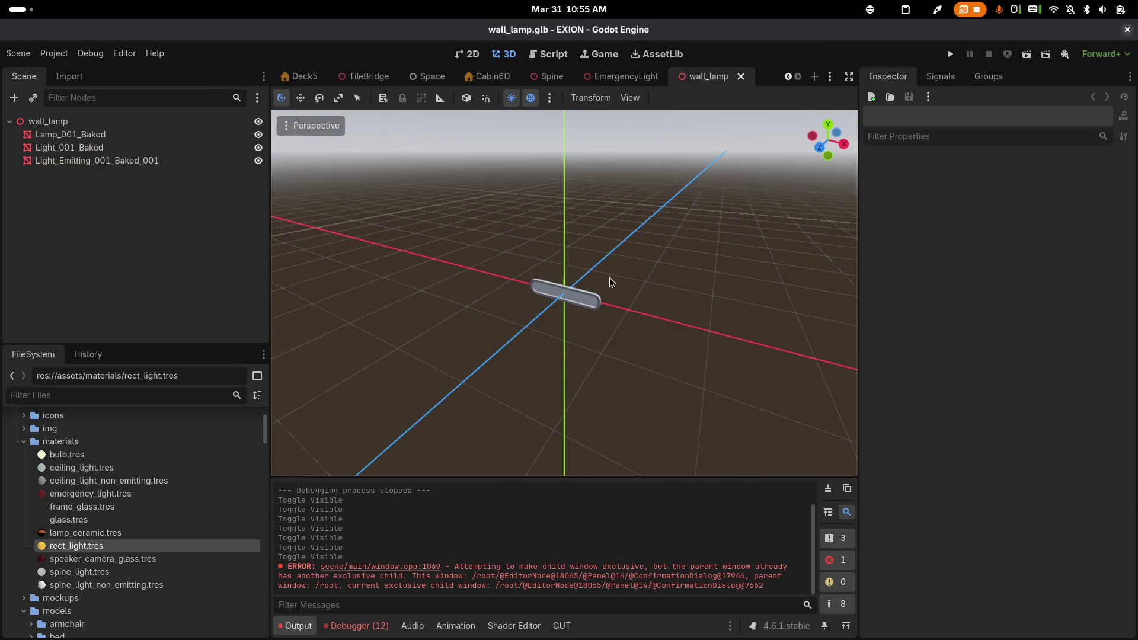
middle_click(710, 73)
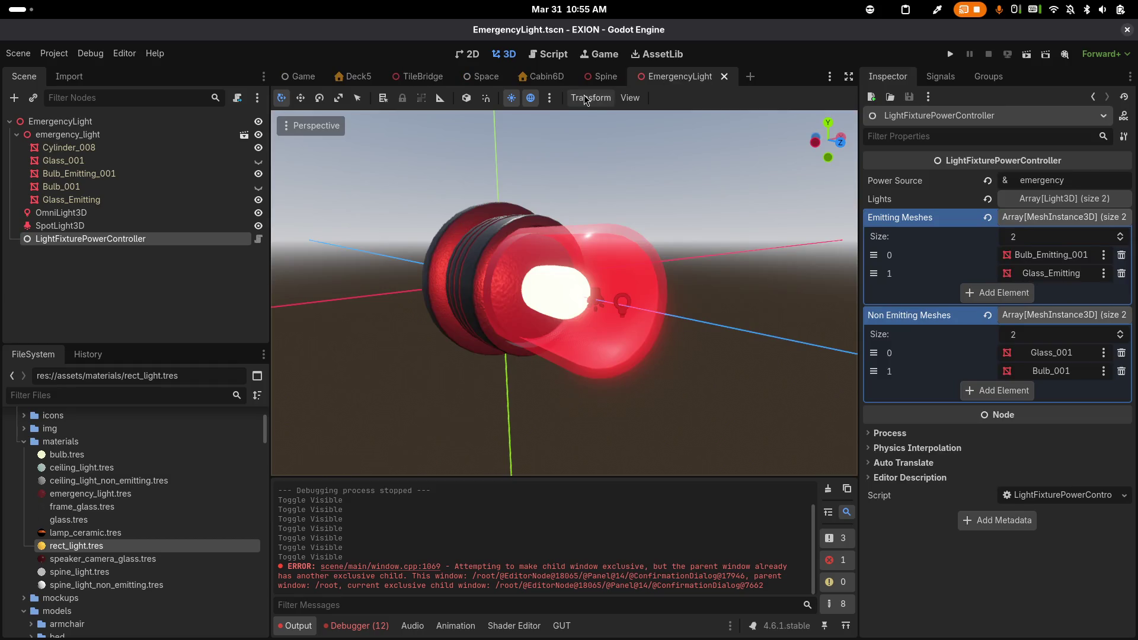
Quick-open WallLamp.tscn by searching for 'wall_lamp'
key(ctrl+shift+o)
text(wall_lamp)
key(Return)
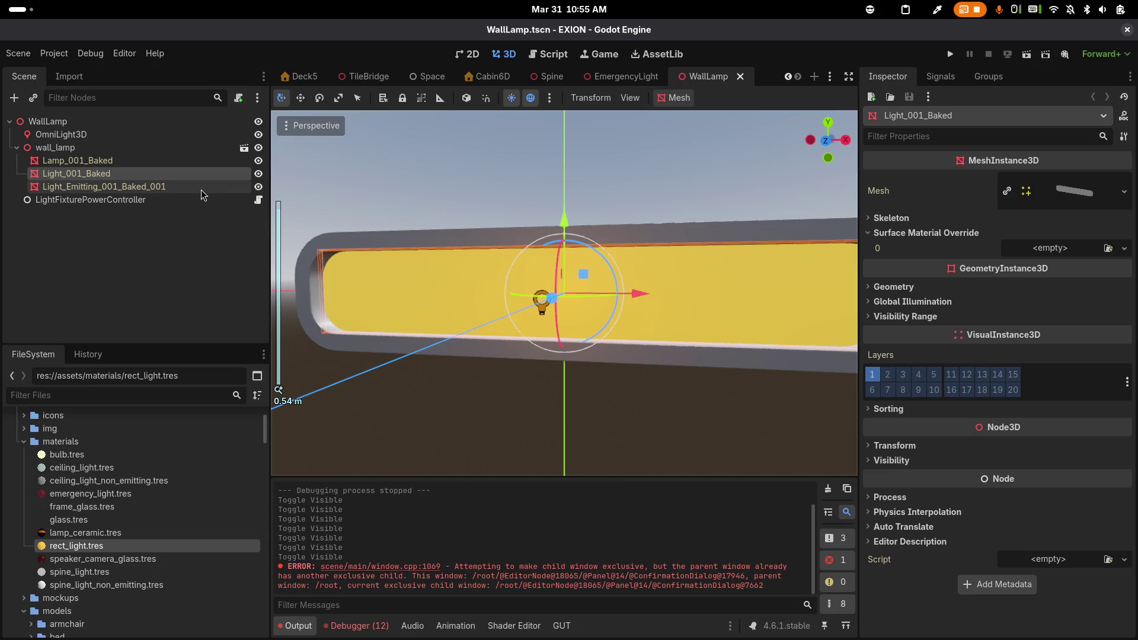
Hide the Light_Emitting_001_Baked_001 mesh and select it in the Scene tree
click(258, 186)
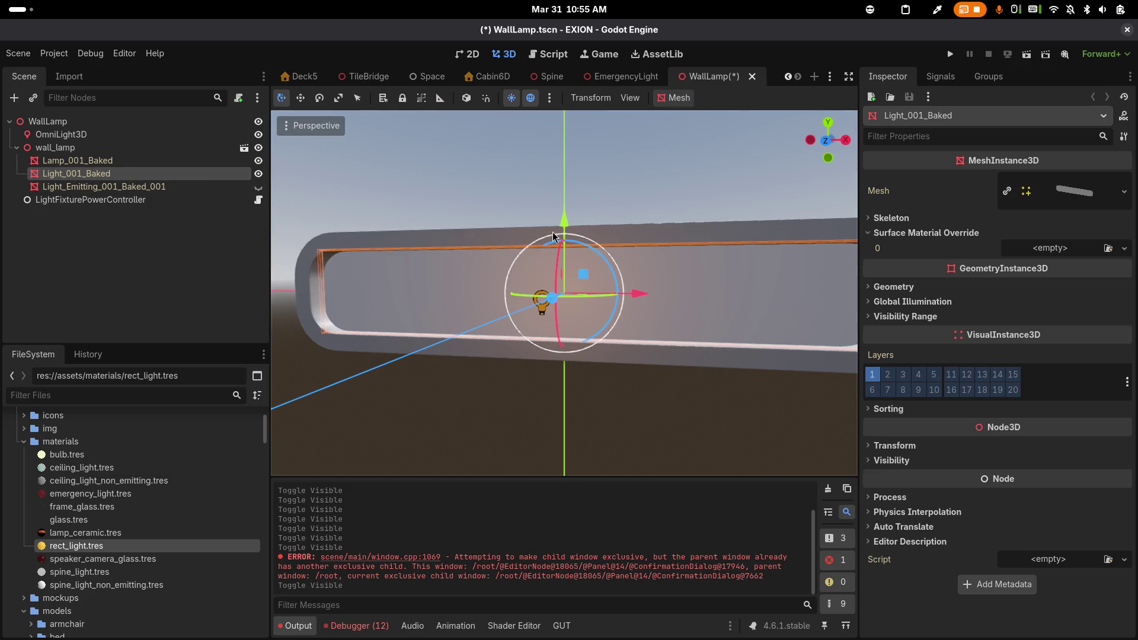
click(145, 186)
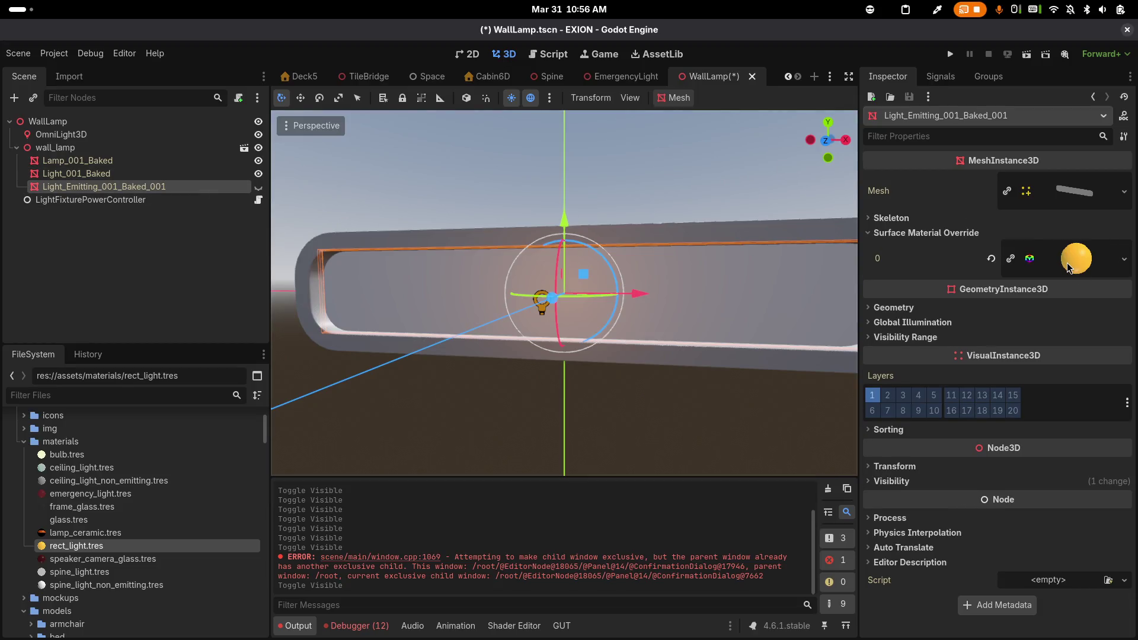
Duplicate rect_light.tres in FileSystem under the name rect_light_non_emitting.tres
right_click(84, 546)
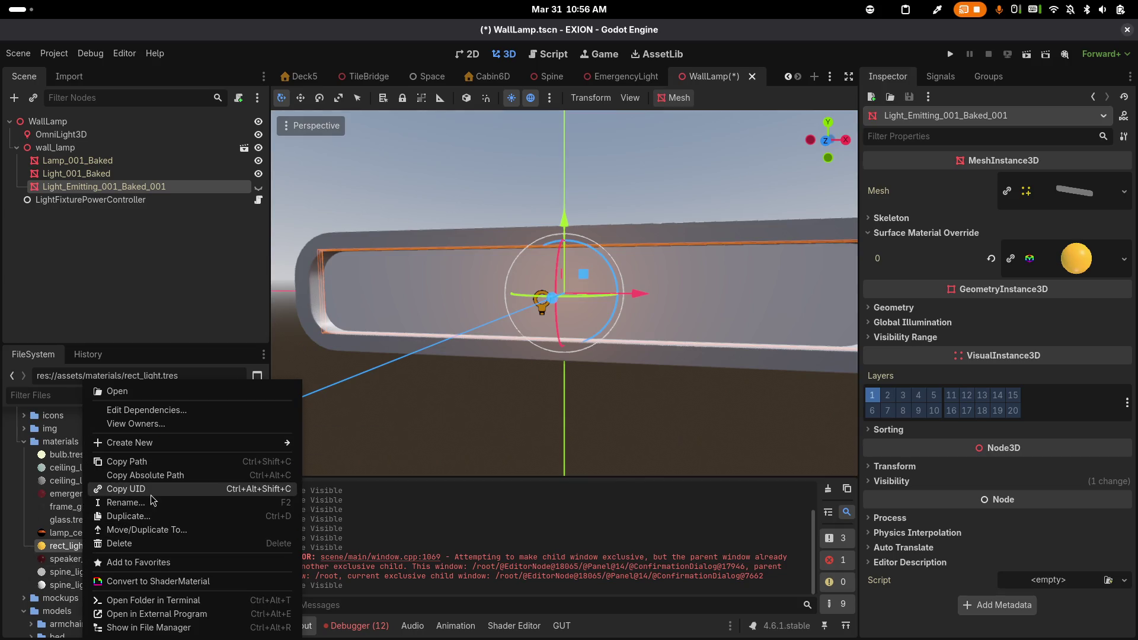
click(149, 517)
key(Right)
text(_non_)
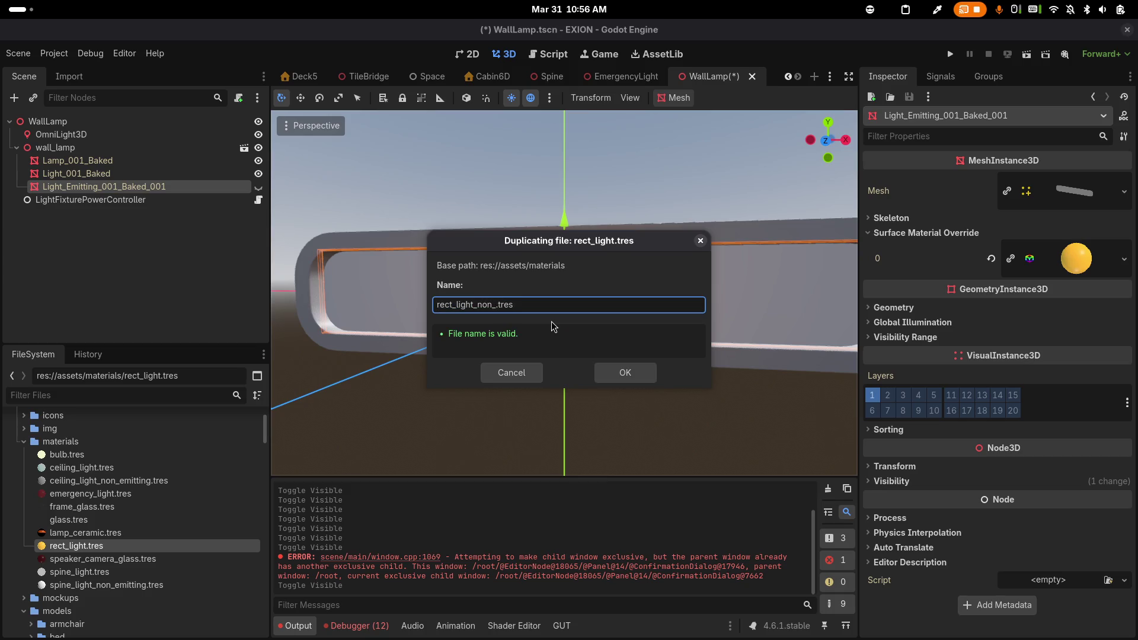
text(emit)
text(ting)
key(Return)
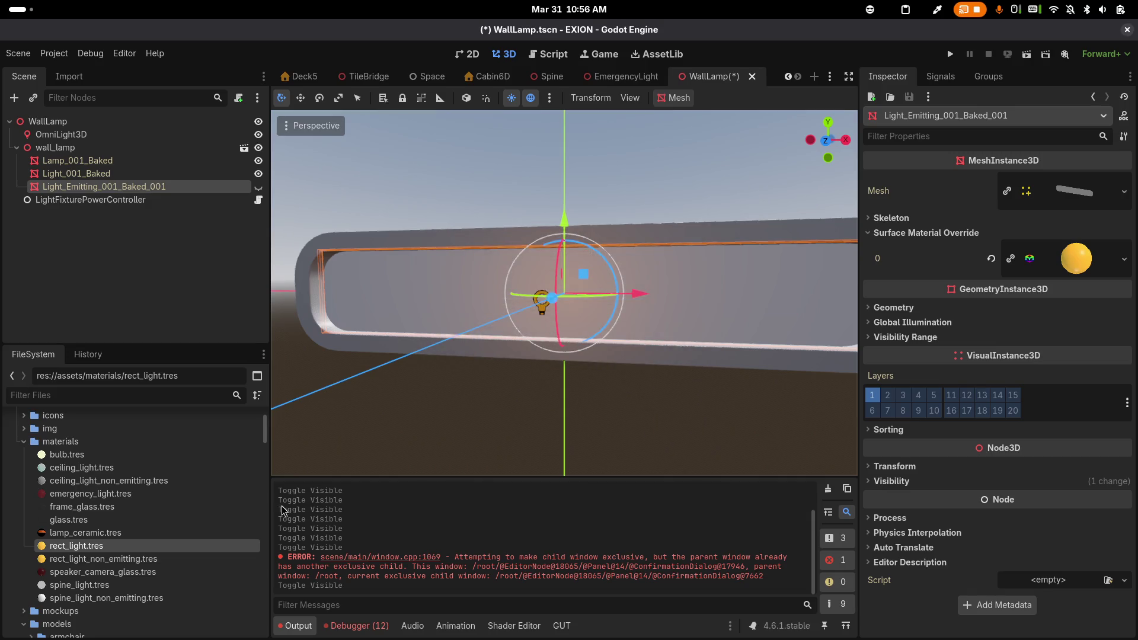
click(155, 560)
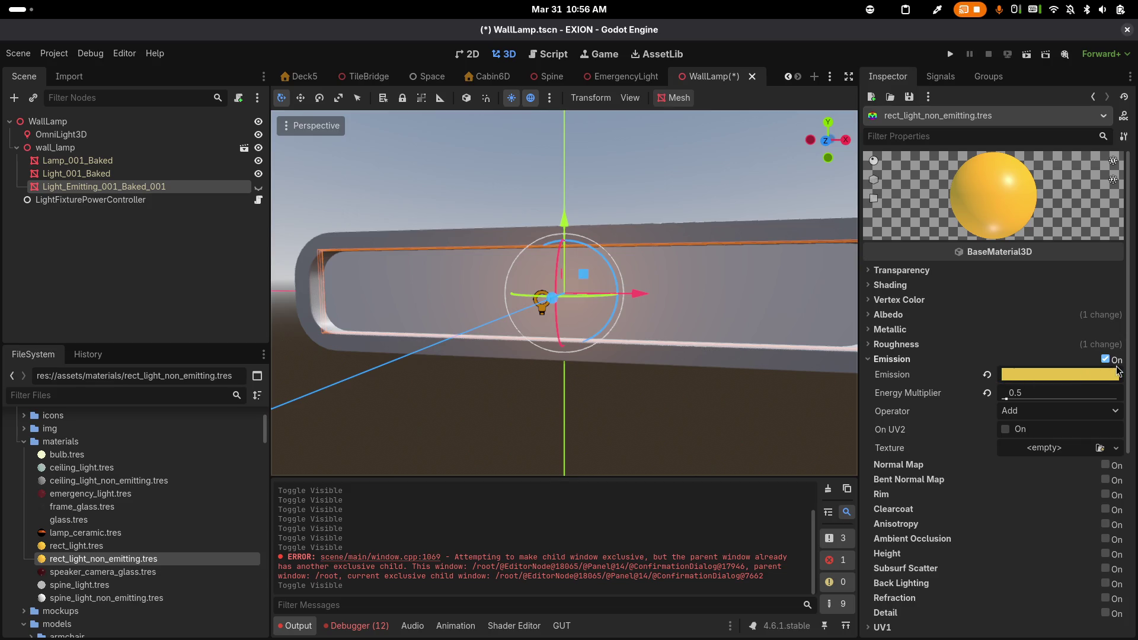
Turn off emission on rect_light_non_emitting.tres, apply it to Light_001_Baked's material override, and save
click(1105, 360)
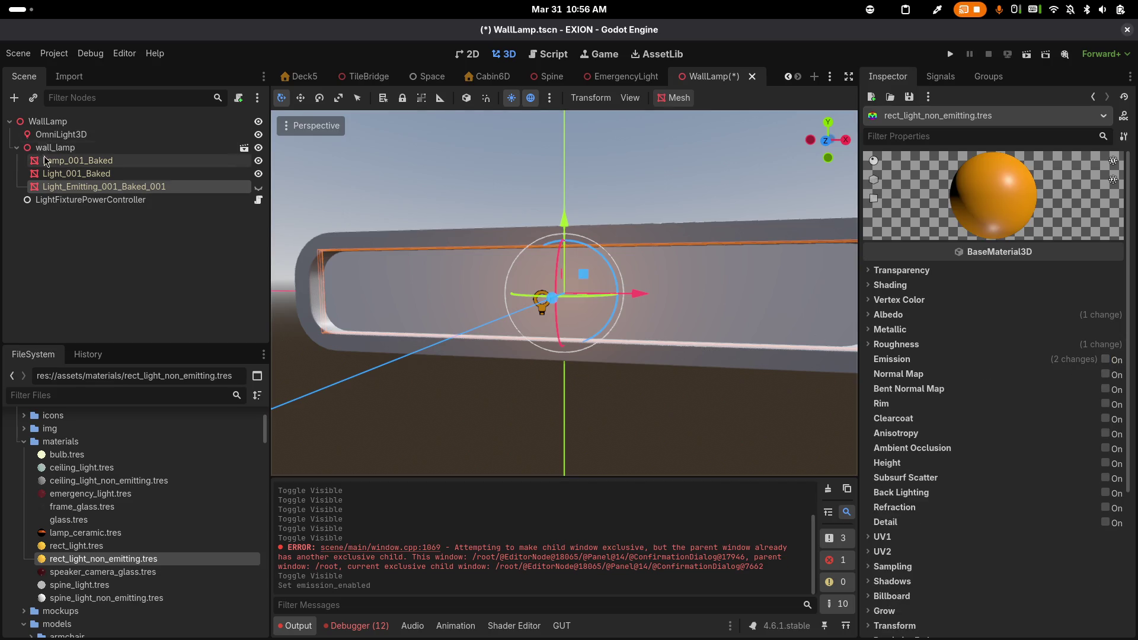
click(71, 177)
mouse_move(103, 559)
mouse_down()
mouse_move(181, 546)
mouse_move(838, 290)
mouse_move(1041, 249)
mouse_up()
scroll(699, 208, down, 5)
scroll(700, 207, up, 5)
key(ctrl+s)
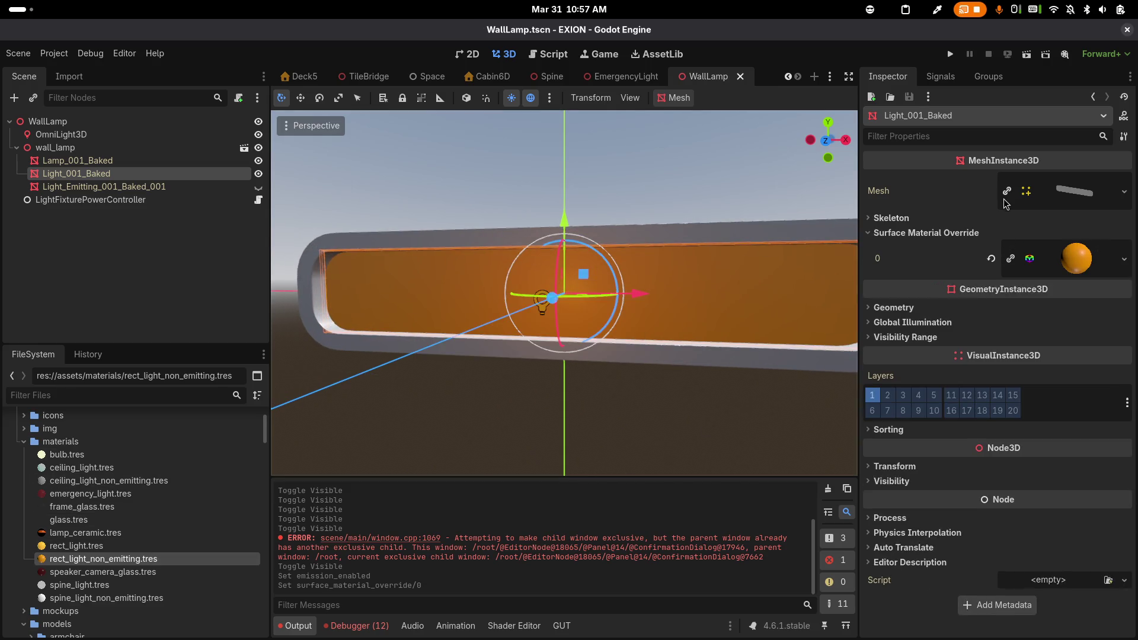
double_click(171, 565)
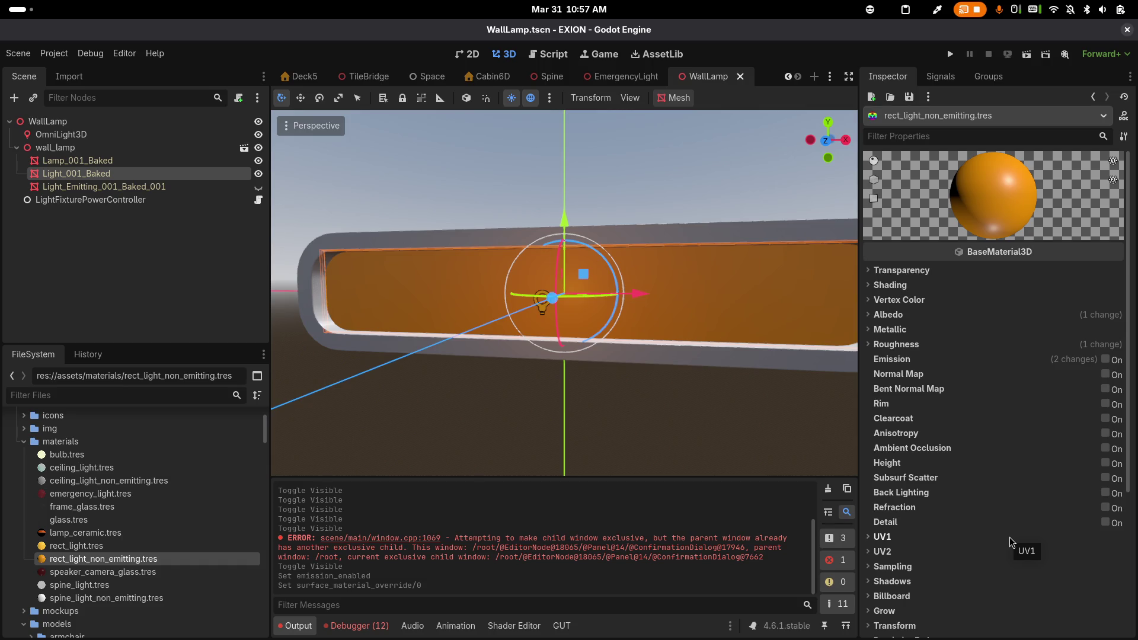
click(905, 315)
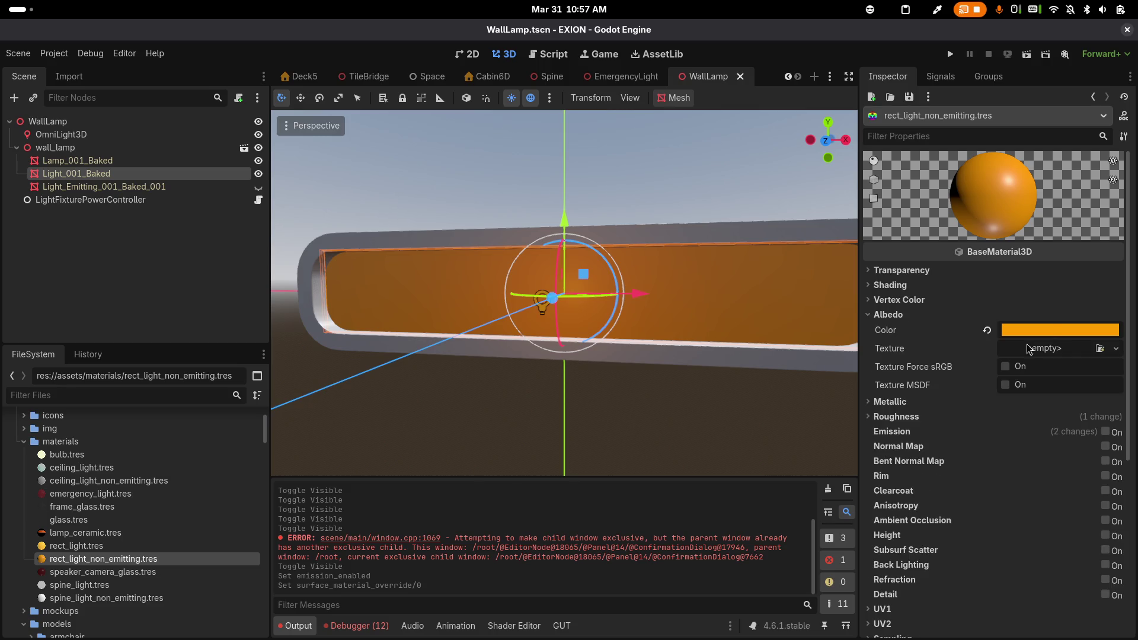
Darken the non-emitting material's albedo from orange ff9d00 to brown 7e4b00 and save
click(1047, 330)
drag(1125, 358, 1126, 386)
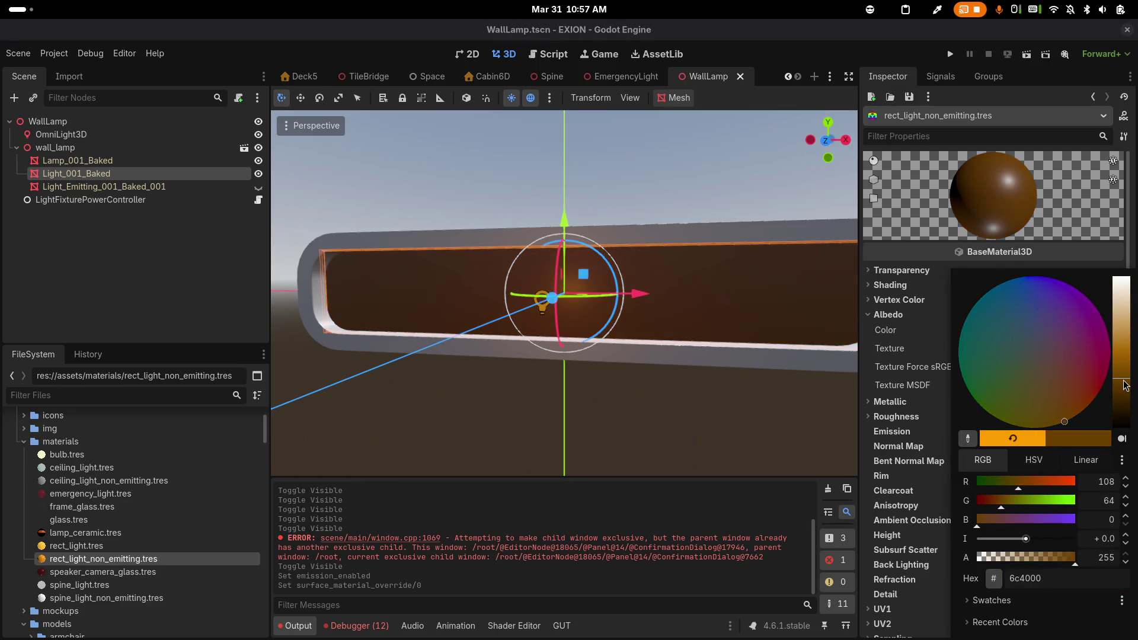
click(687, 176)
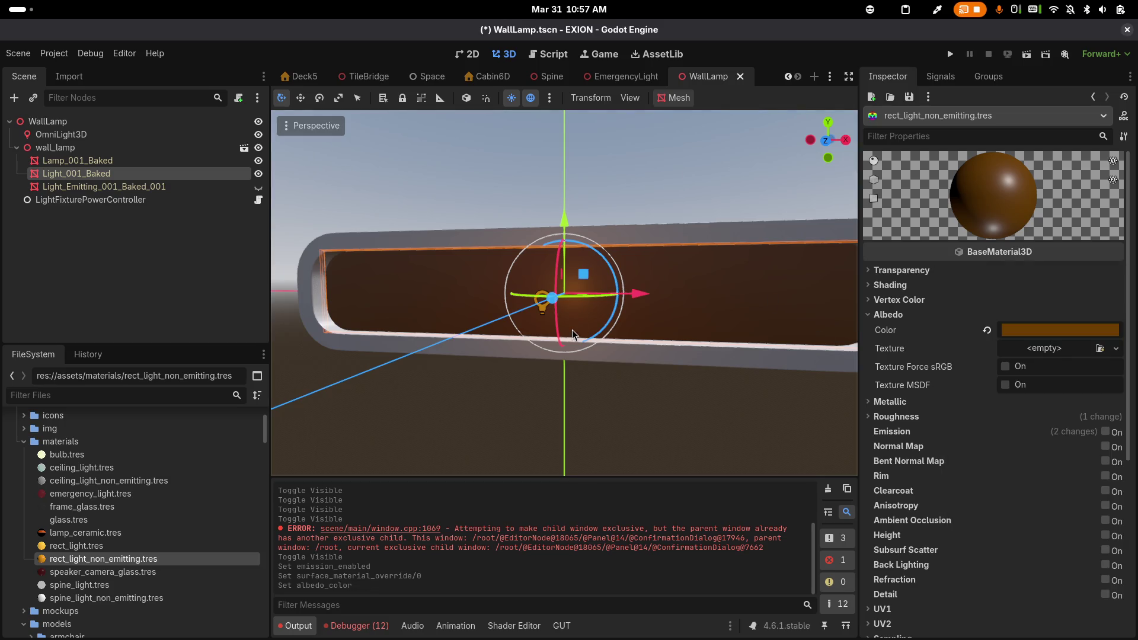
scroll(573, 335, down, 3)
scroll(573, 335, up, 3)
click(1097, 333)
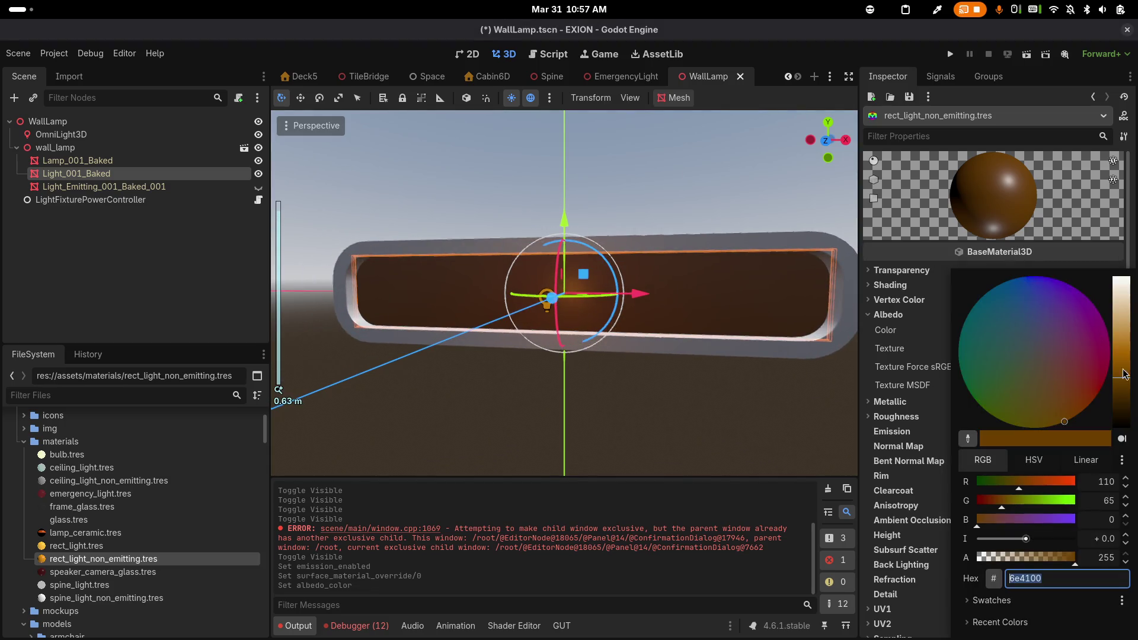
click(1120, 372)
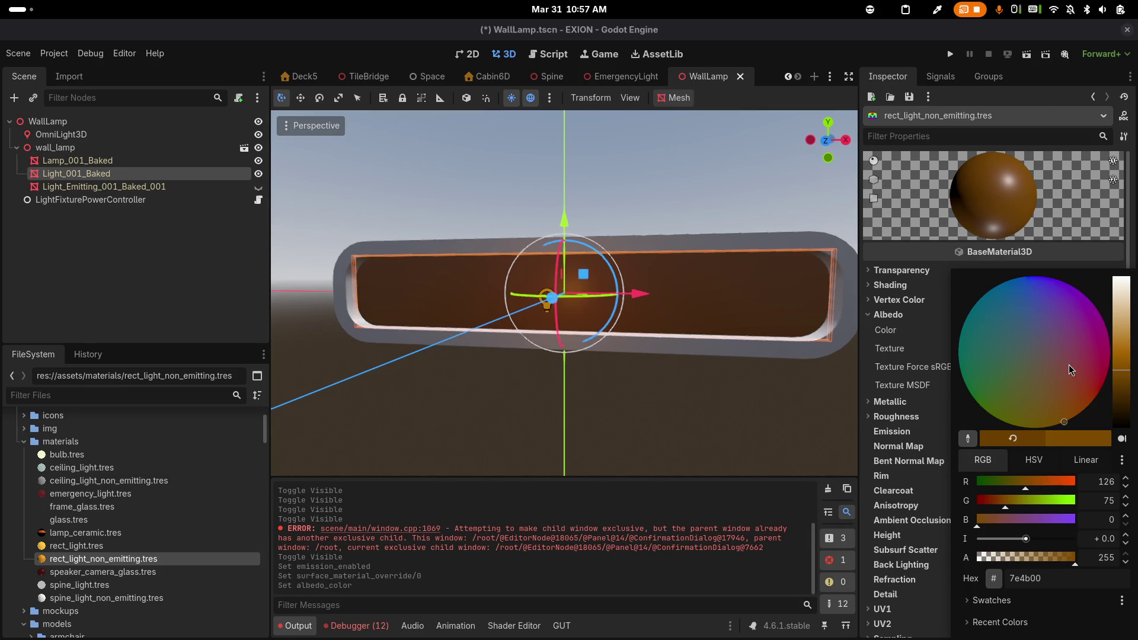
click(650, 397)
key(ctrl+s)
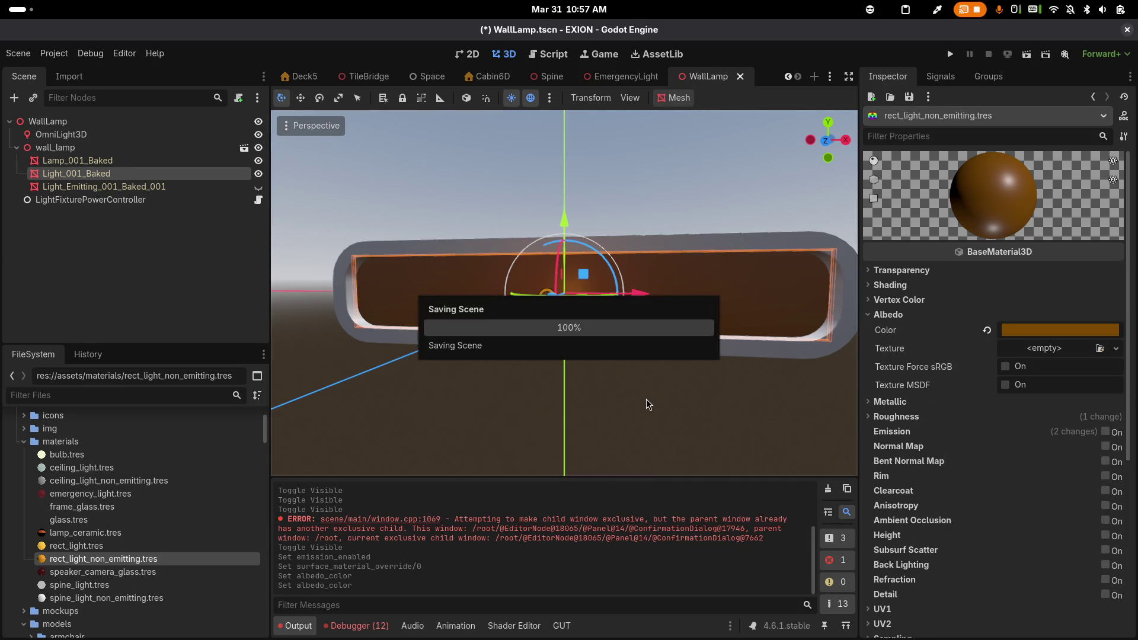
scroll(646, 400, down, 1)
scroll(646, 400, up, 5)
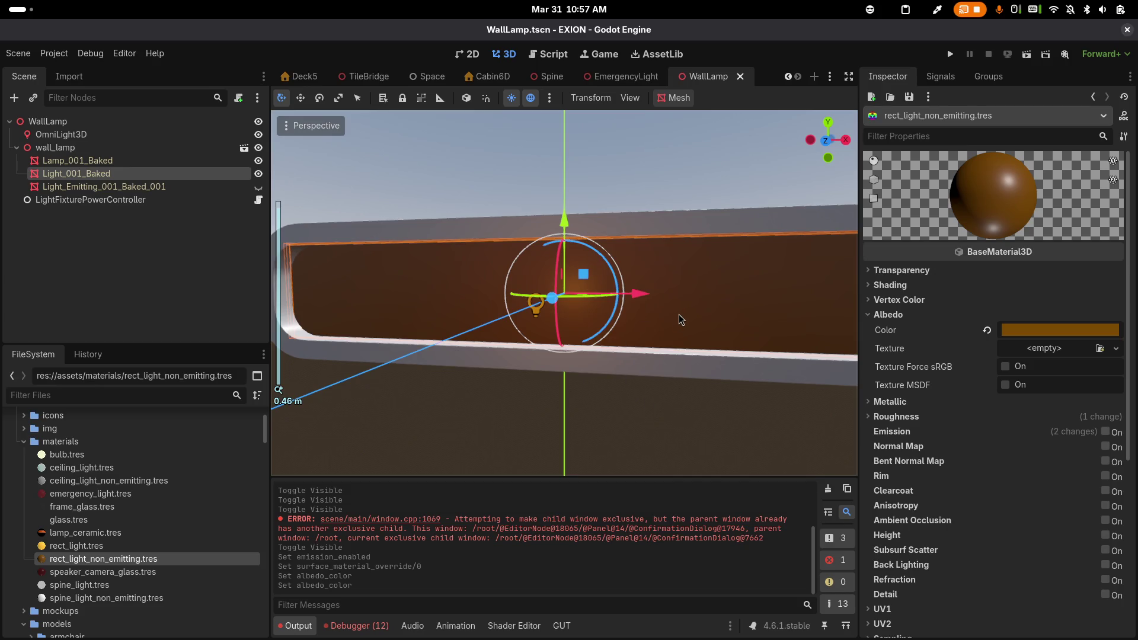
mouse_move(682, 312)
mouse_down()
mouse_move(575, 308)
mouse_move(743, 294)
mouse_up()
scroll(743, 294, up, 2)
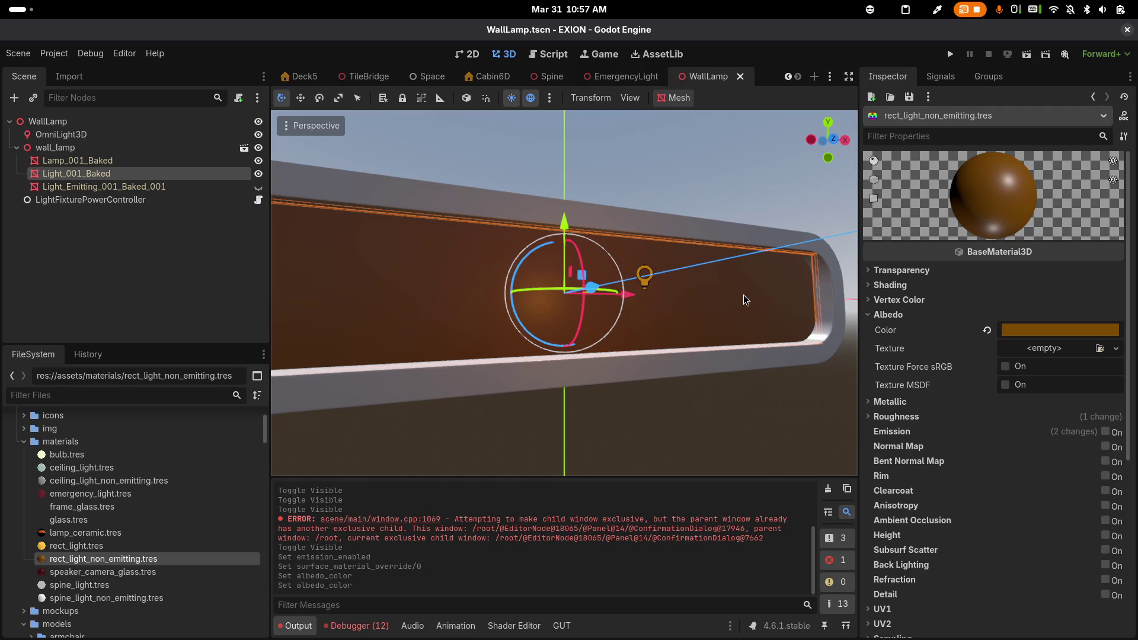
scroll(743, 294, down, 1)
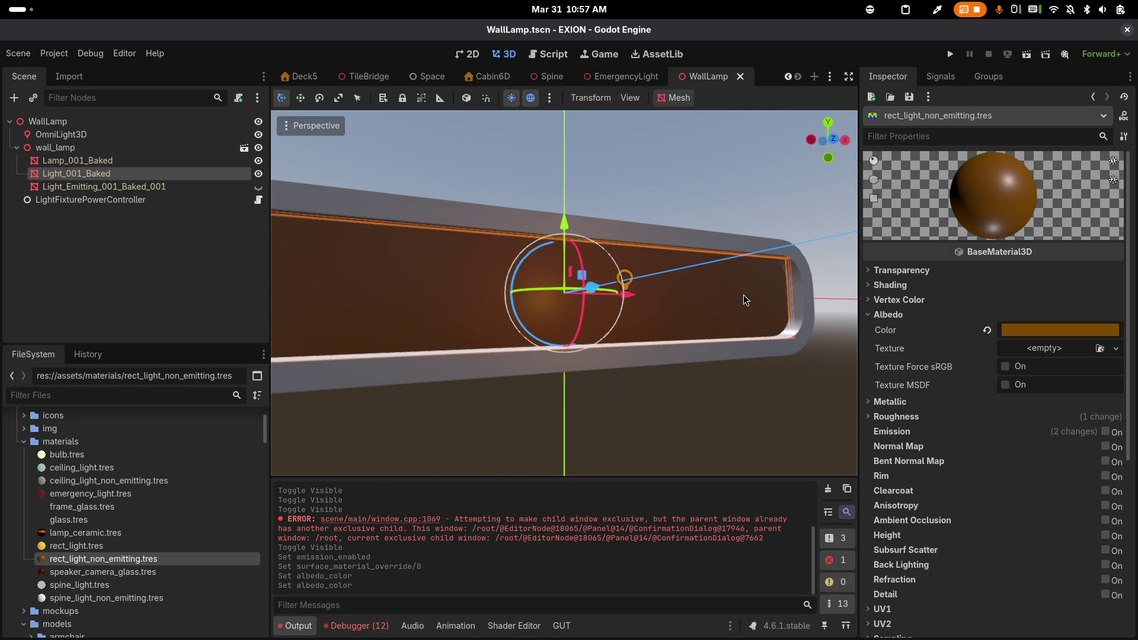
mouse_move(744, 294)
mouse_down()
mouse_move(667, 304)
mouse_move(699, 247)
mouse_move(706, 321)
mouse_move(639, 312)
mouse_up()
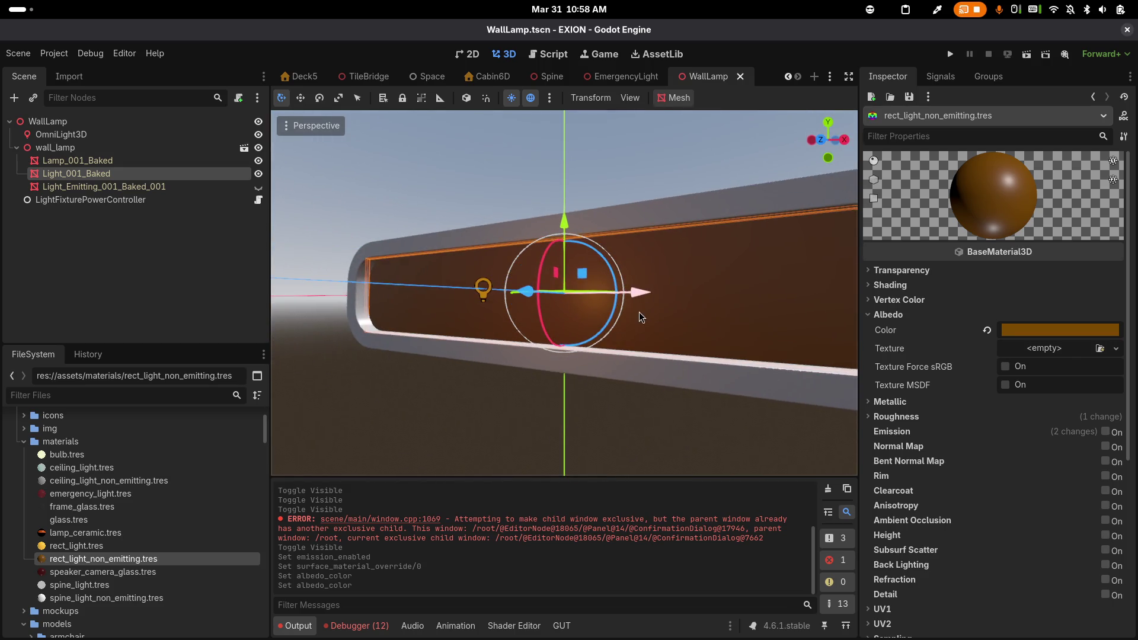
Lower the albedo's HSV saturation to about 63 and value to about 47, giving 78592c
scroll(717, 297, down, 1)
click(1007, 333)
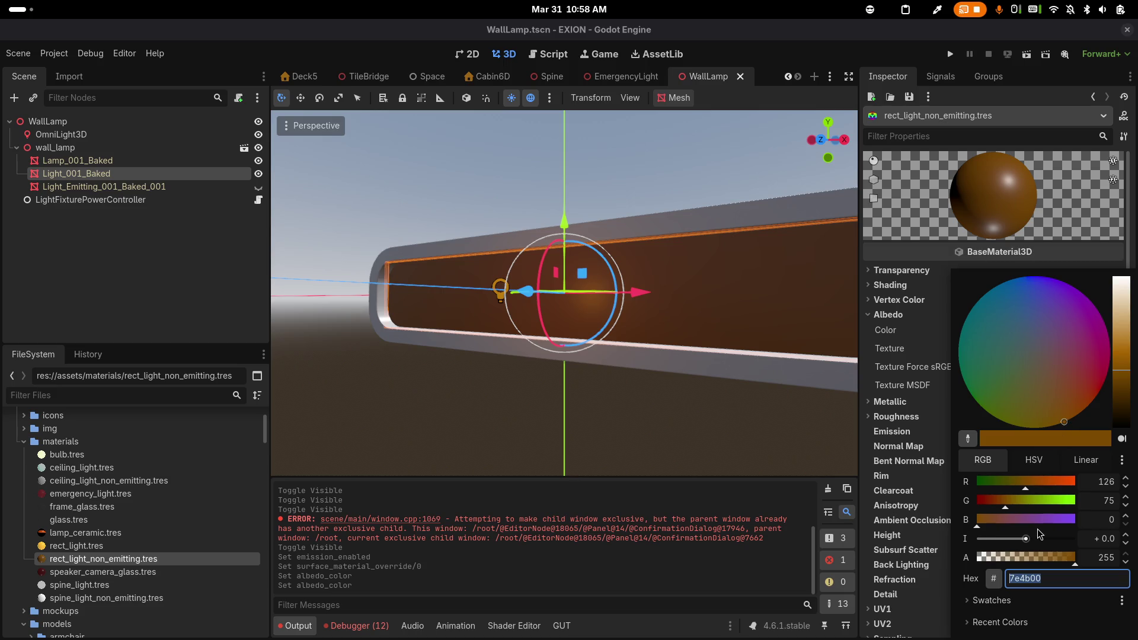
click(1034, 460)
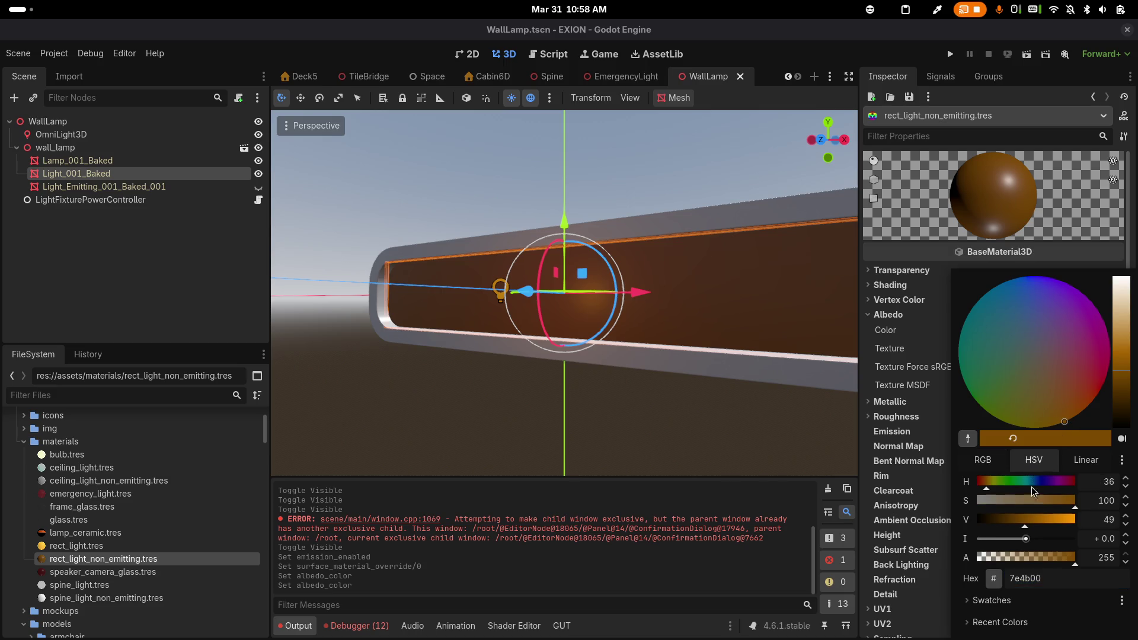
mouse_move(1067, 514)
mouse_down()
mouse_move(1022, 503)
mouse_move(1039, 503)
mouse_up()
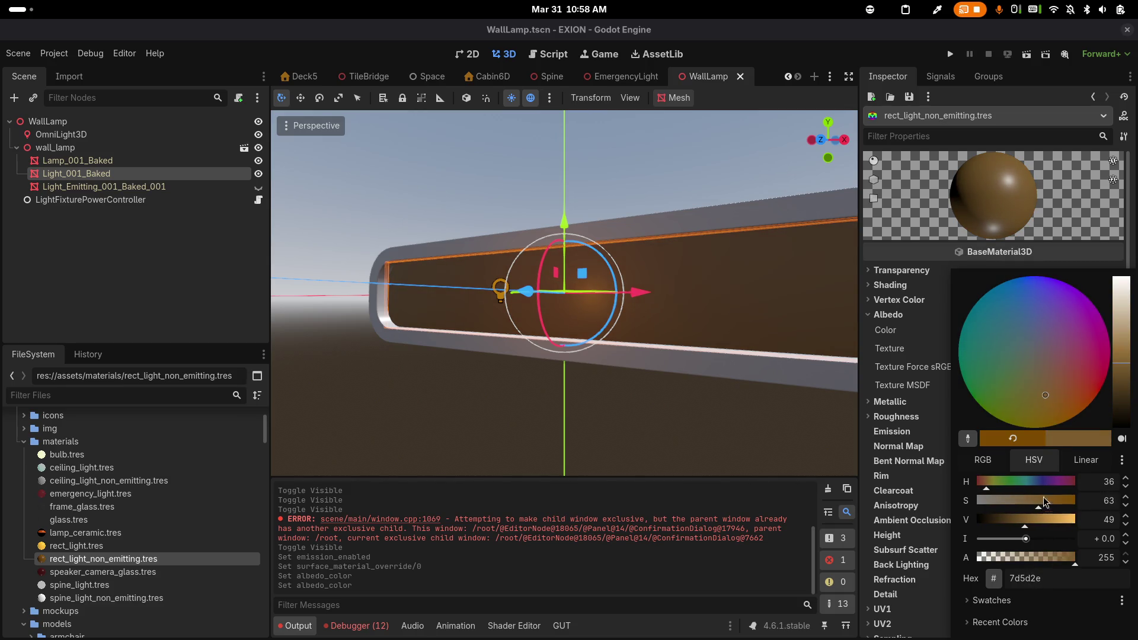
drag(1120, 374, 1125, 372)
click(828, 135)
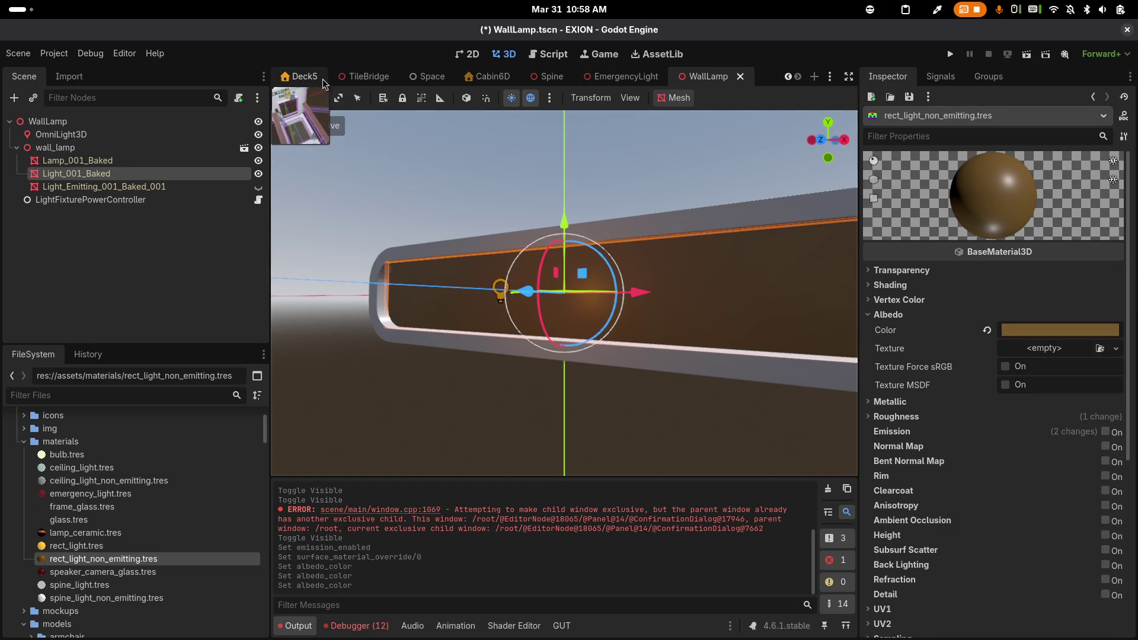
Close the TileBridge and Deck5 scene tabs and switch to the Game scene
middle_click(352, 82)
middle_click(351, 82)
click(299, 76)
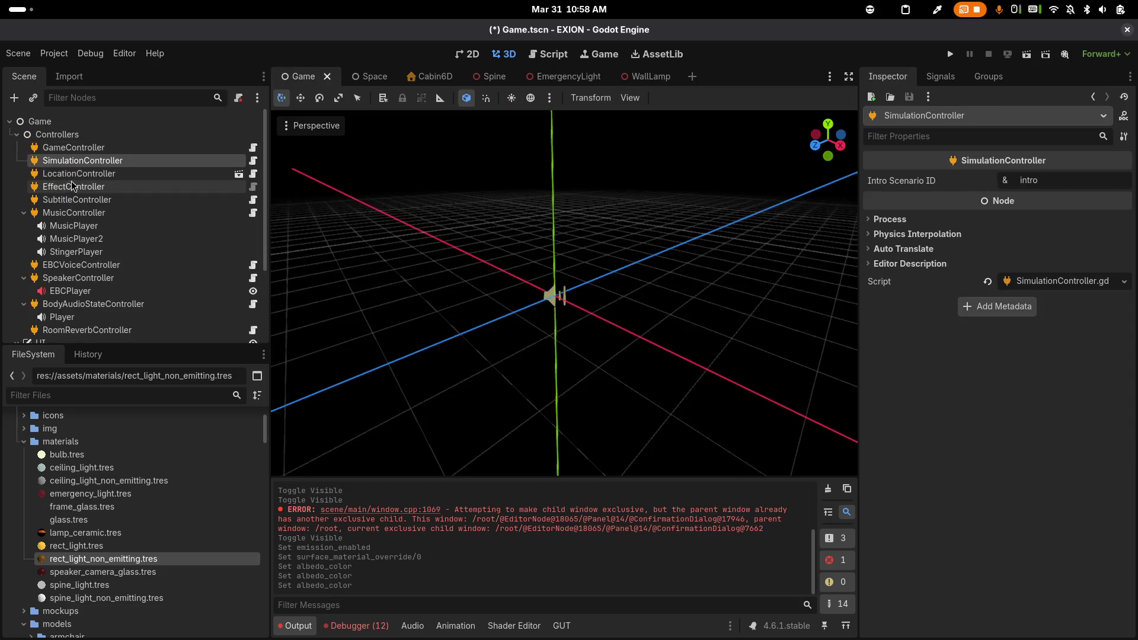
Set the Game scene's Intro Scenario ID to 0 and run the game
click(1065, 183)
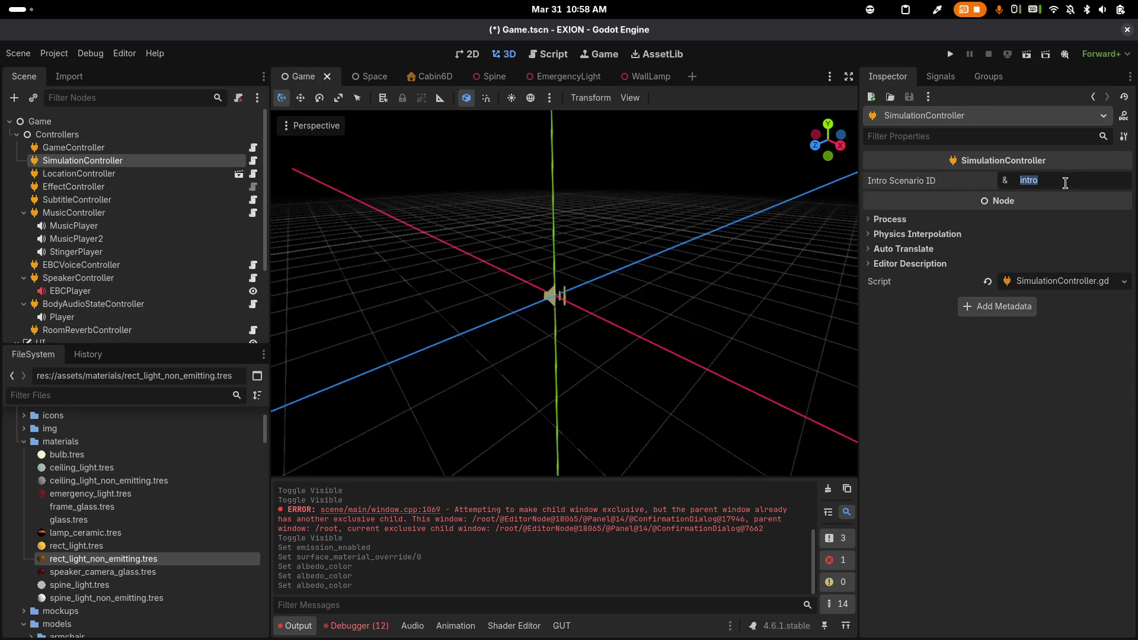
text(0)
key(Return)
click(949, 55)
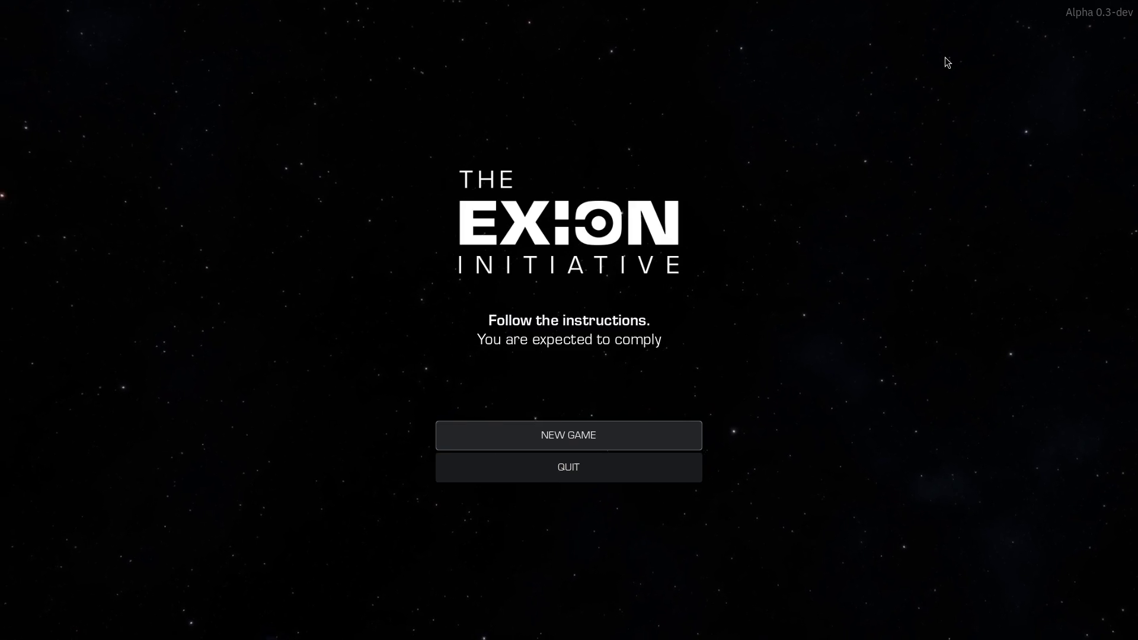
Start a new game, switch the wall lamp off to confirm it works, then stop the game
click(575, 437)
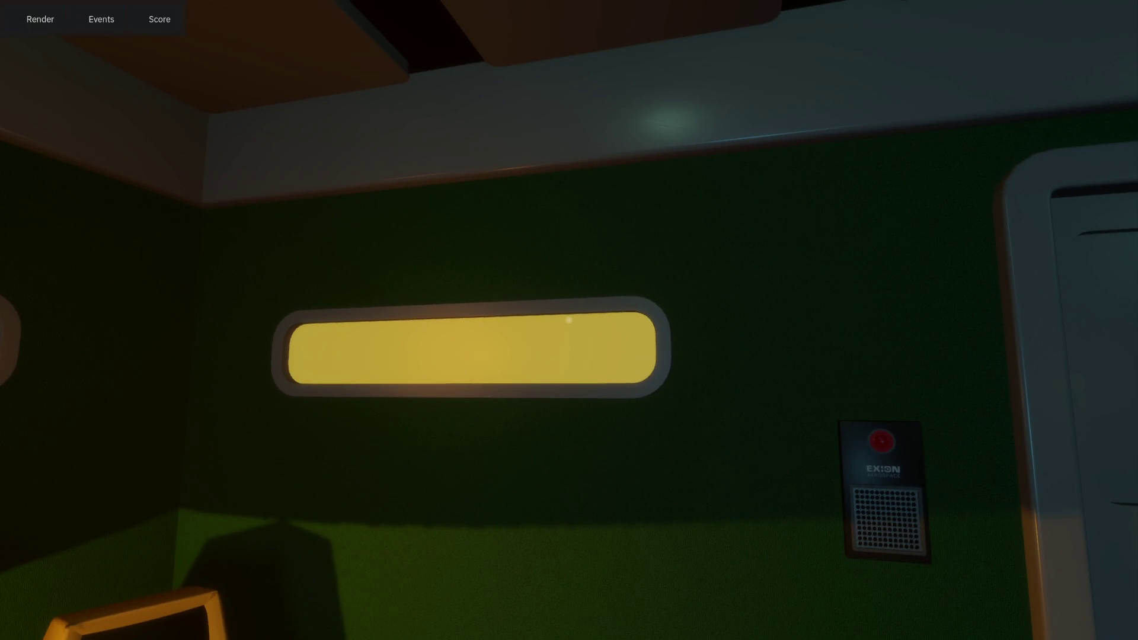
click(569, 320)
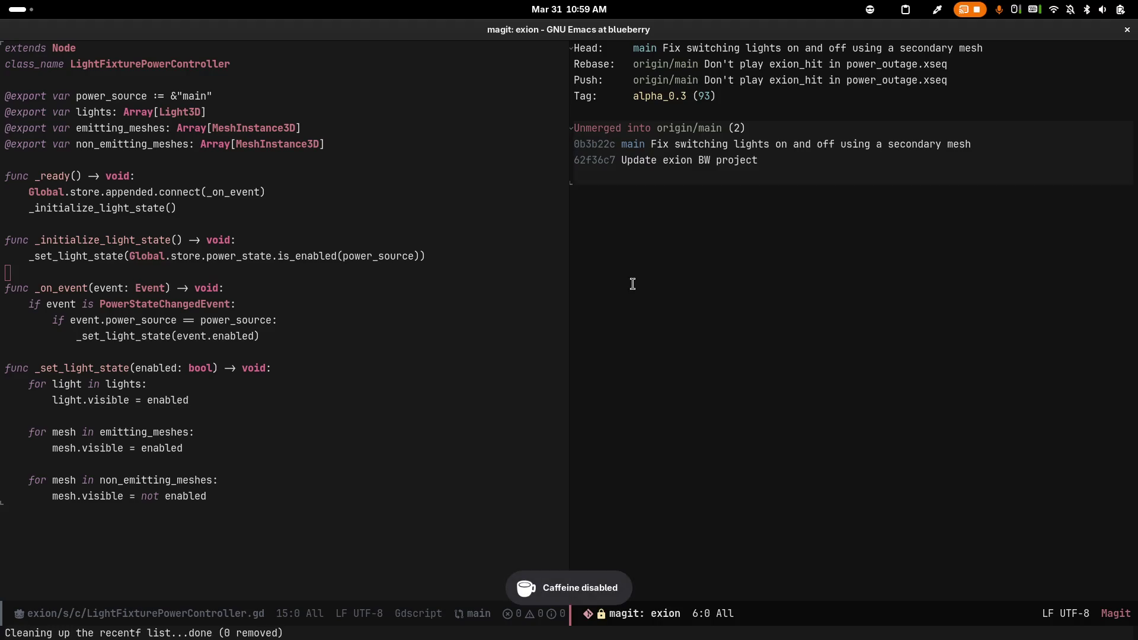
key(F8)
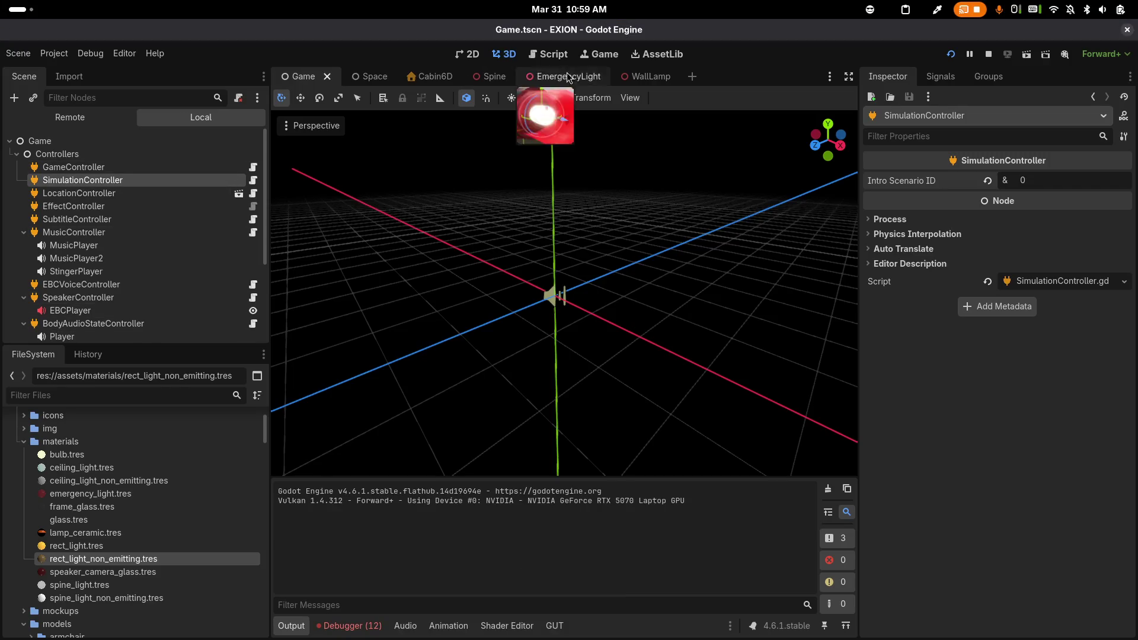
click(651, 77)
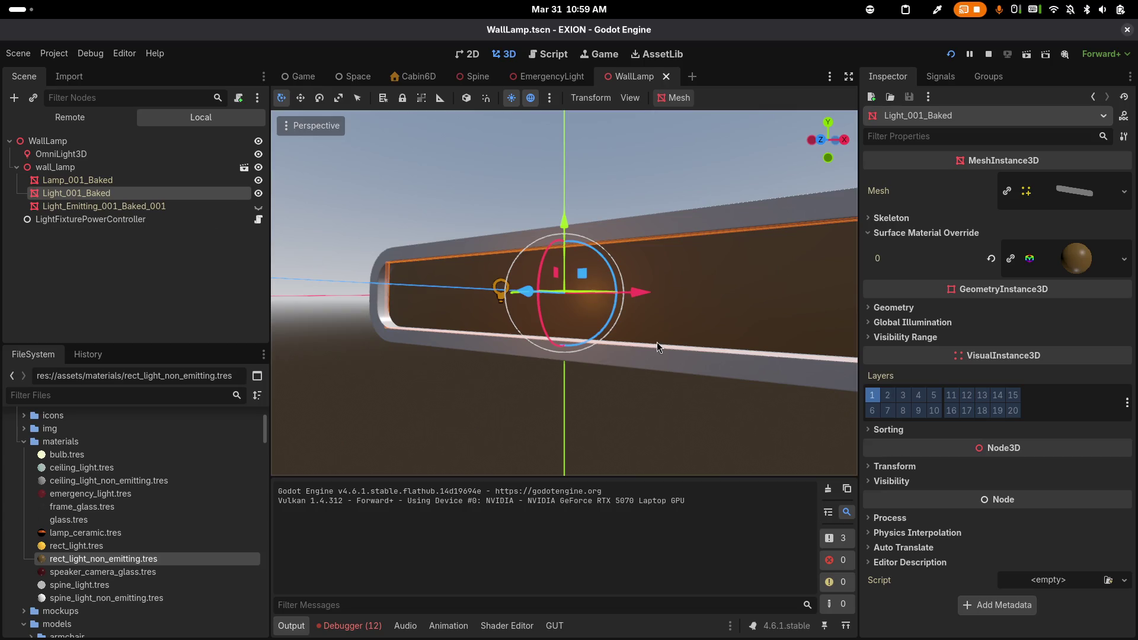
Lower the rect_light_non_emitting.tres albedo saturation from 63 to 25, then test-run and stop the game
double_click(172, 559)
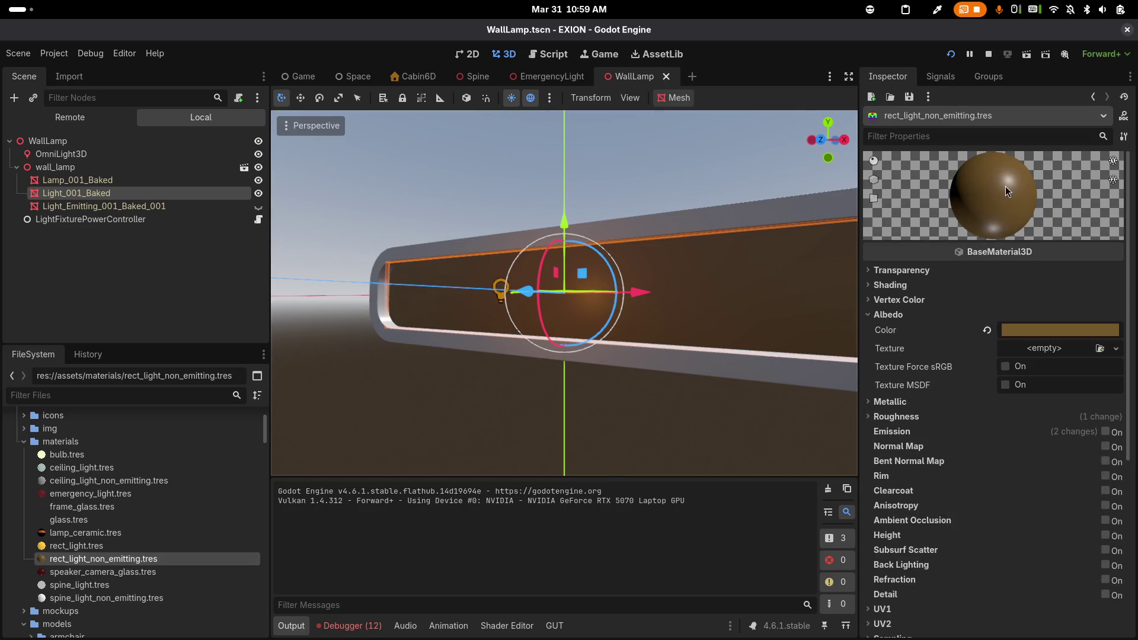
click(1053, 325)
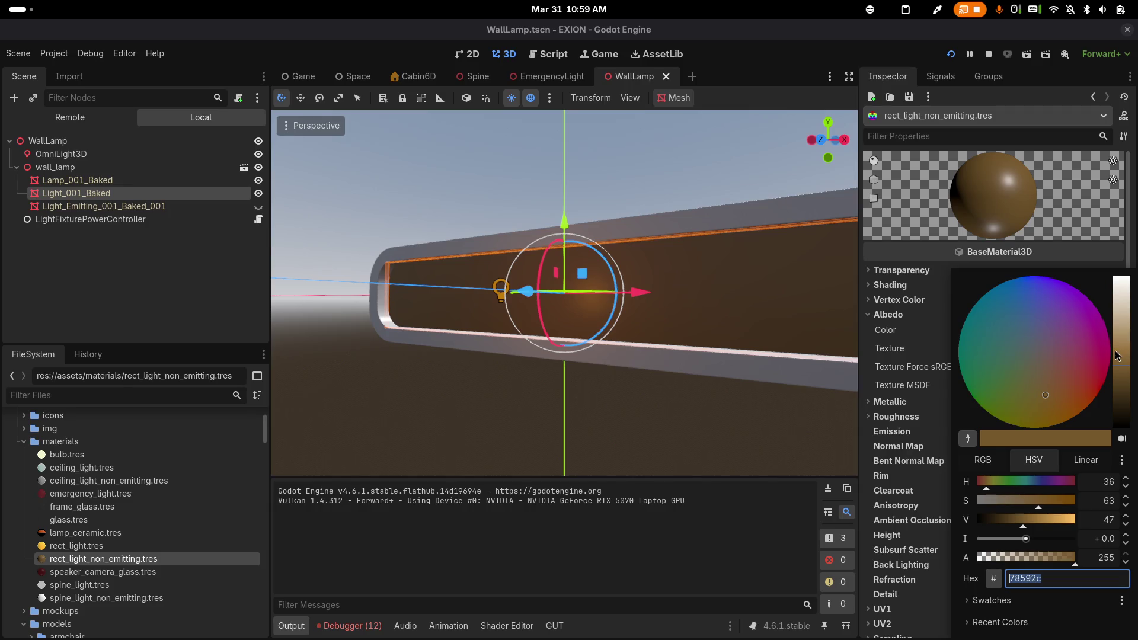
drag(1023, 497, 1002, 498)
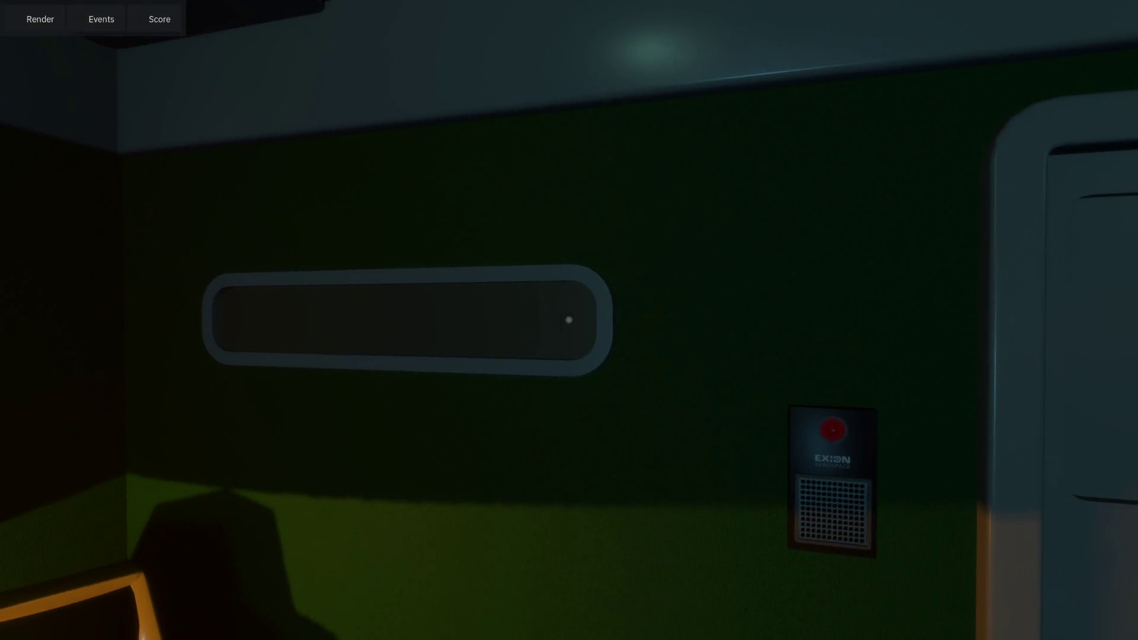
key(Escape)
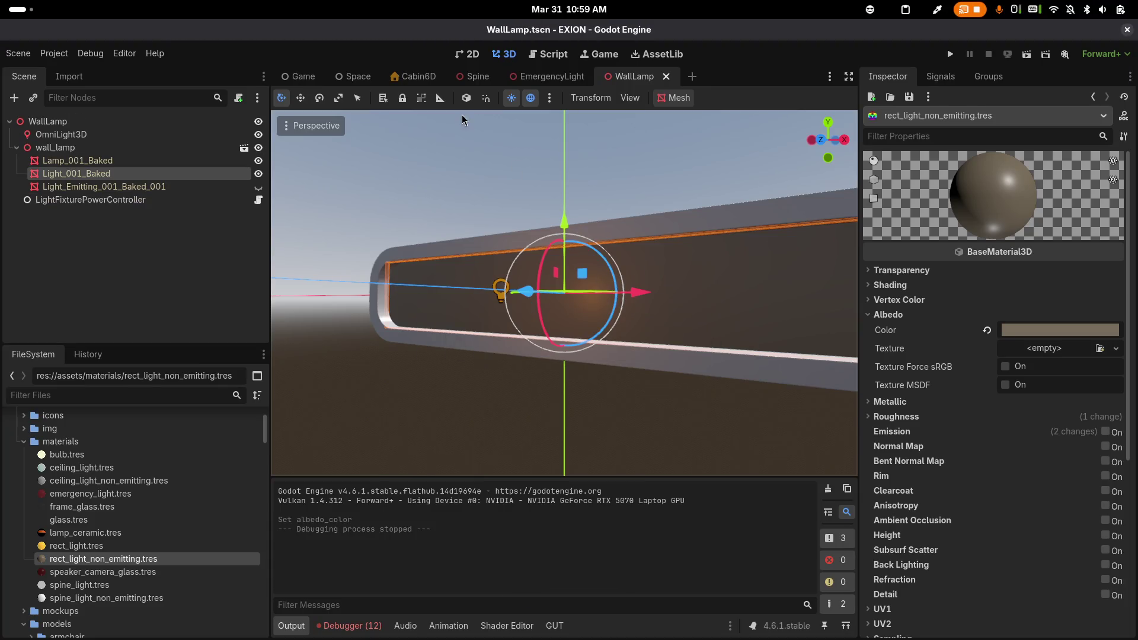
click(419, 77)
Open the Cabin6A.tscn scene via Quick Open Scene
key(ctrl+shift+o)
text(cabin6a)
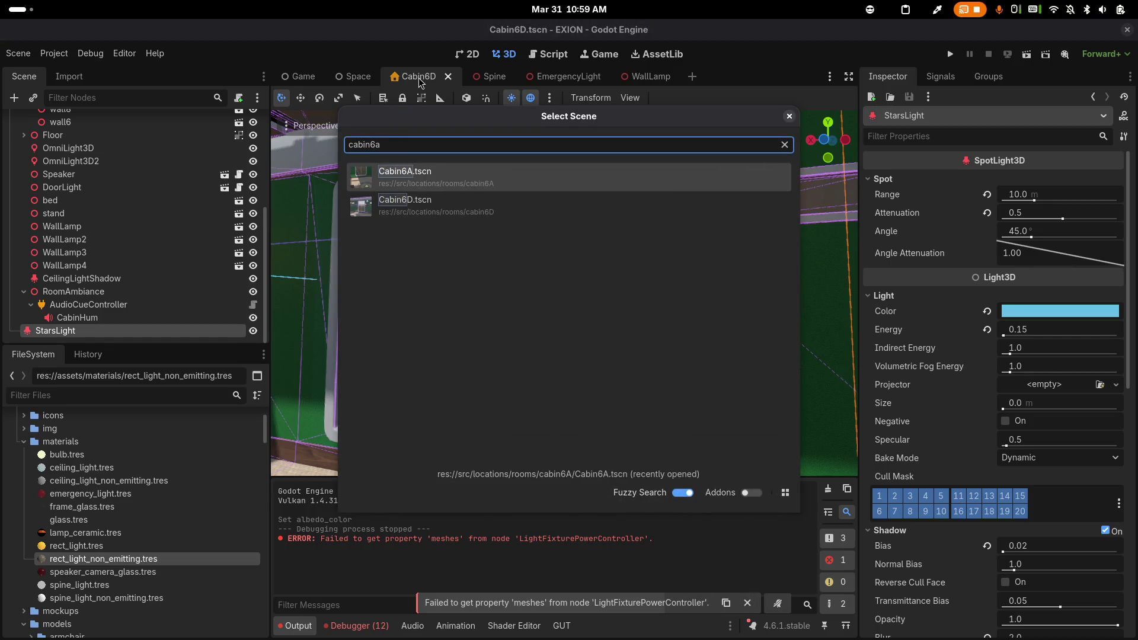
key(Return)
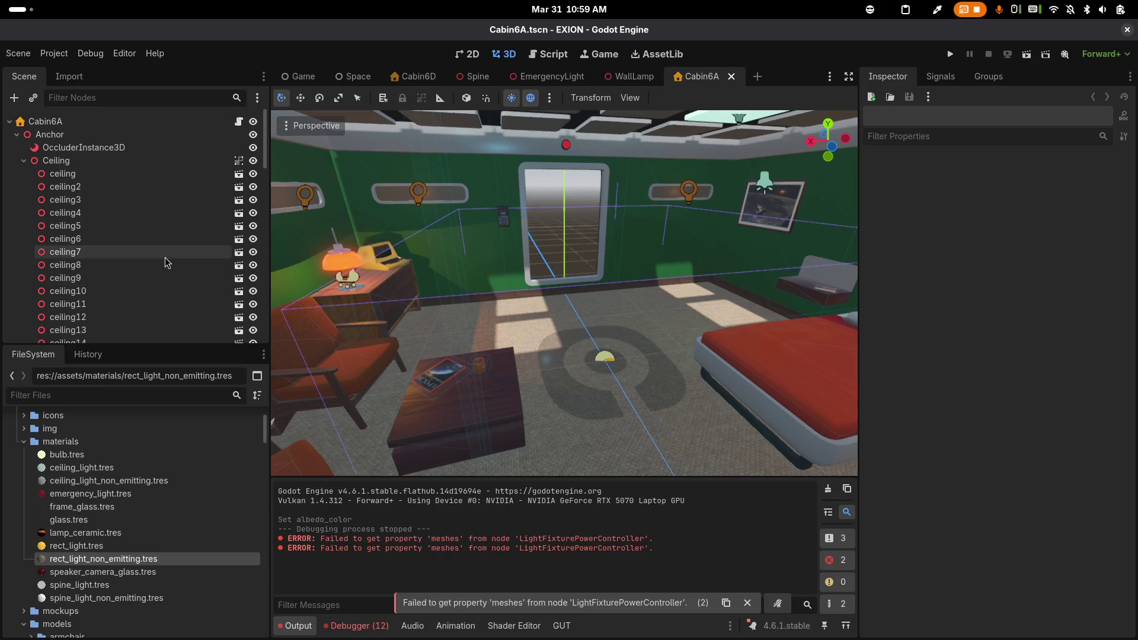
Find the TableLamp node in Cabin6A's scene tree and open its scene in the editor
scroll(137, 248, down, 5)
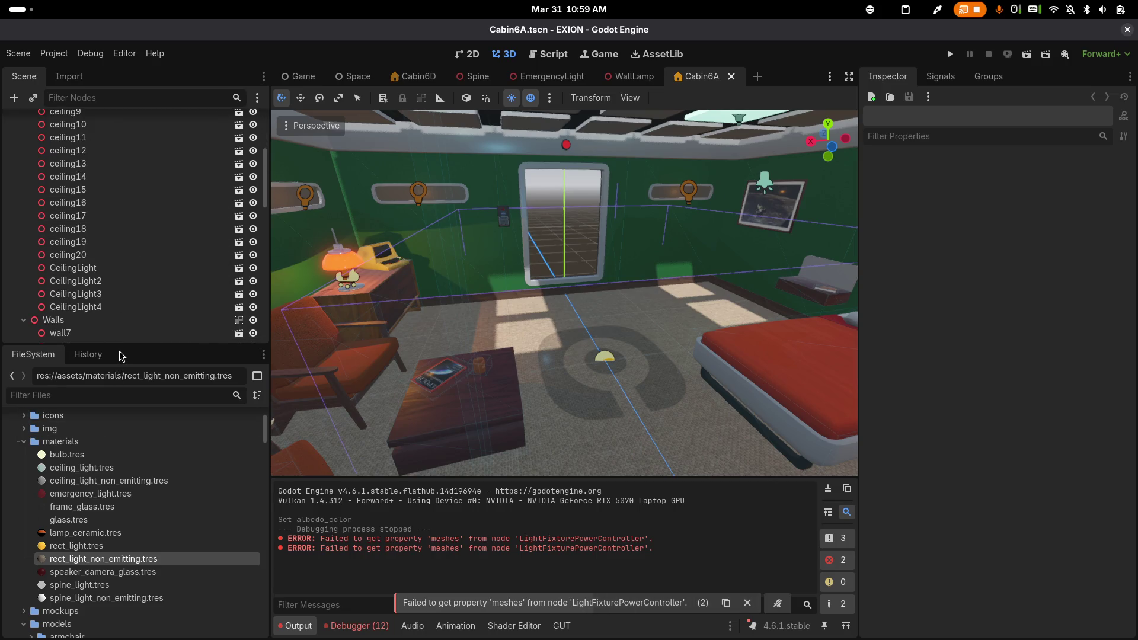
drag(120, 348, 120, 445)
scroll(144, 279, down, 2)
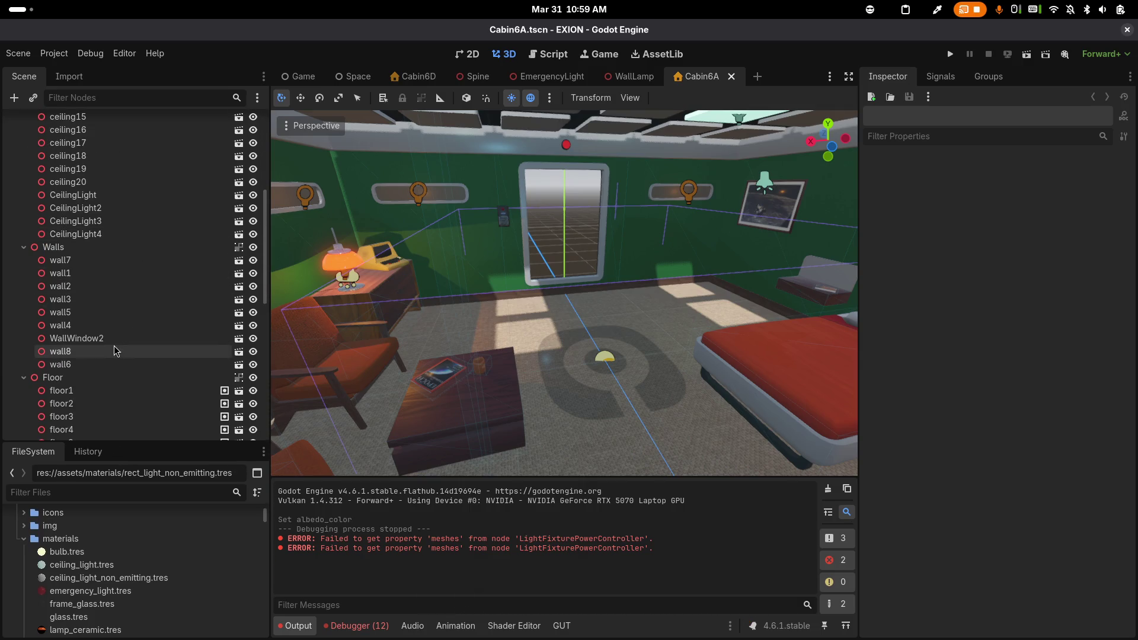
scroll(110, 332, down, 5)
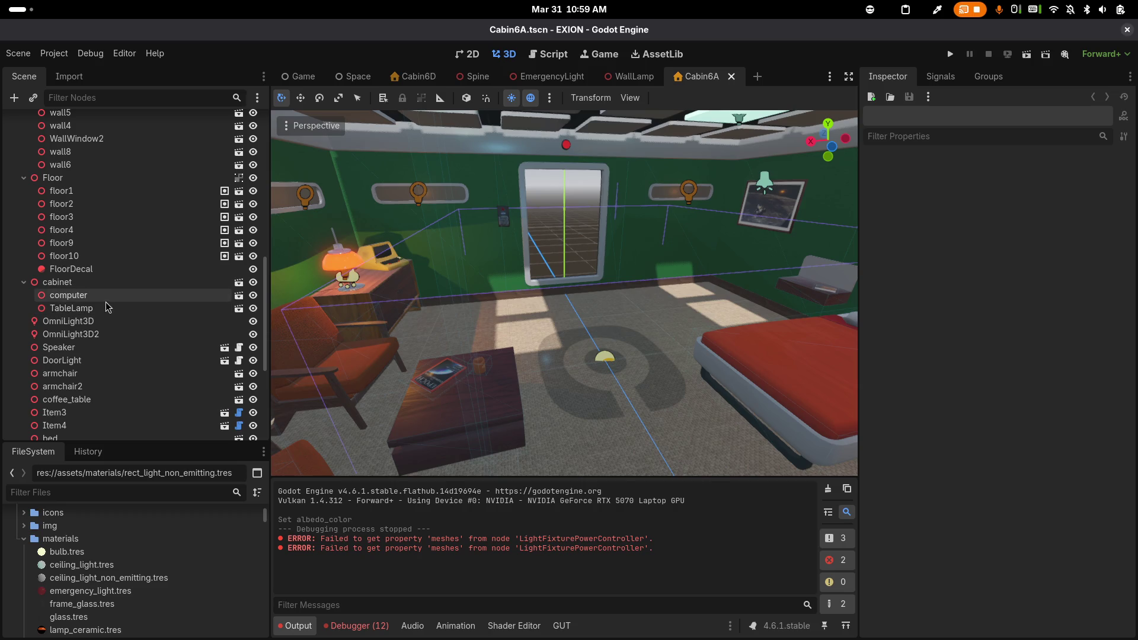
click(126, 309)
click(236, 309)
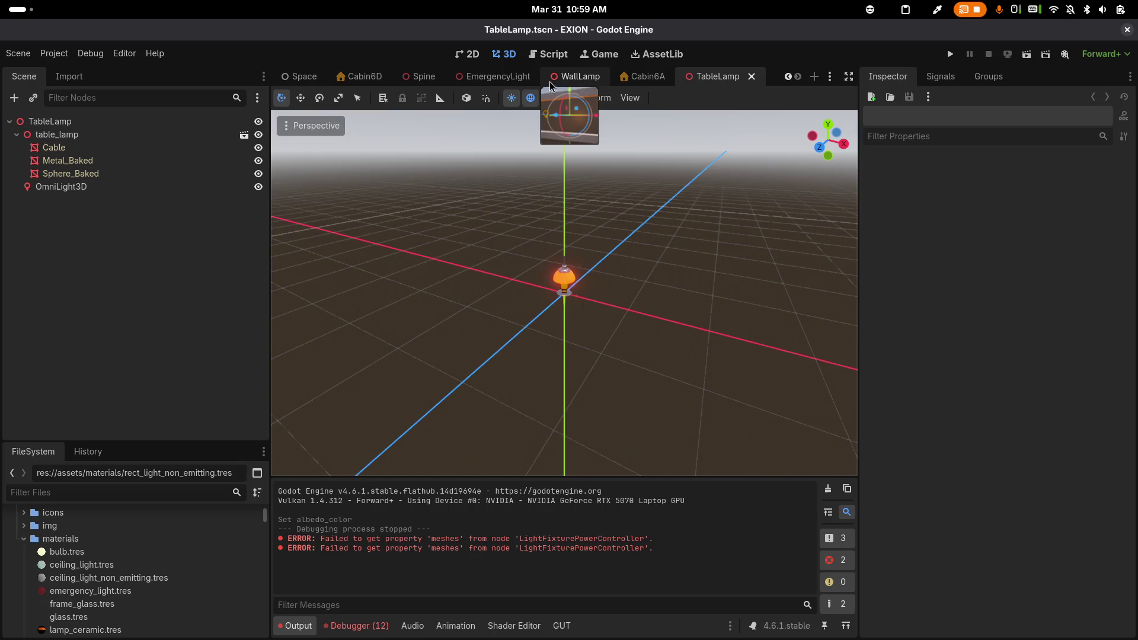
Paste the LightFixturePowerController from EmergencyLight under the TableLamp root node
click(485, 81)
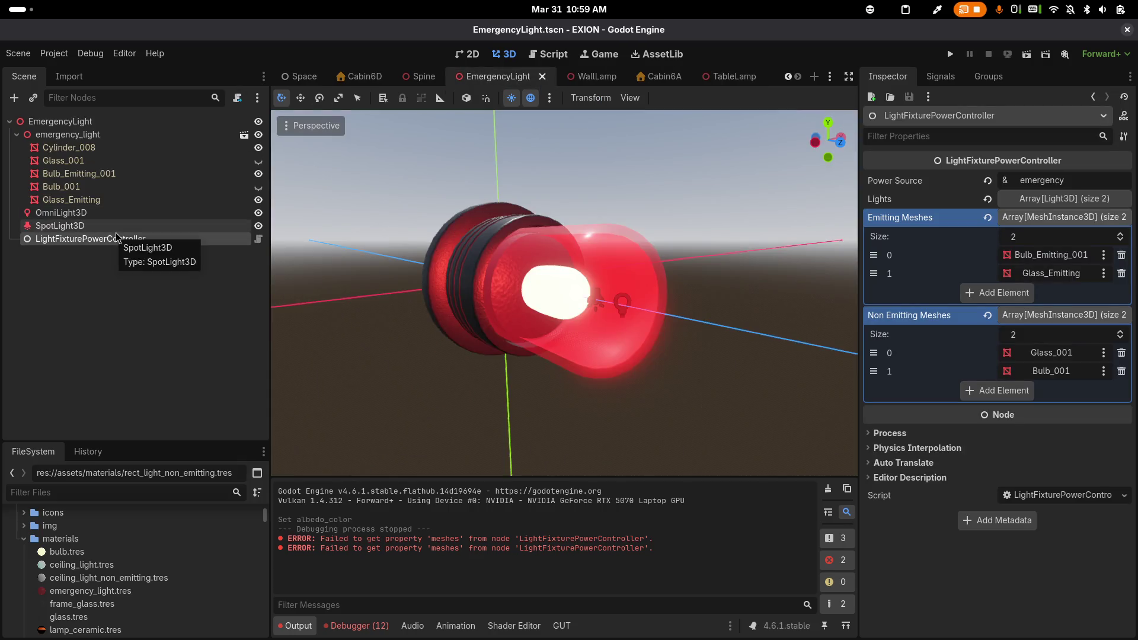
click(729, 76)
click(83, 122)
key(ctrl+v)
Reset the controller to main power with empty lists, then add OmniLight3D to its Lights
scroll(439, 292, up, 4)
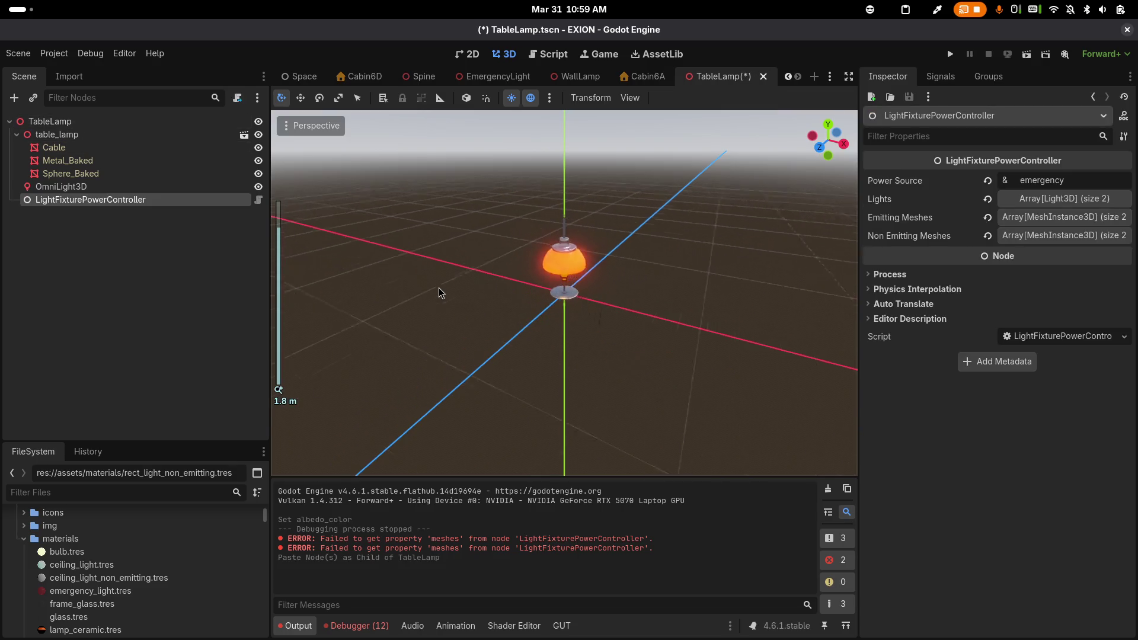
click(988, 182)
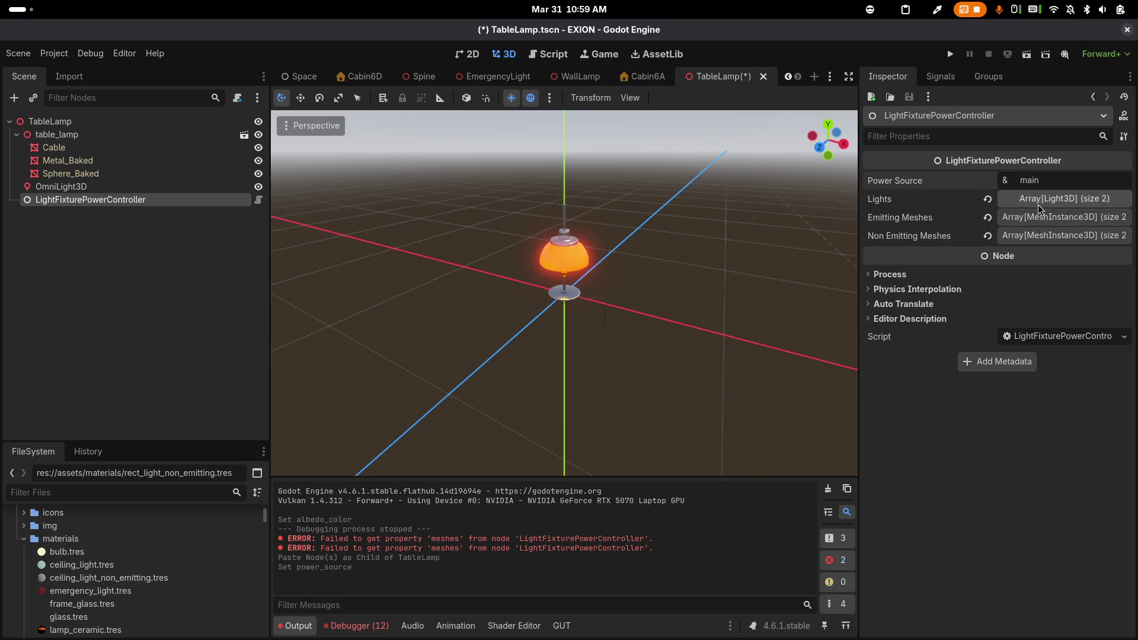
click(987, 199)
click(987, 218)
click(988, 236)
click(1007, 199)
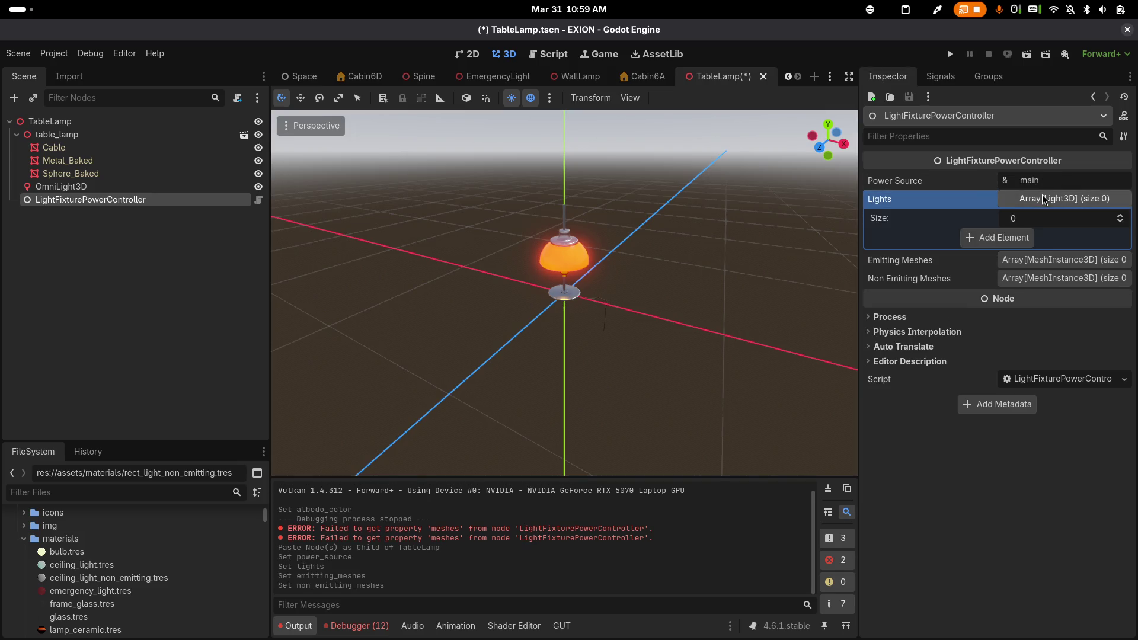
mouse_move(95, 187)
mouse_down()
mouse_move(925, 217)
mouse_move(1052, 204)
mouse_up()
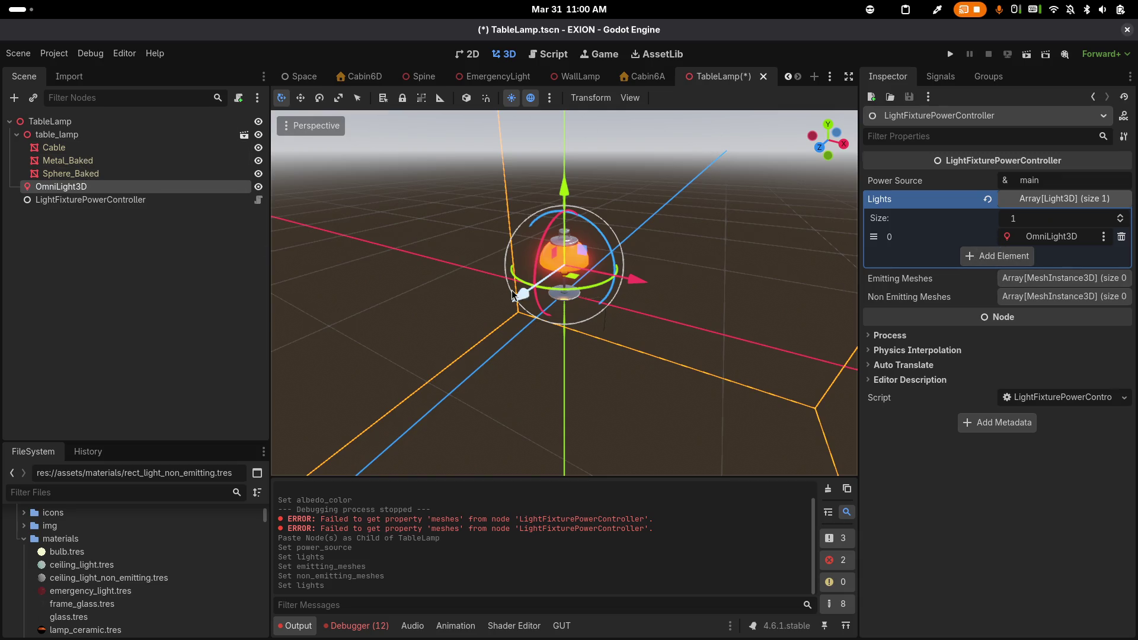
Preview the lamp unlit by hiding and re-showing OmniLight3D, then run the project
scroll(566, 251, up, 10)
scroll(589, 325, down, 5)
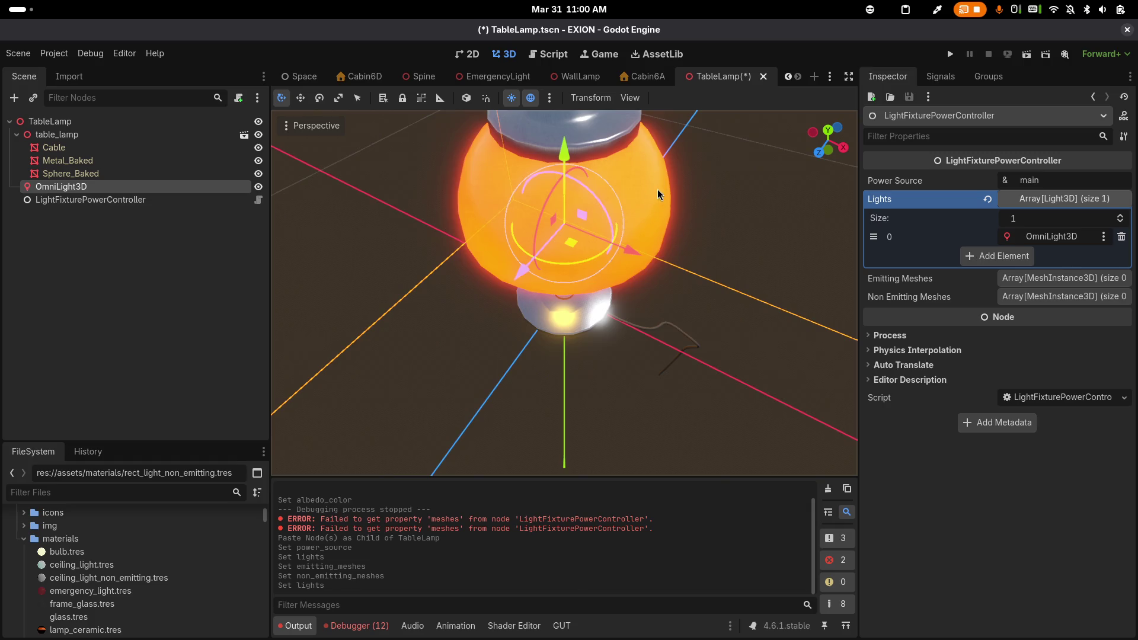
click(659, 193)
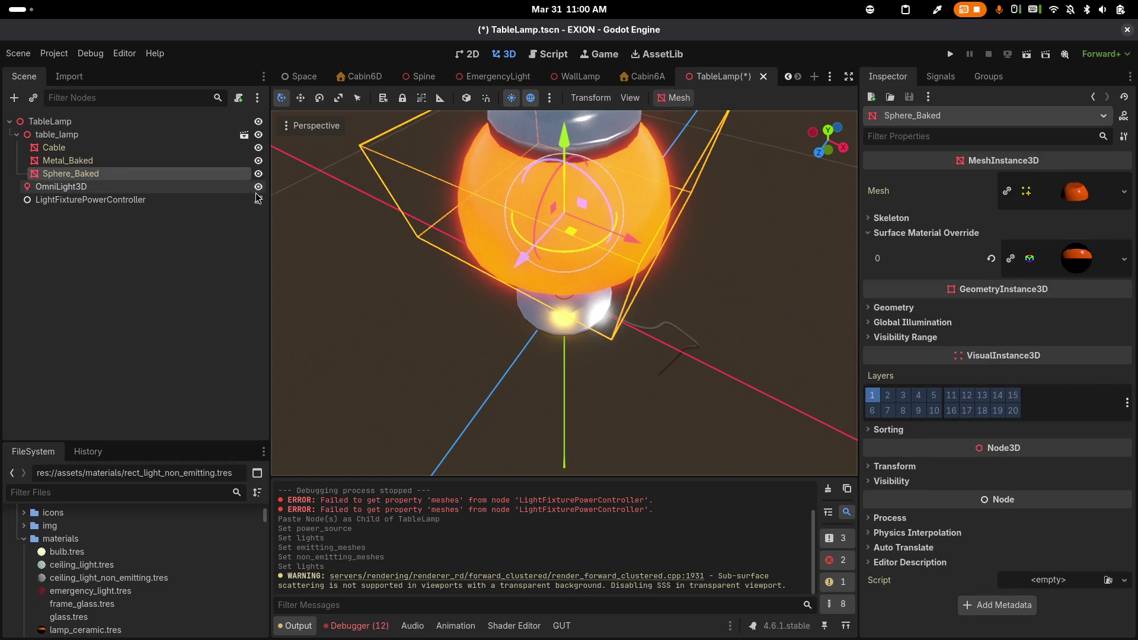
click(259, 187)
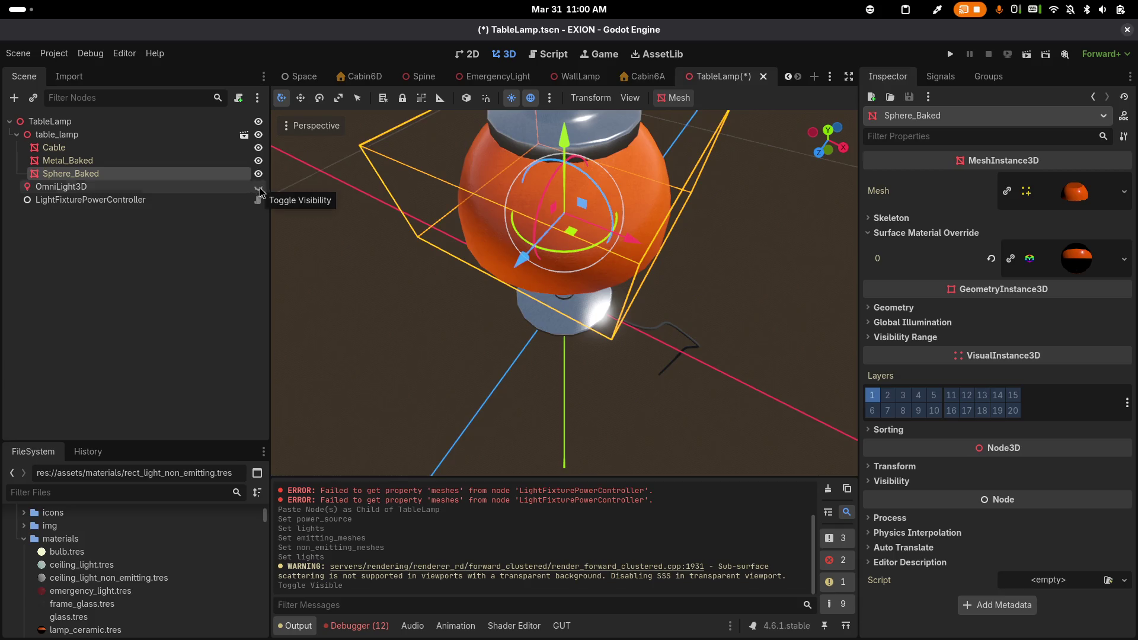
scroll(509, 210, up, 5)
scroll(508, 210, down, 2)
scroll(509, 210, down, 8)
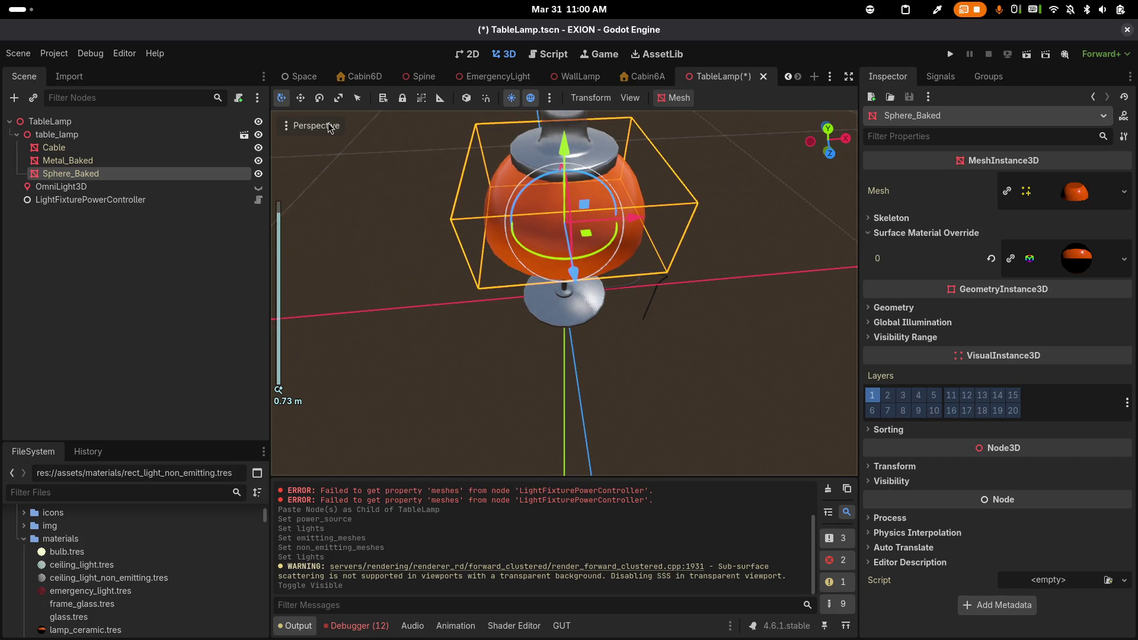
click(257, 189)
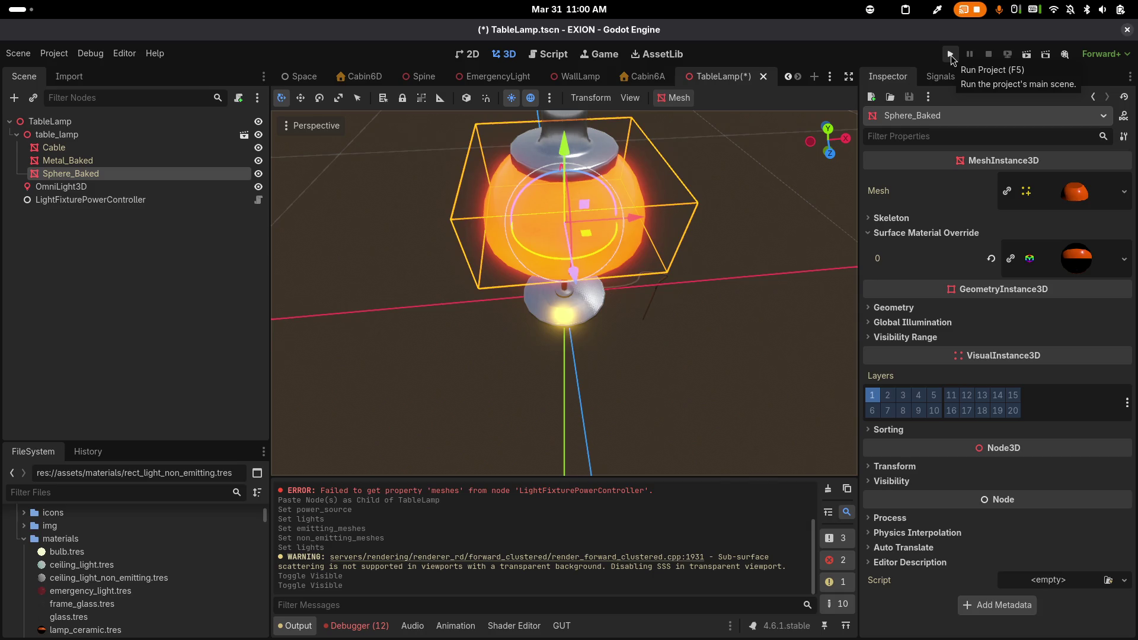
click(950, 55)
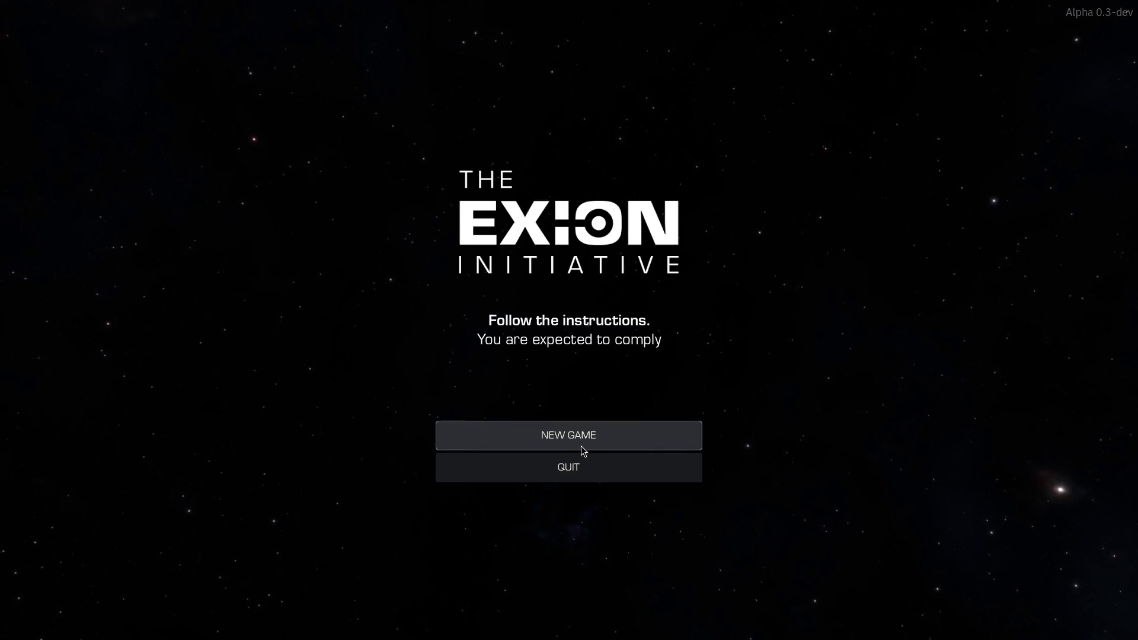
Start a new game from the main menu to see the lit lamps in cabin 6A
key(super)
key(super)
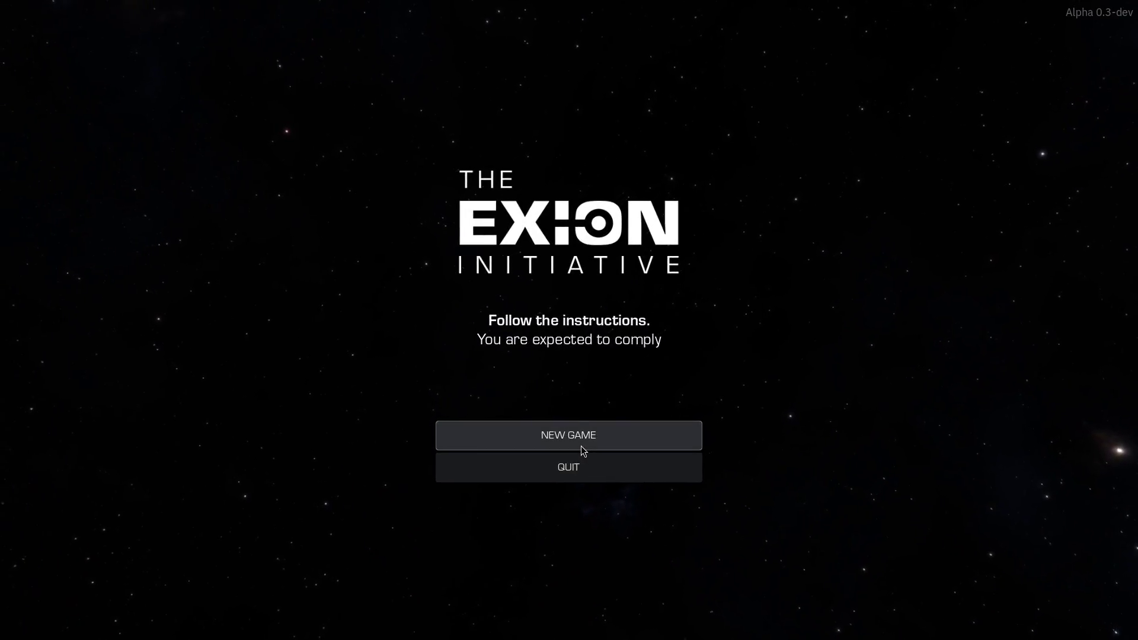
click(581, 446)
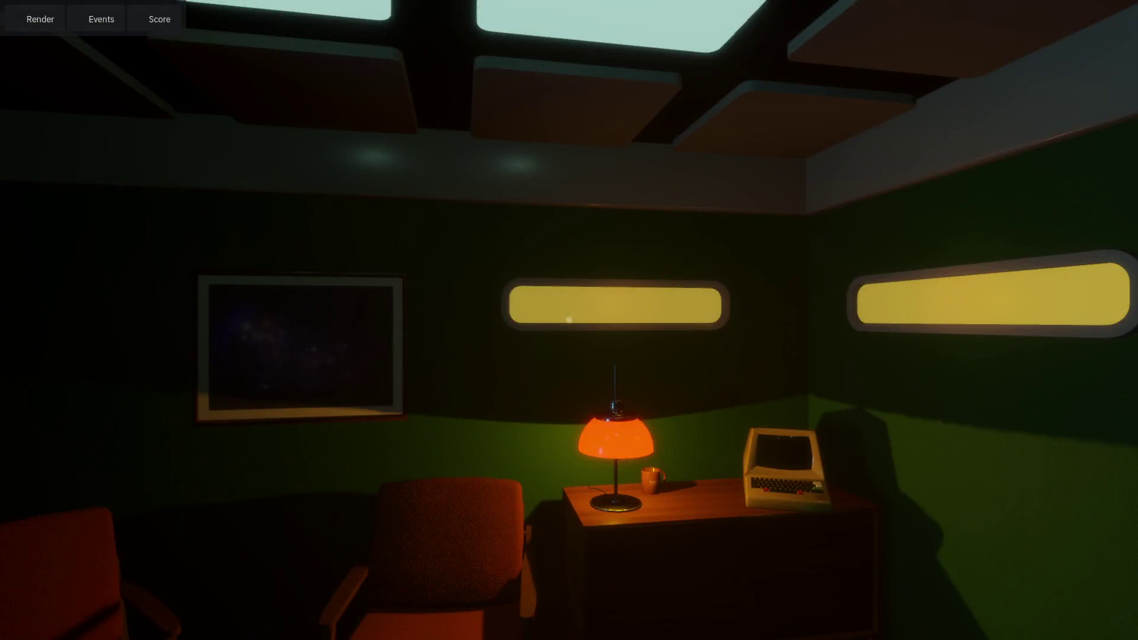